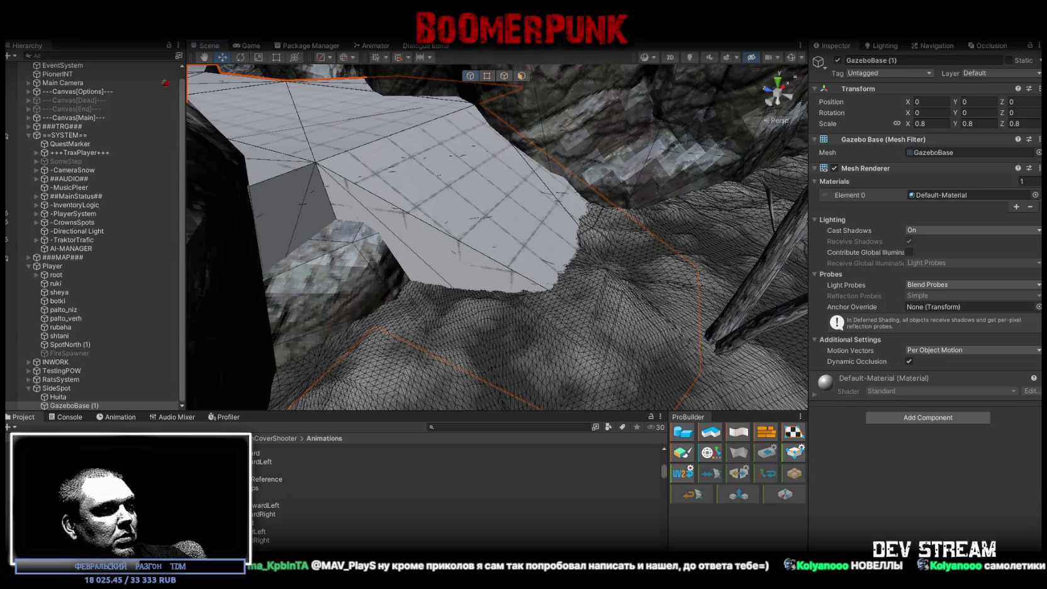
Switch from Unity to Blockbench, where the GazeboBase stair model is open
key("alt+Tab")
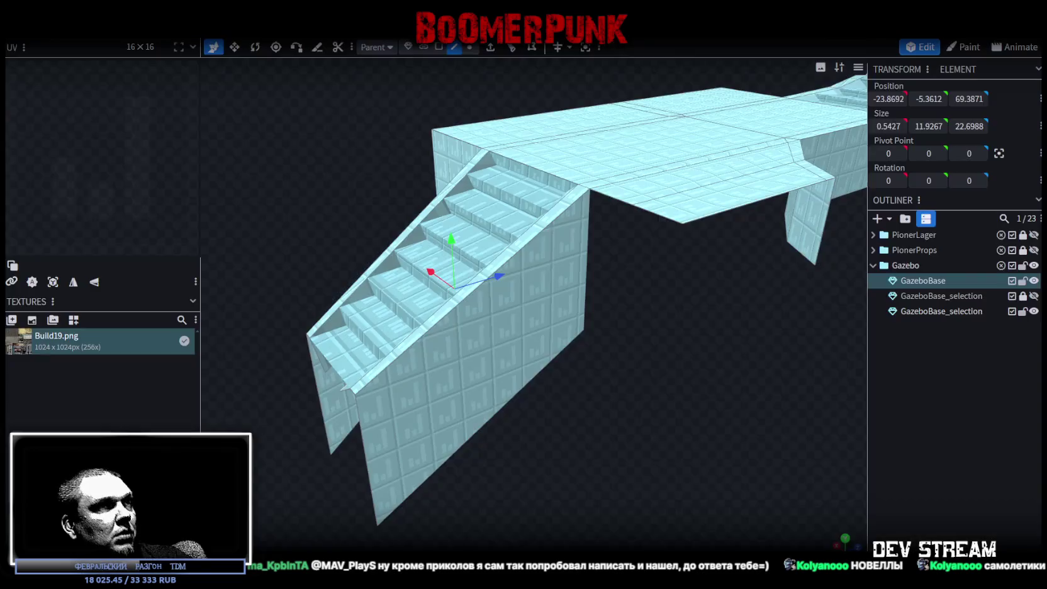
Undo the stair steps until the near ramp is a plain flat slope
left_click_drag(468, 390, 664, 407)
key("Down")
key("Down")
key("Down")
key("Up")
key("Up")
key("Up")
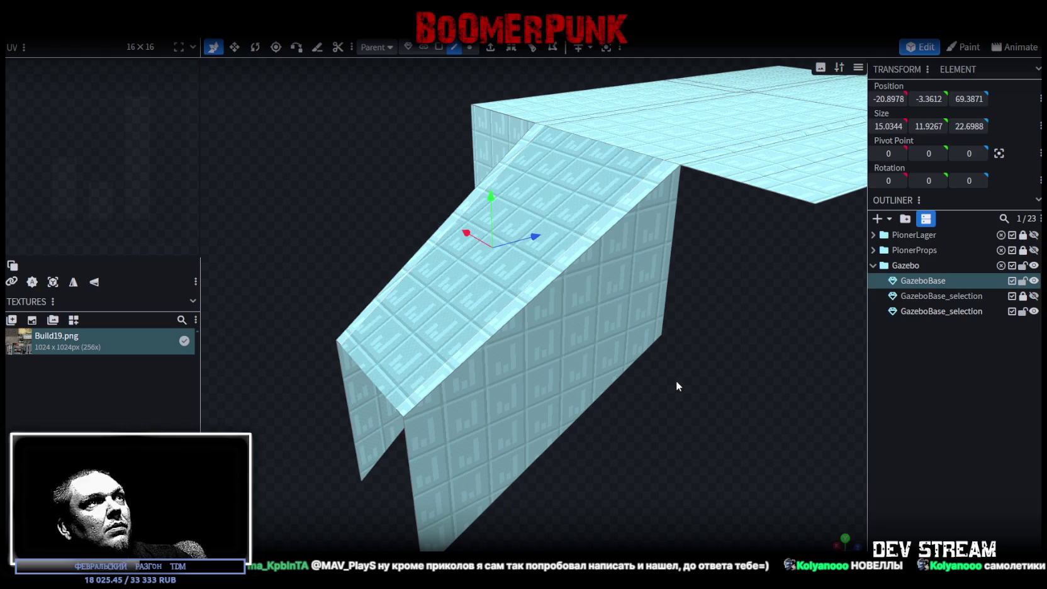
left_click_drag(701, 387, 719, 417)
key("ctrl+z")
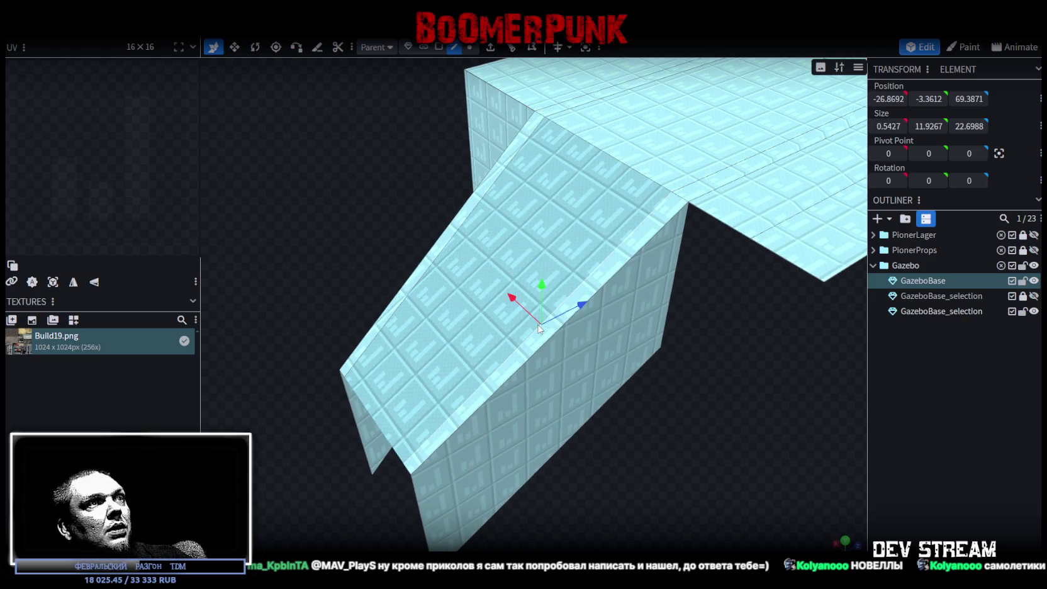
Test a single loop cut (offset 12.8236) across the ramp and select a ramp-top face
left_click(511, 47)
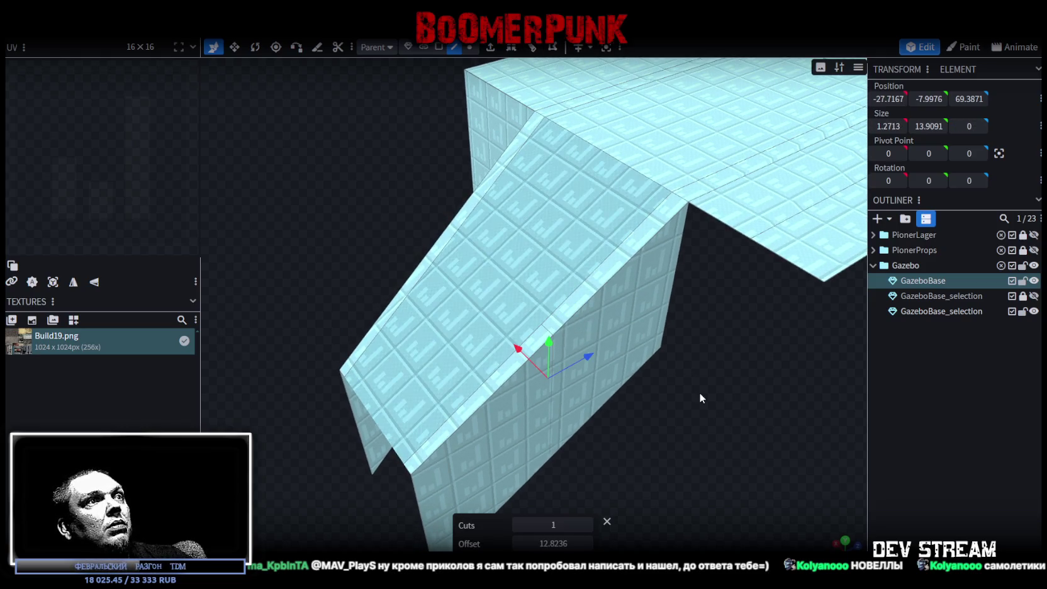
left_click(495, 307)
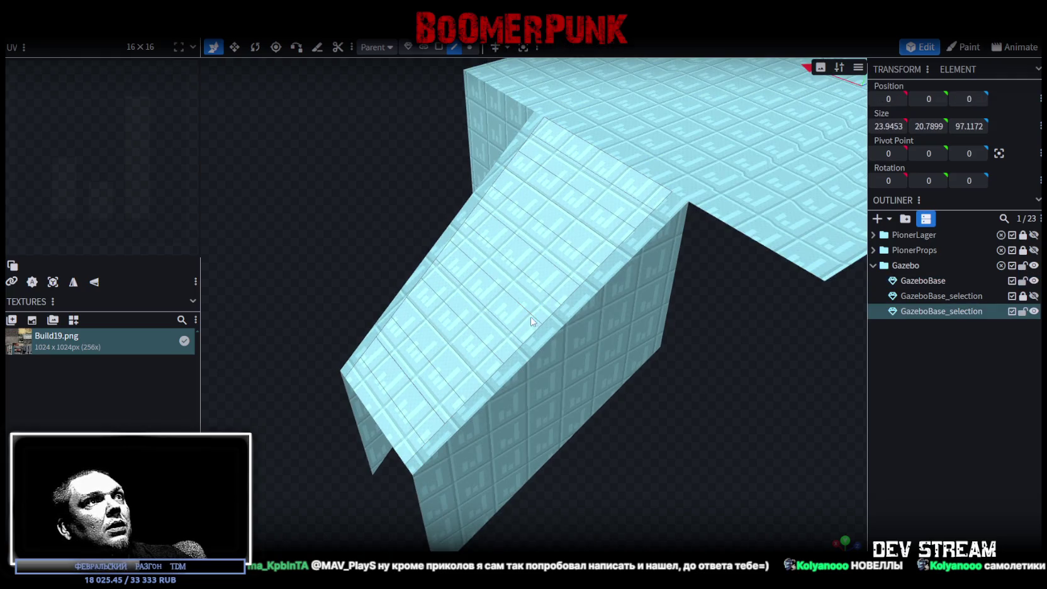
left_click(519, 299)
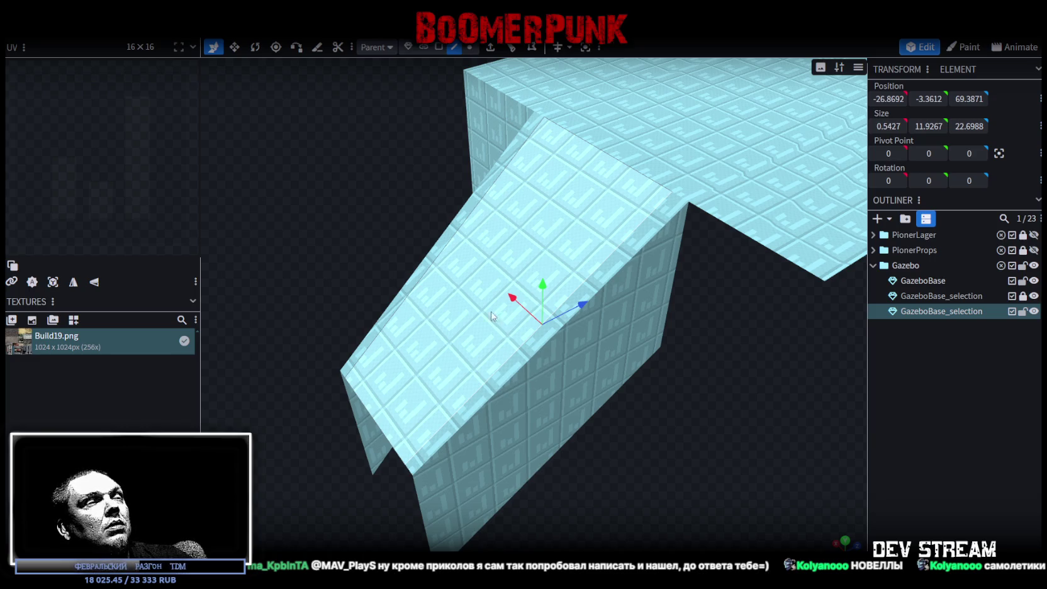
left_click(497, 317)
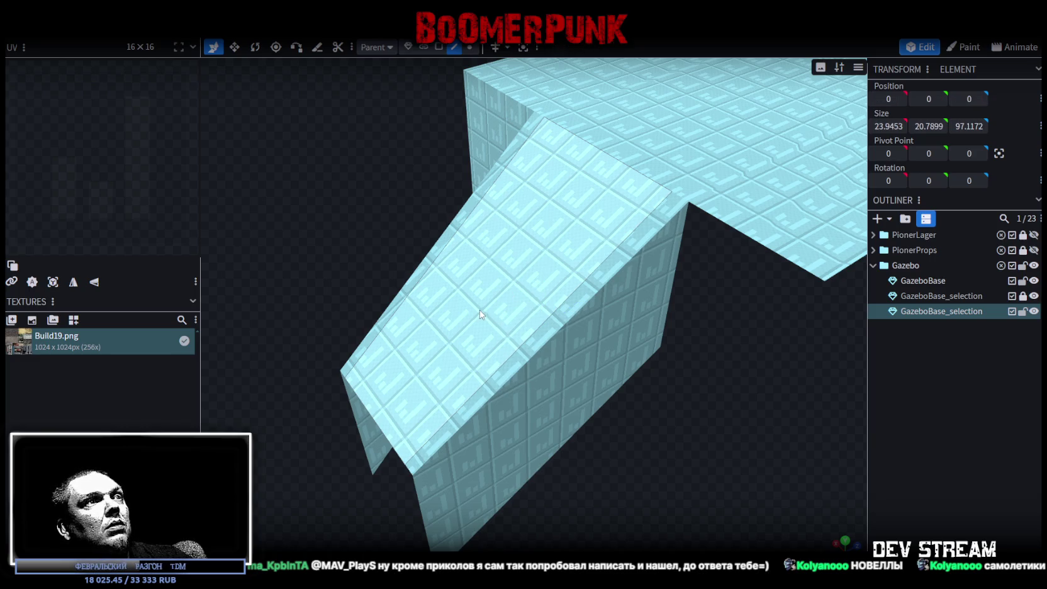
left_click(531, 334)
left_click_drag(742, 405, 711, 415)
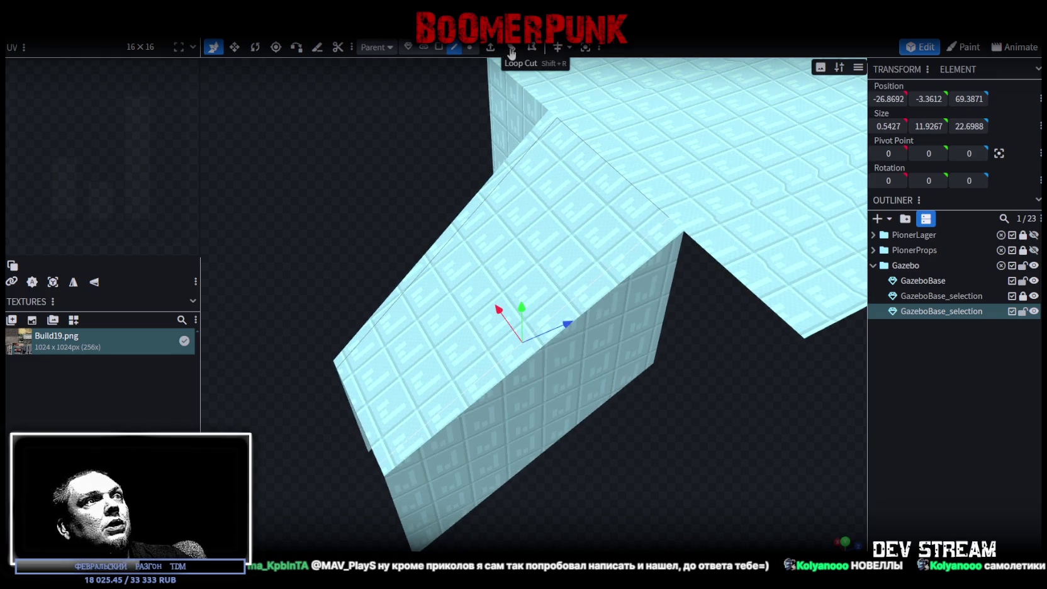
Loop-cut the upper ramp face with 9 cross cuts
left_click(511, 51)
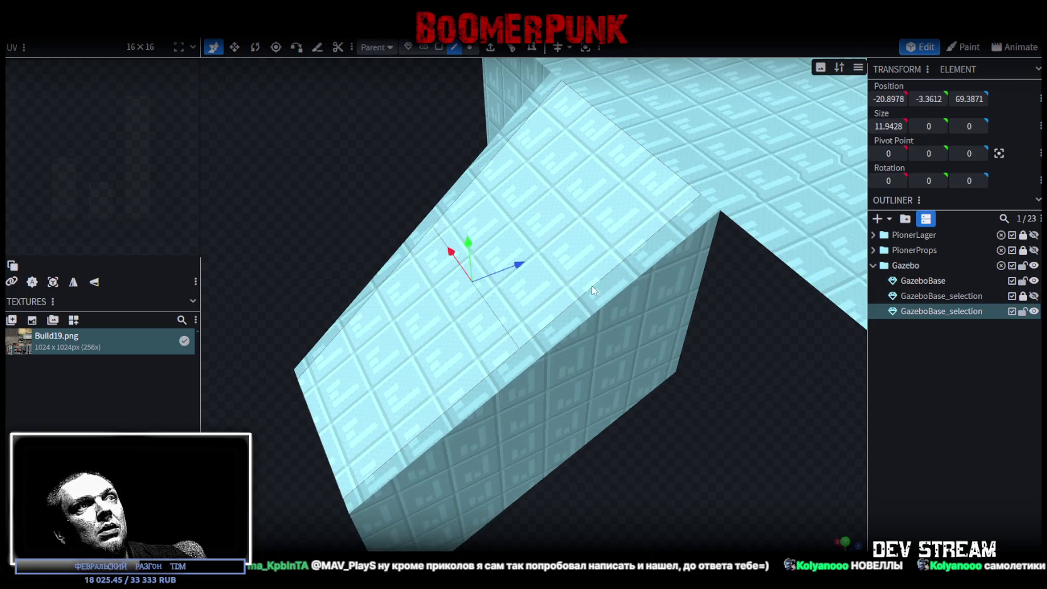
left_click(622, 270)
left_click(513, 50)
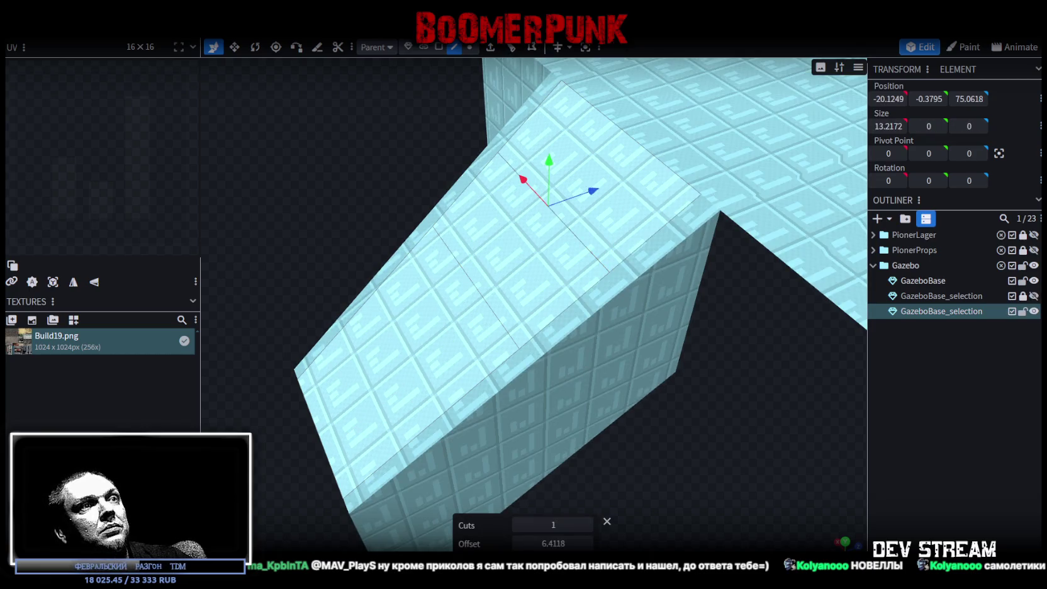
left_click(587, 524)
left_click(587, 524)
left_click(588, 524)
left_click(588, 524)
left_click(588, 524)
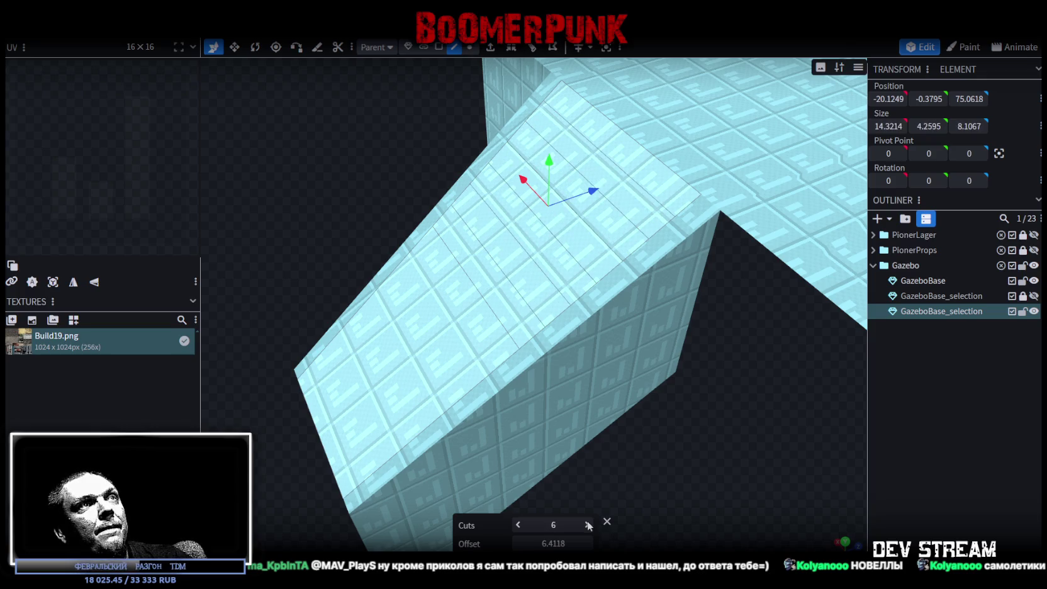
left_click(587, 524)
left_click(587, 524)
left_click(587, 524)
left_click_drag(679, 480, 710, 429)
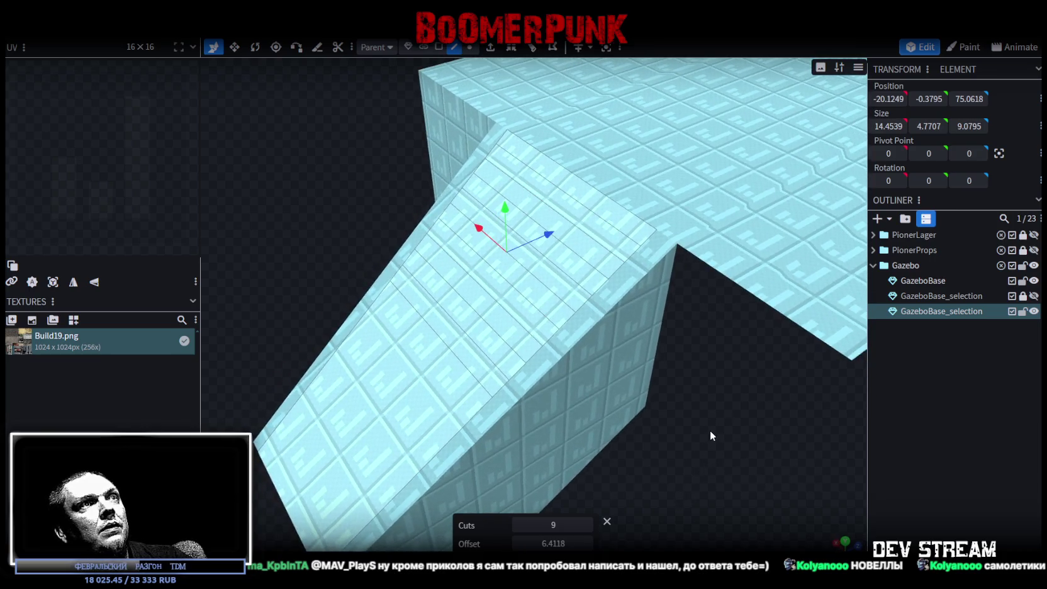
Select alternating ramp face strips and move them out, down and up to form steps
left_click(600, 221)
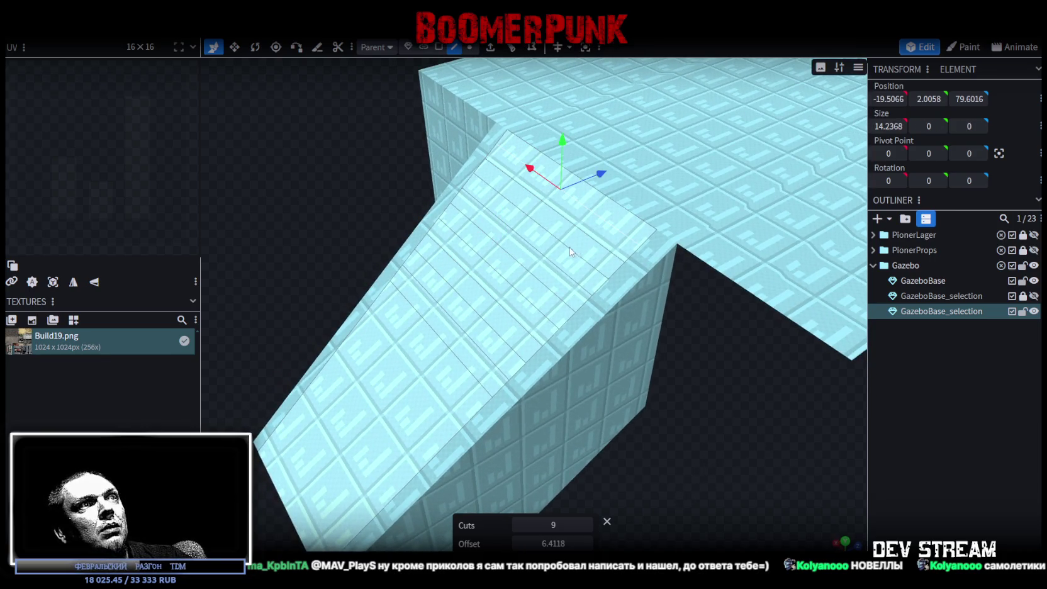
left_click(526, 281)
left_click(475, 326, "shift")
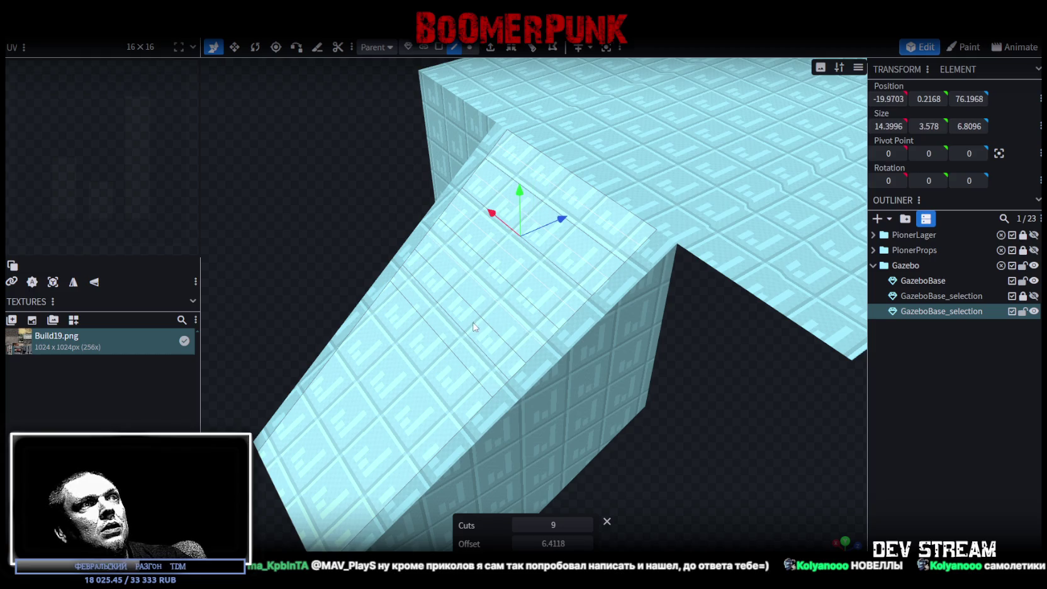
left_click(459, 330, "shift")
mouse_move(499, 342)
left_mouse_down()
mouse_move(657, 390)
mouse_move(676, 410)
mouse_move(662, 378)
left_mouse_up()
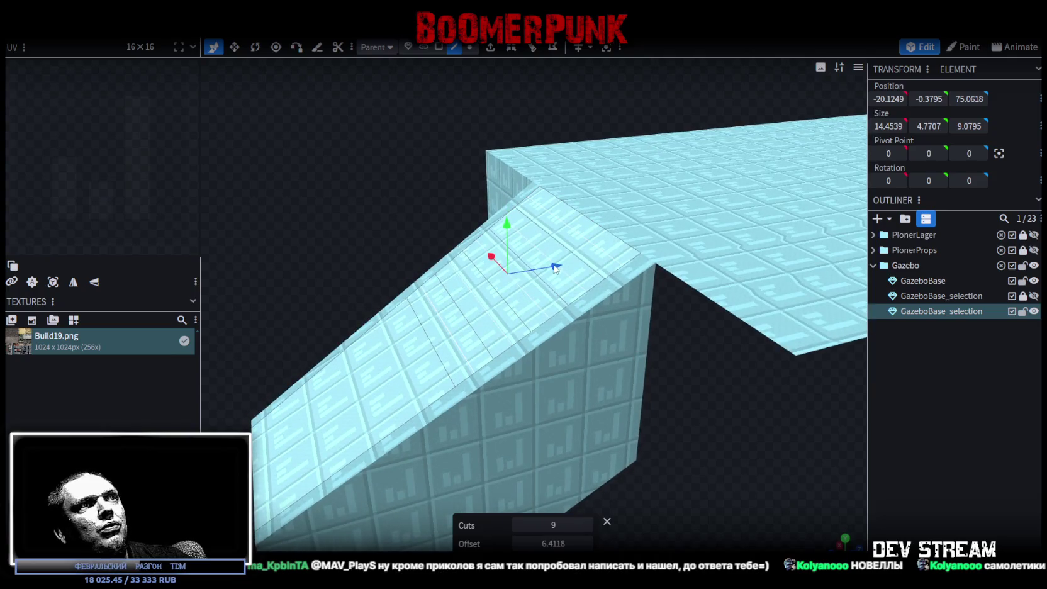
left_click_drag(555, 267, 574, 274)
mouse_move(707, 368)
left_mouse_down()
mouse_move(693, 370)
mouse_move(707, 367)
left_mouse_up()
left_click_drag(502, 192, 501, 197)
mouse_move(566, 252)
left_mouse_down()
mouse_move(650, 281)
mouse_move(768, 263)
mouse_move(689, 259)
mouse_move(638, 276)
mouse_move(648, 263)
mouse_move(718, 427)
mouse_move(674, 381)
mouse_move(692, 388)
mouse_move(670, 392)
mouse_move(690, 398)
mouse_move(701, 374)
left_mouse_up()
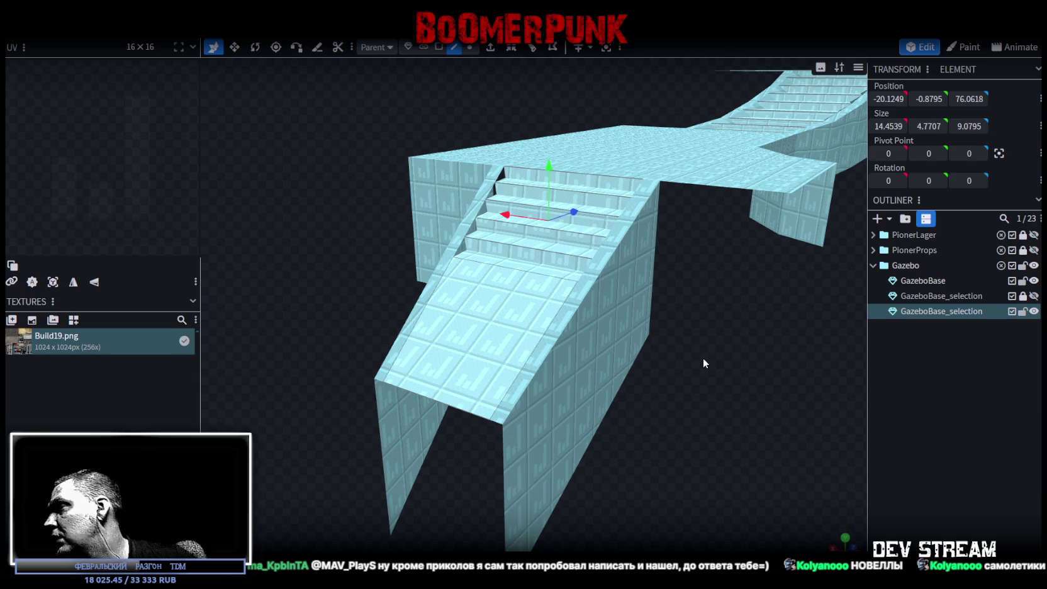
mouse_move(703, 363)
left_mouse_down()
mouse_move(710, 348)
mouse_move(778, 348)
mouse_move(746, 358)
mouse_move(566, 354)
mouse_move(607, 329)
mouse_move(686, 372)
mouse_move(729, 370)
mouse_move(726, 329)
mouse_move(670, 207)
mouse_move(689, 342)
mouse_move(752, 317)
mouse_move(745, 345)
mouse_move(722, 304)
mouse_move(772, 310)
mouse_move(761, 313)
mouse_move(662, 188)
mouse_move(611, 282)
mouse_move(521, 356)
left_mouse_up()
Add and position a loop cut across the other stair ramp
left_click(726, 329)
left_click(522, 356)
left_click(521, 357)
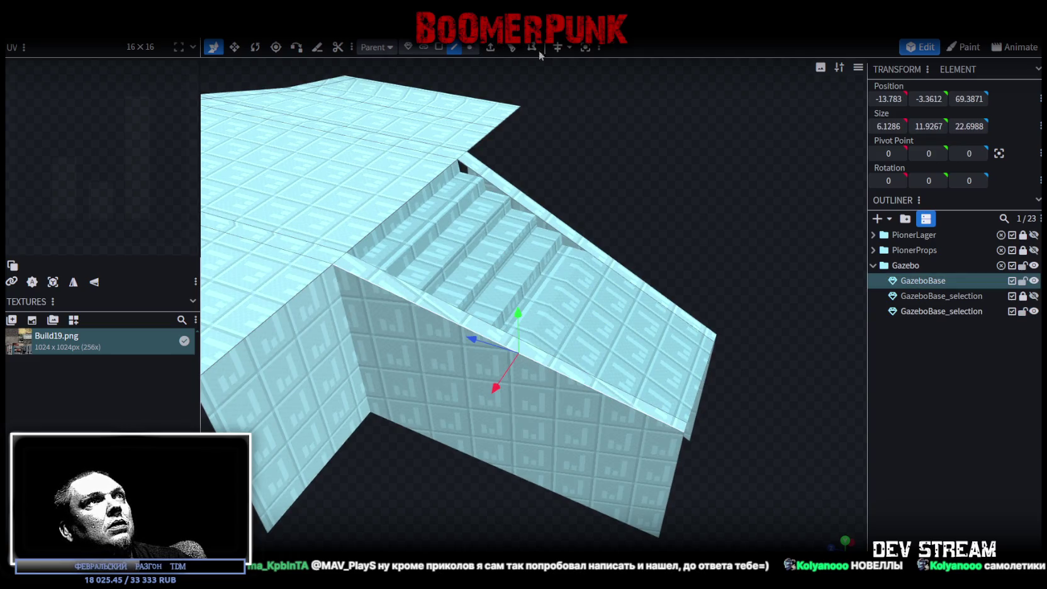
left_click(513, 48)
left_click_drag(687, 213, 531, 270)
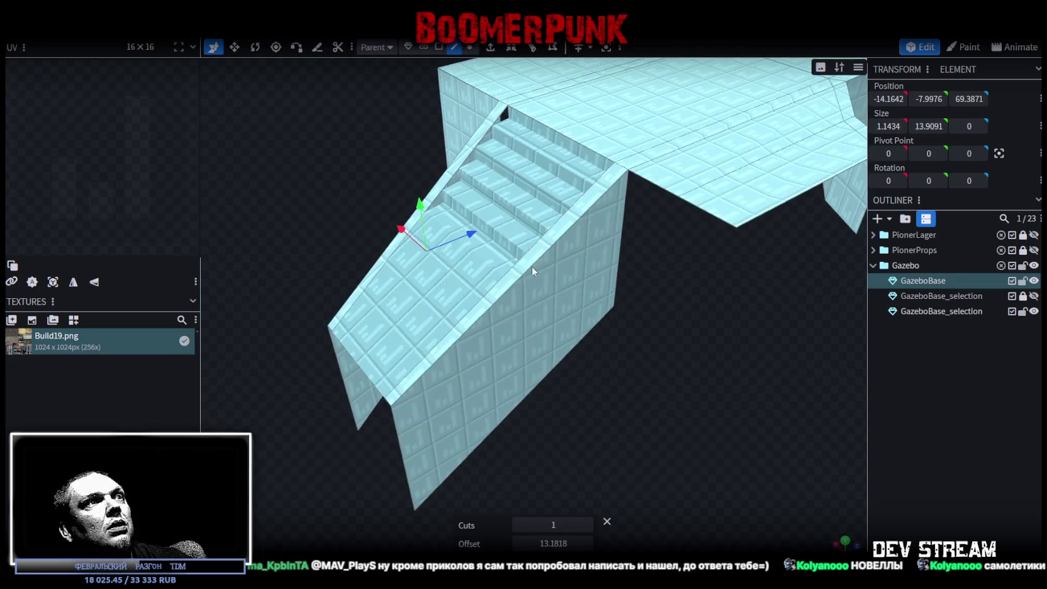
left_click(533, 47)
mouse_move(623, 164)
left_mouse_down()
mouse_move(749, 380)
mouse_move(738, 349)
mouse_move(637, 273)
left_mouse_up()
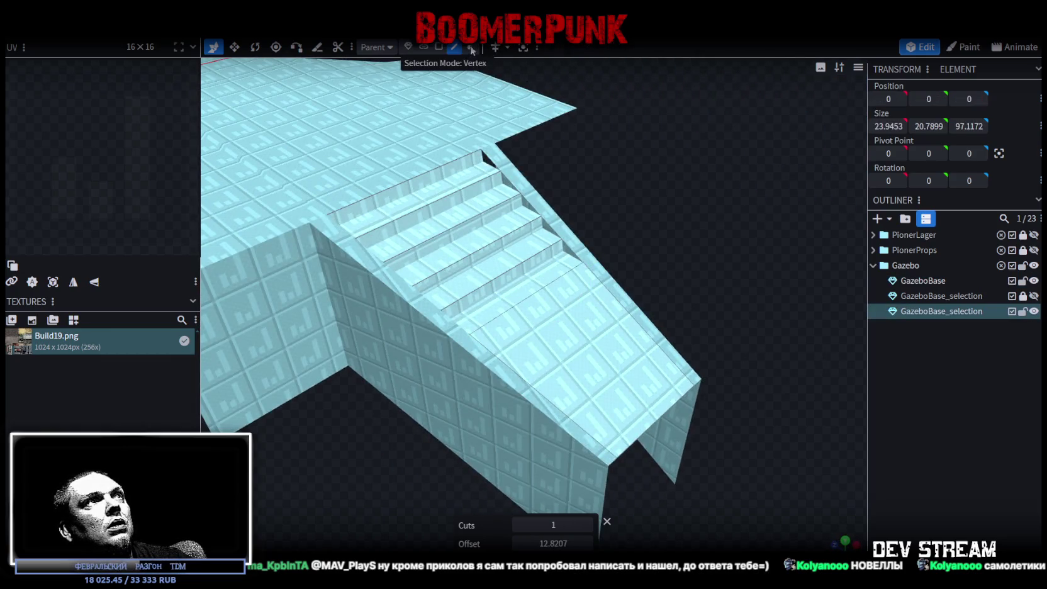
Split the lower slope face into its own mesh, then merge it back into GazeboBase
left_click(575, 373)
right_click(616, 377)
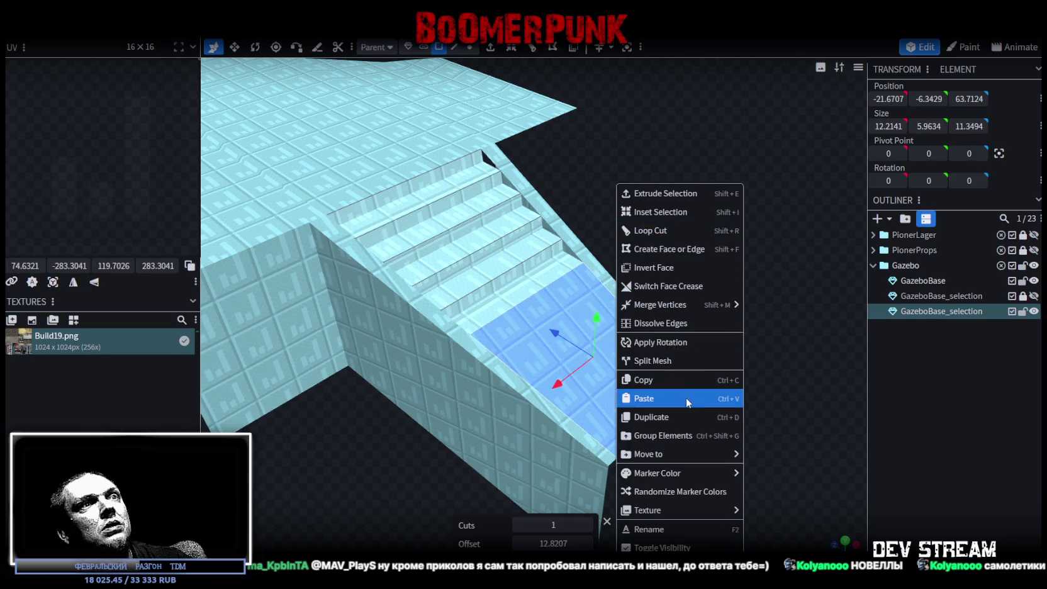
left_click(669, 364)
left_click(969, 282)
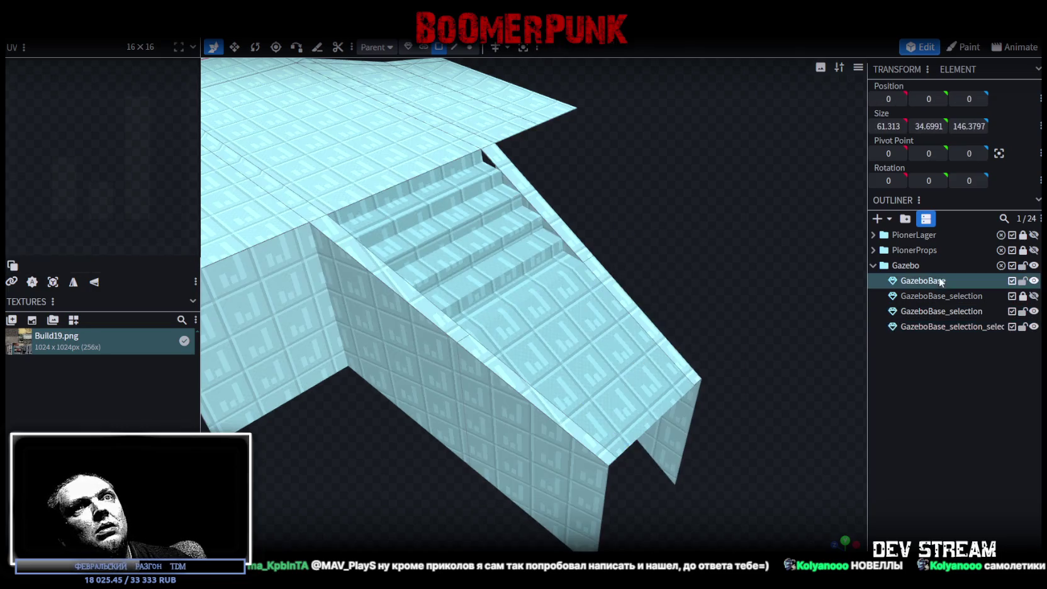
right_click(942, 327)
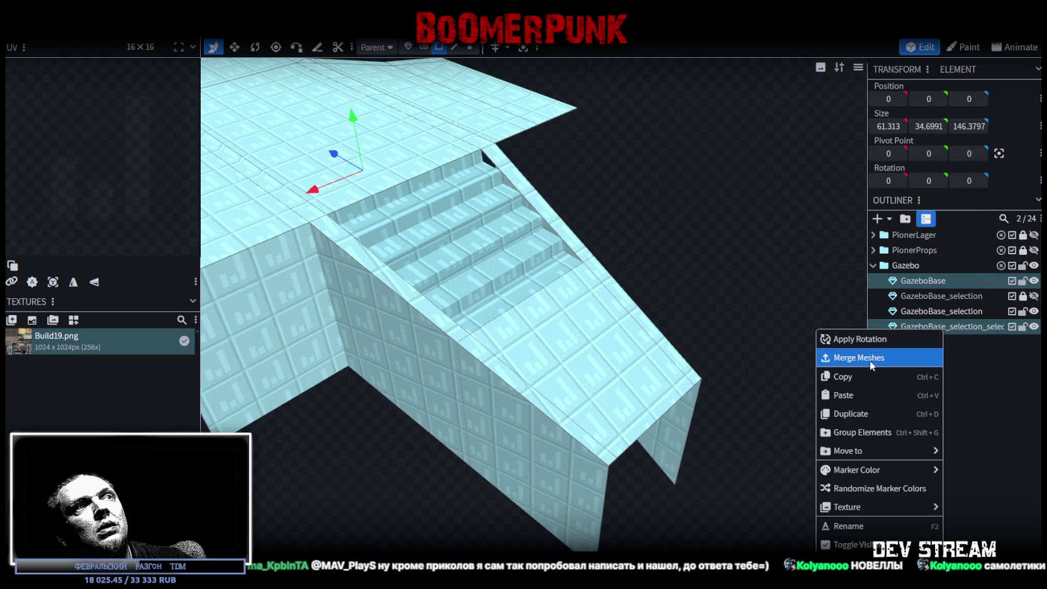
left_click(869, 360)
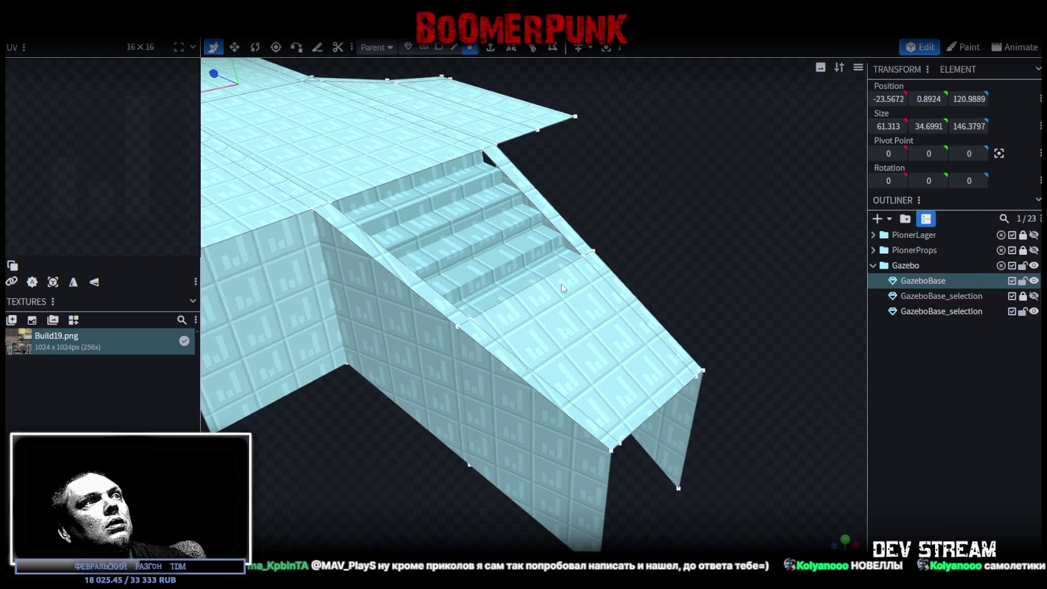
Nudge the mesh and accept the Auto Fix to merge the 4 overlapping vertices
scroll(660, 217, "down", 3)
left_click_drag(425, 75, 426, 91)
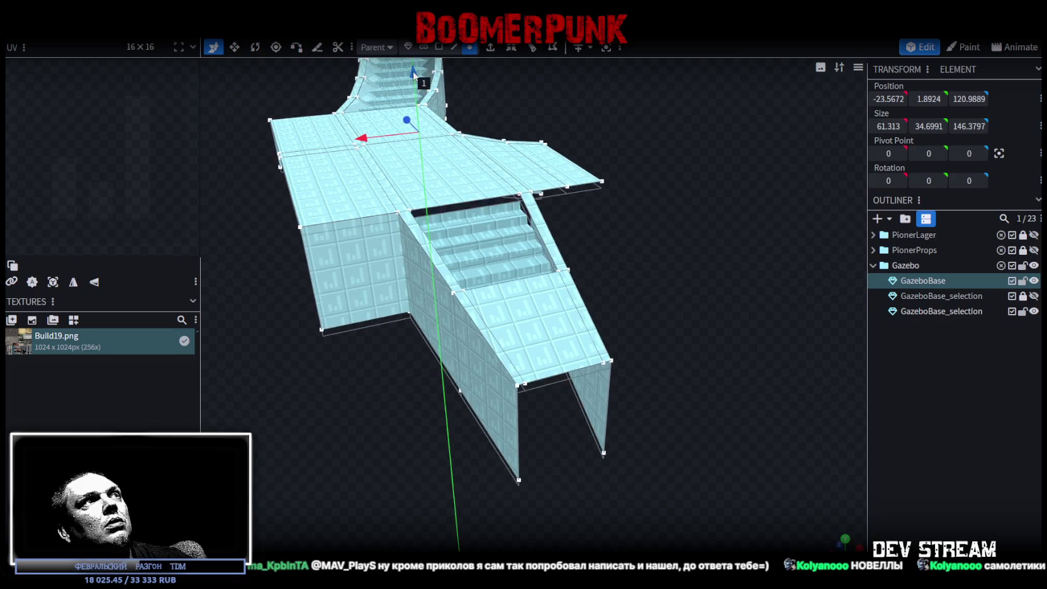
left_click(497, 139)
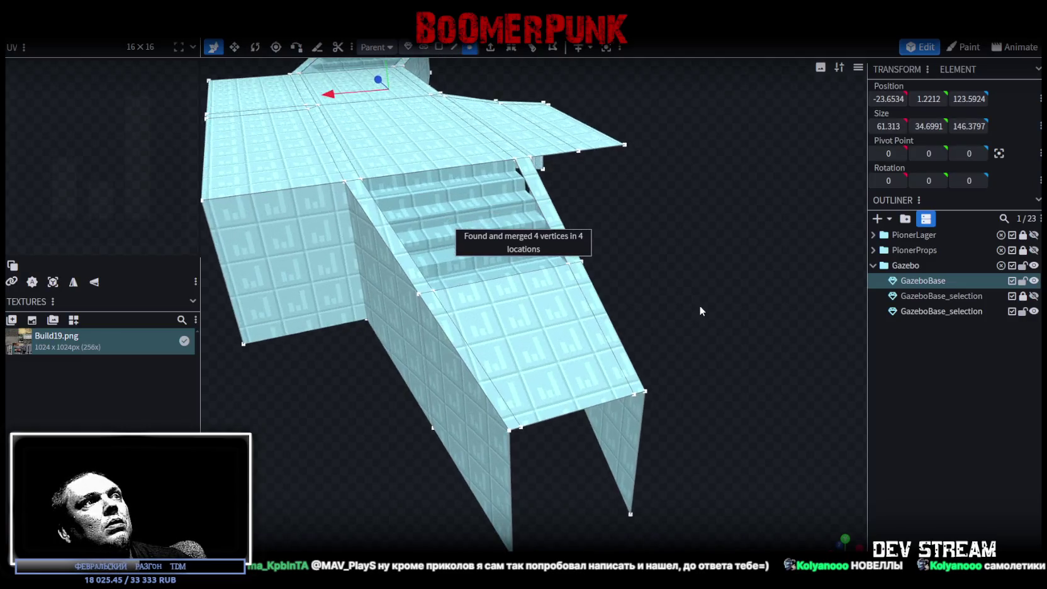
scroll(700, 307, "up", 3)
mouse_move(773, 314)
left_mouse_down()
mouse_move(727, 455)
mouse_move(560, 442)
mouse_move(577, 330)
mouse_move(606, 405)
mouse_move(566, 412)
left_mouse_up()
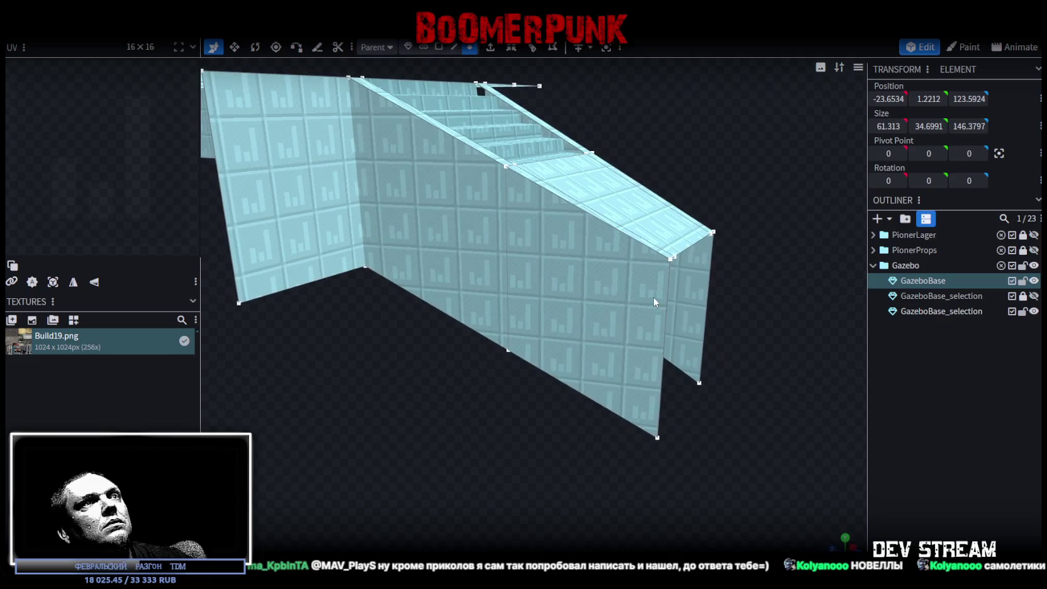
scroll(667, 292, "up", 2)
left_click(700, 248)
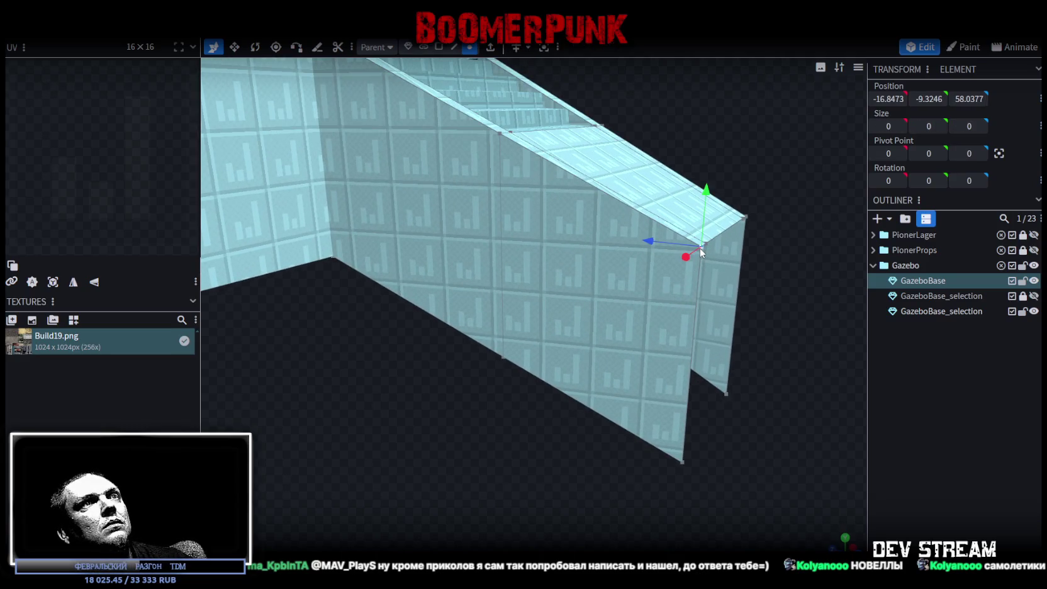
Merge the stray vertex pairs on the stair side wall so the extra face collapses
left_click(683, 461, "shift")
right_click(683, 461)
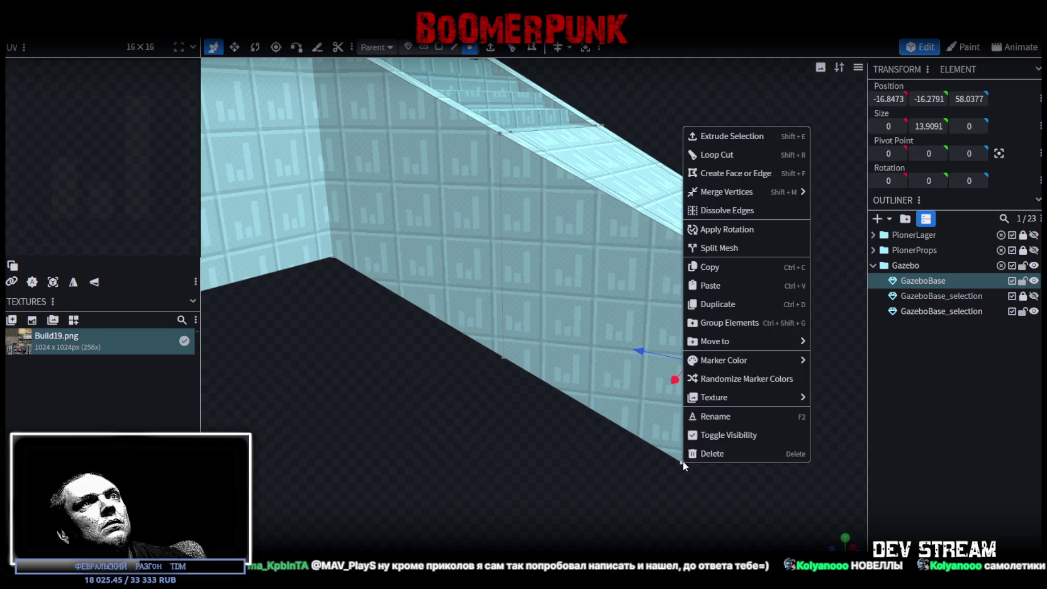
left_click(836, 194)
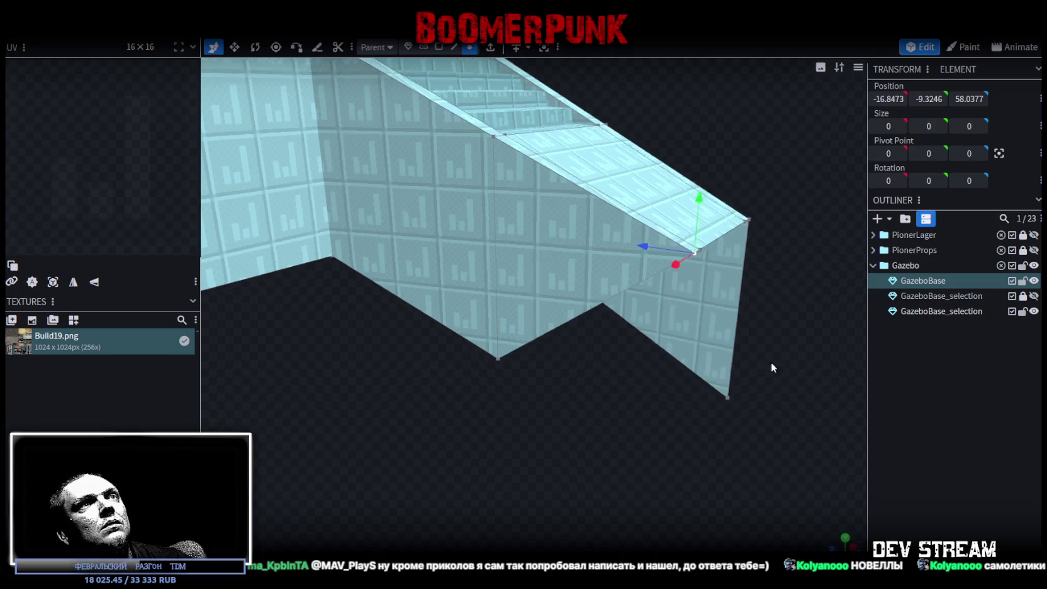
left_click_drag(779, 361, 382, 278)
left_click(401, 484, "shift")
right_click(403, 483)
left_click(553, 213)
Flatten the wall's bottom-edge vertices to one height (Size Y 0)
mouse_move(463, 203)
left_mouse_down()
mouse_move(362, 178)
mouse_move(327, 134)
left_mouse_up()
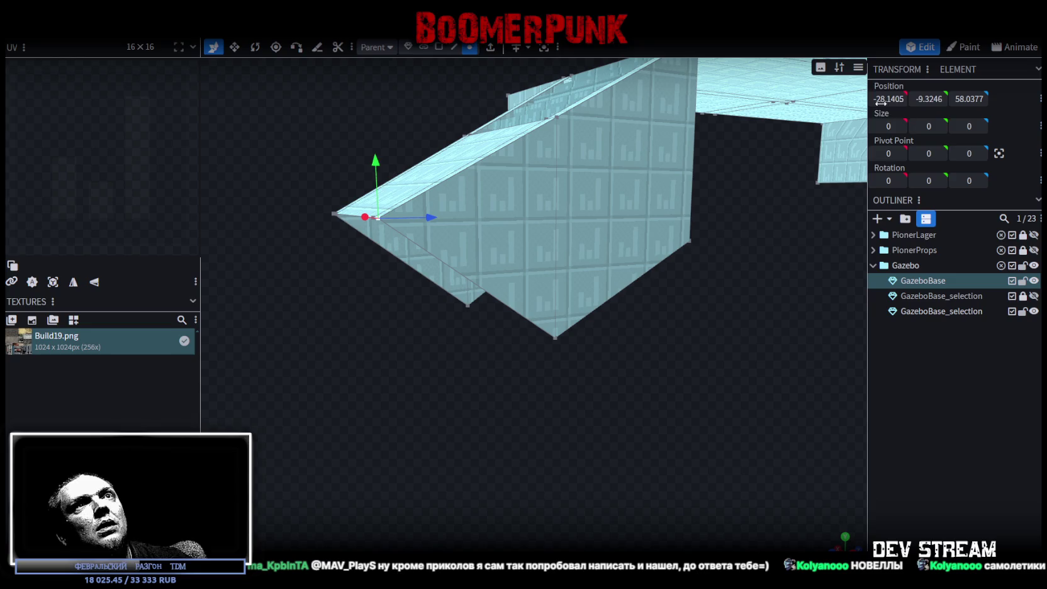
left_click_drag(940, 99, 943, 98)
key("ctrl+z")
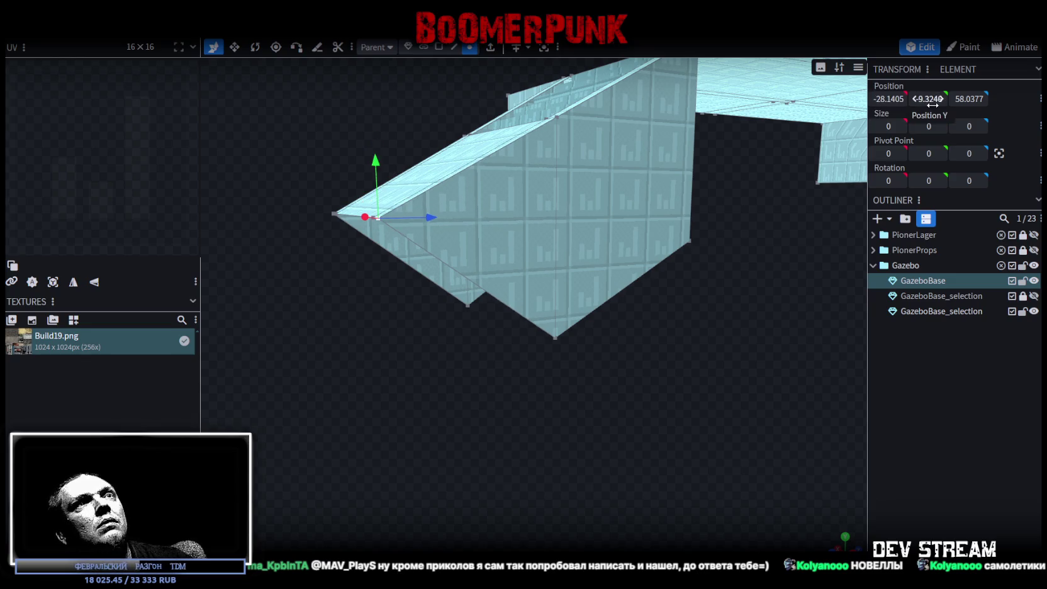
mouse_move(798, 194)
left_mouse_down()
mouse_move(642, 355)
mouse_move(652, 357)
left_mouse_up()
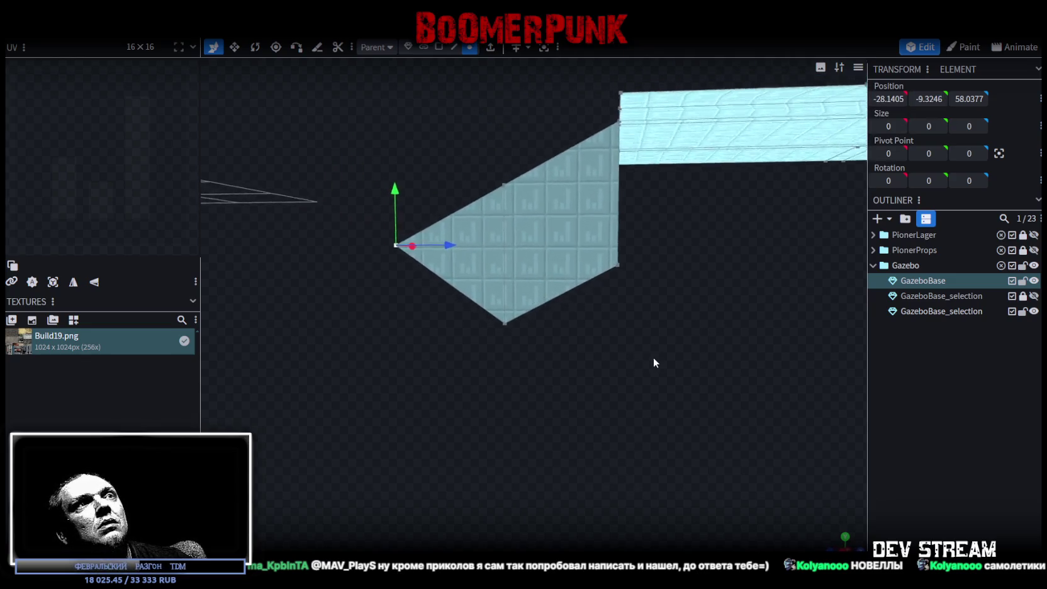
left_click_drag(472, 383, 733, 221)
key("Return")
Zoom in on the walkway and switch to edge selection mode
mouse_move(458, 359)
left_mouse_down()
mouse_move(783, 387)
mouse_move(673, 386)
mouse_move(632, 335)
mouse_move(661, 334)
mouse_move(555, 380)
left_mouse_up()
scroll(642, 346, "up", 3)
scroll(625, 353, "up", 2)
scroll(556, 362, "up", 2)
scroll(519, 365, "up", 2)
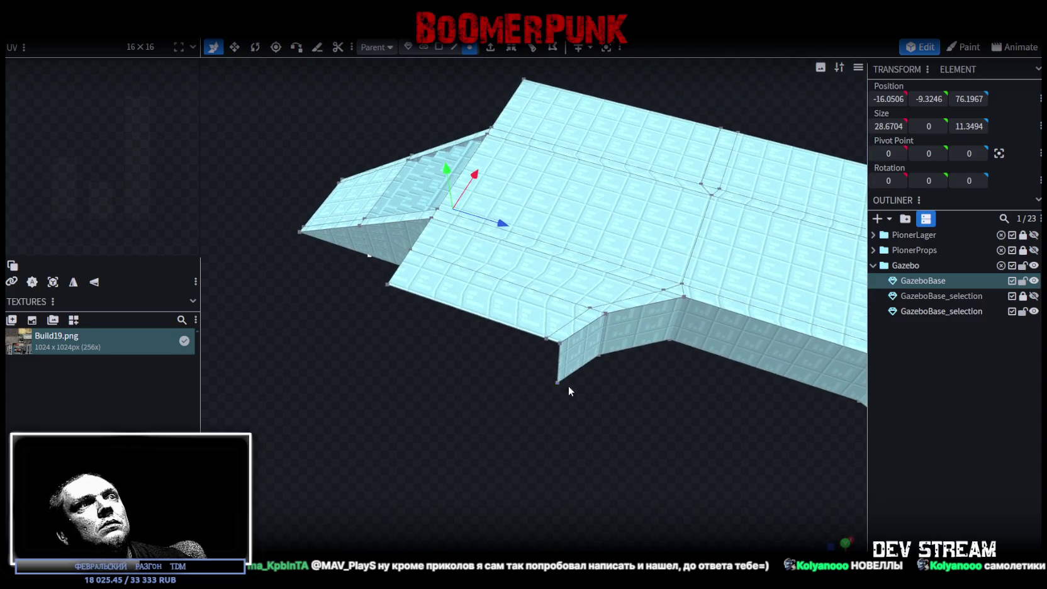
left_click(451, 46)
scroll(572, 364, "up", 3)
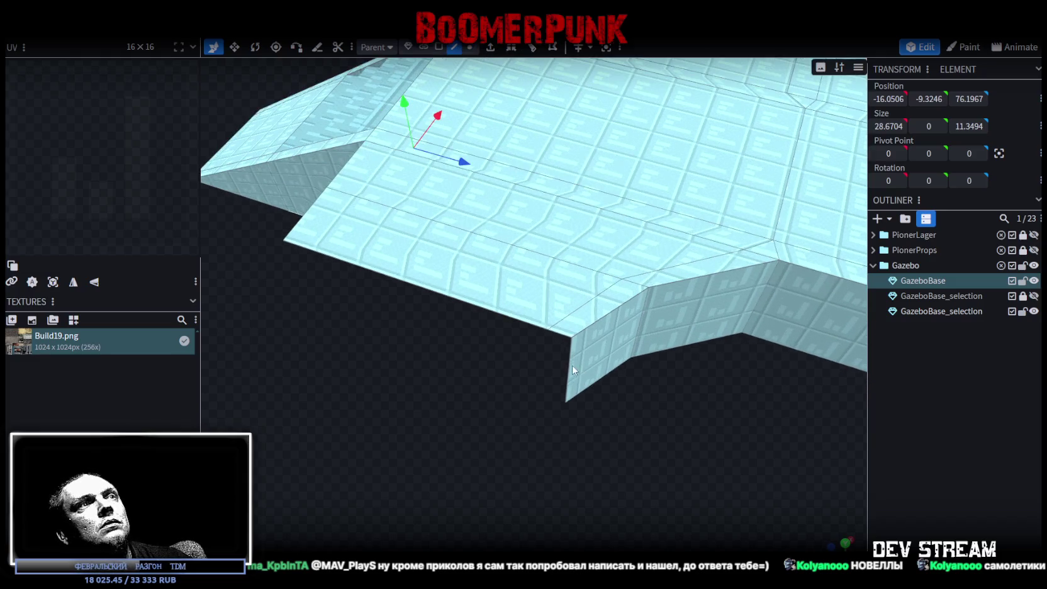
Push the side wall's vertical corner edge 2 units outward along Z
left_click(558, 333)
left_click(574, 366)
mouse_move(614, 376)
left_mouse_down()
mouse_move(649, 392)
mouse_move(486, 397)
mouse_move(536, 419)
mouse_move(650, 395)
mouse_move(722, 335)
mouse_move(733, 356)
left_mouse_up()
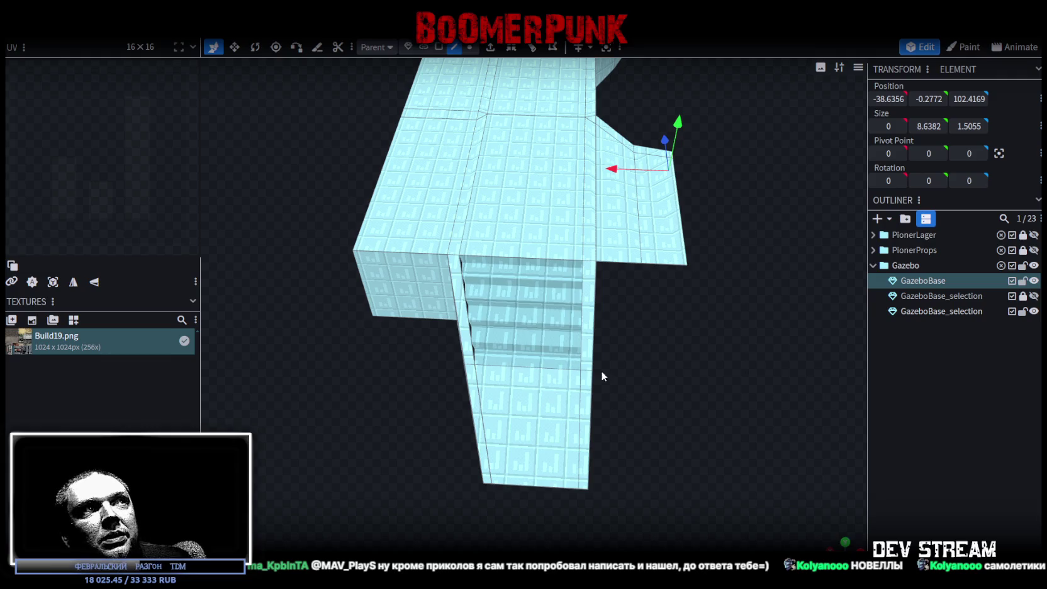
mouse_move(396, 412)
left_mouse_down()
mouse_move(520, 415)
mouse_move(480, 409)
mouse_move(626, 432)
mouse_move(615, 399)
mouse_move(576, 419)
mouse_move(609, 362)
mouse_move(654, 357)
mouse_move(635, 350)
left_mouse_up()
Inspect the wall's top corner vertex and view the gazebo floor from the front
left_click(532, 303)
mouse_move(555, 307)
left_mouse_down()
mouse_move(637, 333)
mouse_move(619, 340)
left_mouse_up()
scroll(619, 340, "up", 2)
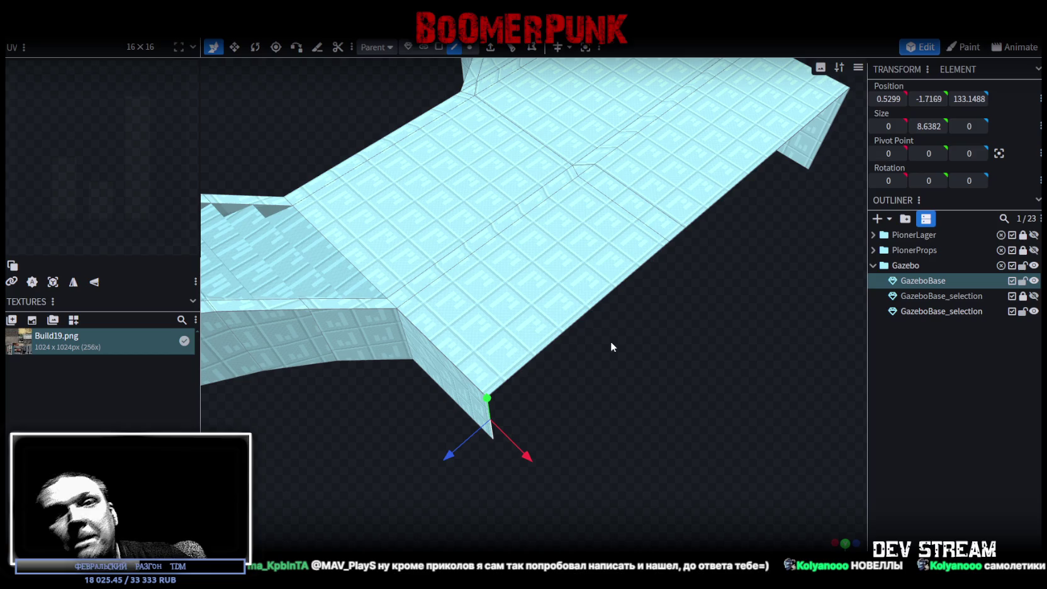
mouse_move(738, 255)
left_mouse_down()
mouse_move(680, 323)
mouse_move(642, 334)
mouse_move(641, 373)
mouse_move(622, 373)
mouse_move(517, 210)
mouse_move(608, 320)
mouse_move(728, 322)
mouse_move(661, 294)
mouse_move(572, 311)
mouse_move(566, 333)
left_mouse_up()
scroll(615, 371, "down", 3)
scroll(607, 320, "up", 3)
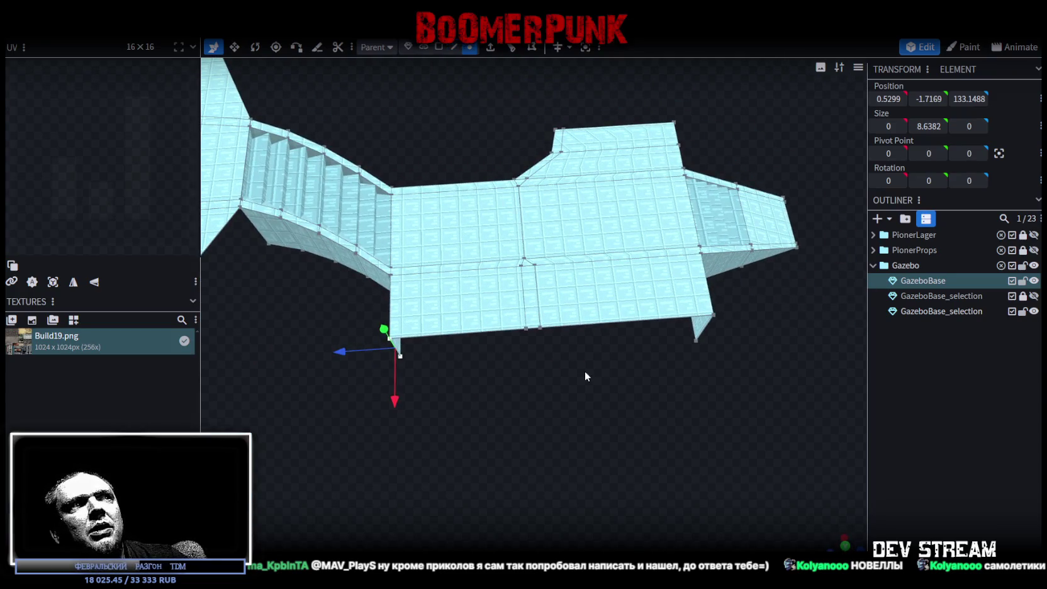
scroll(584, 376, "up", 2)
scroll(576, 369, "up", 2)
scroll(514, 202, "up", 3)
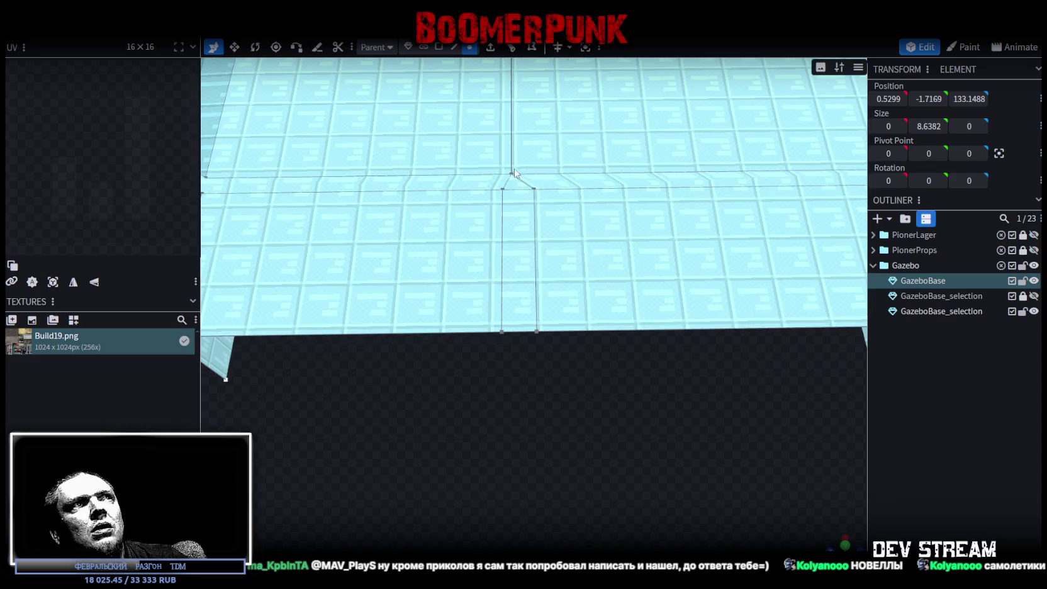
Merge the middle and front floor-seam vertex pairs, each at their center
left_click(514, 172)
scroll(484, 230, "down", 3)
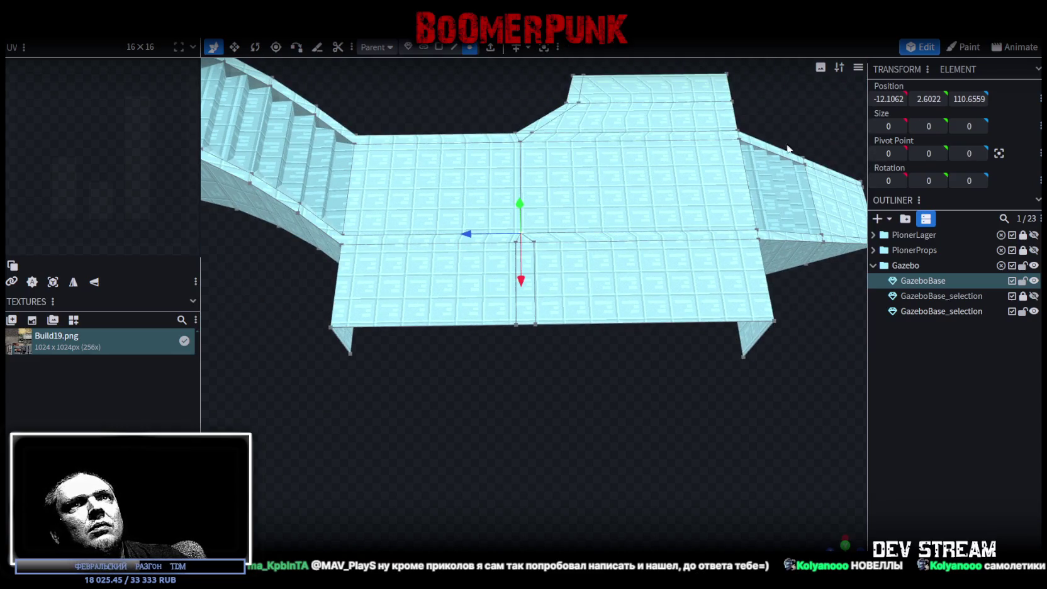
scroll(636, 356, "up", 2)
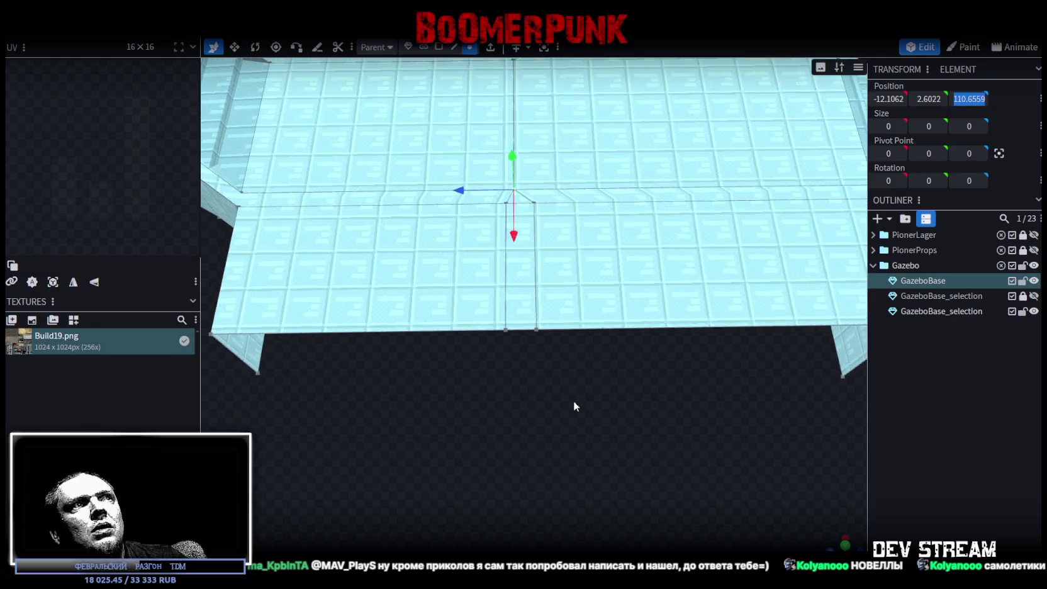
scroll(570, 392, "up", 2)
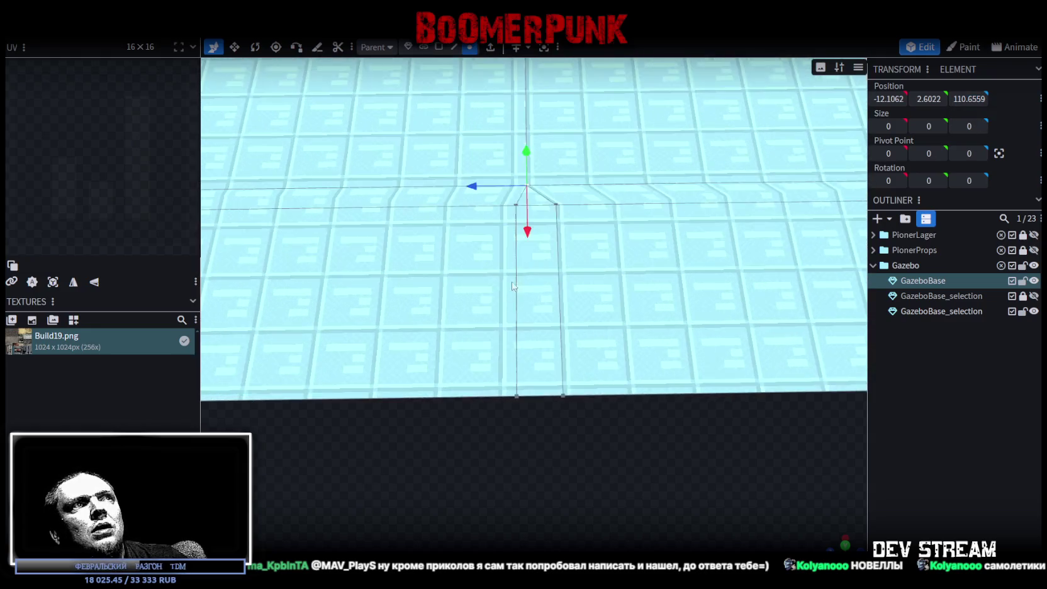
right_click(557, 210)
left_click(730, 292)
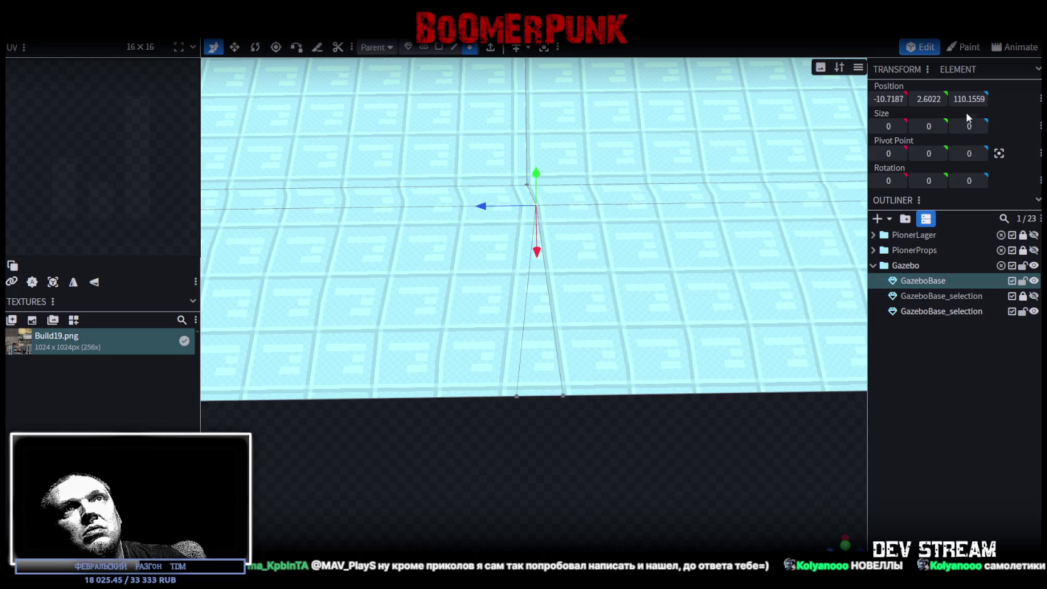
left_click_drag(477, 439, 628, 386)
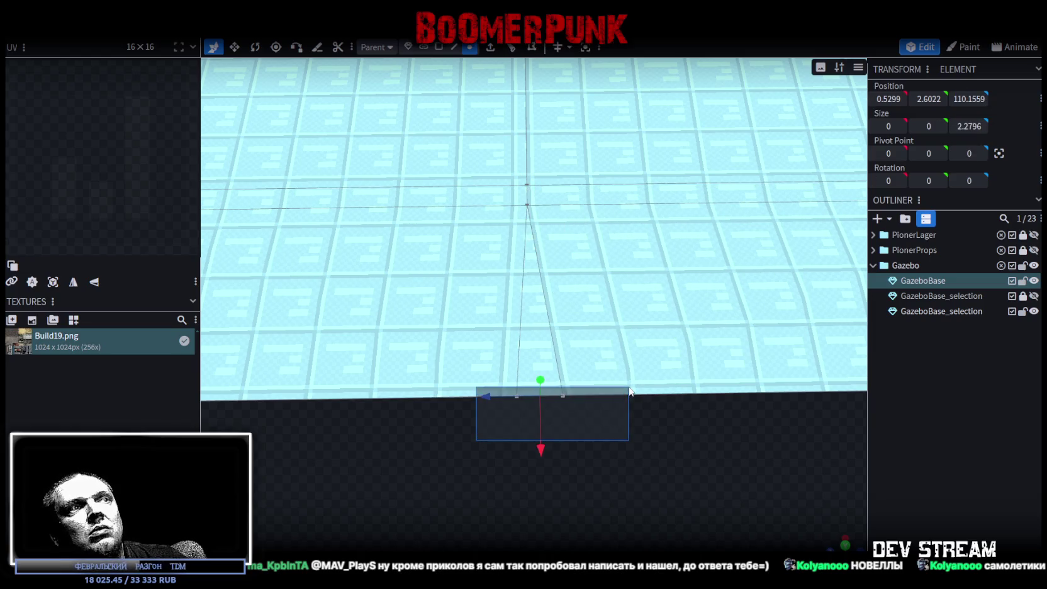
right_click(516, 396)
mouse_move(558, 126)
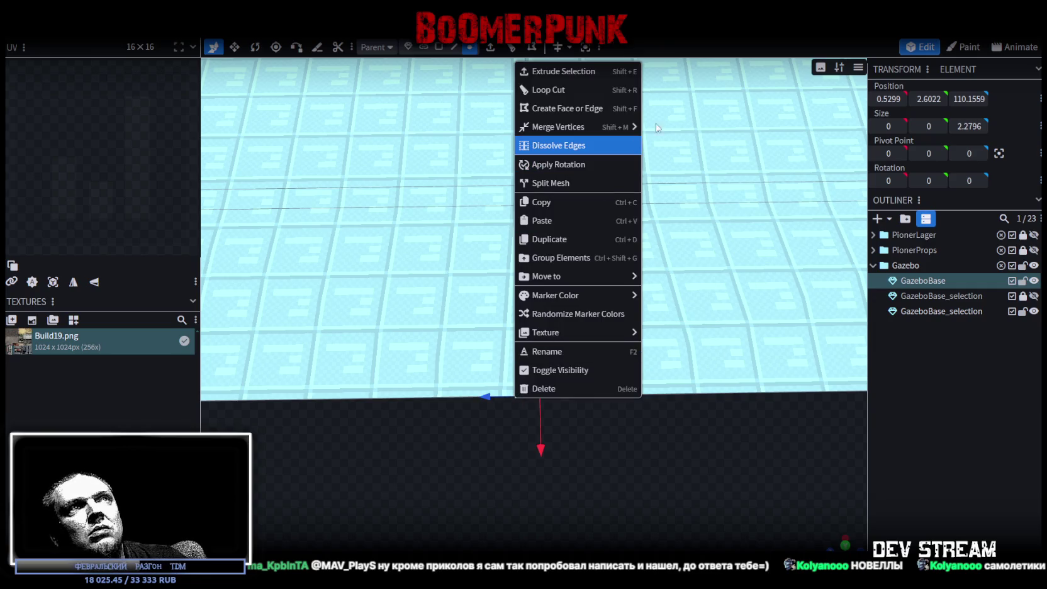
left_click(700, 144)
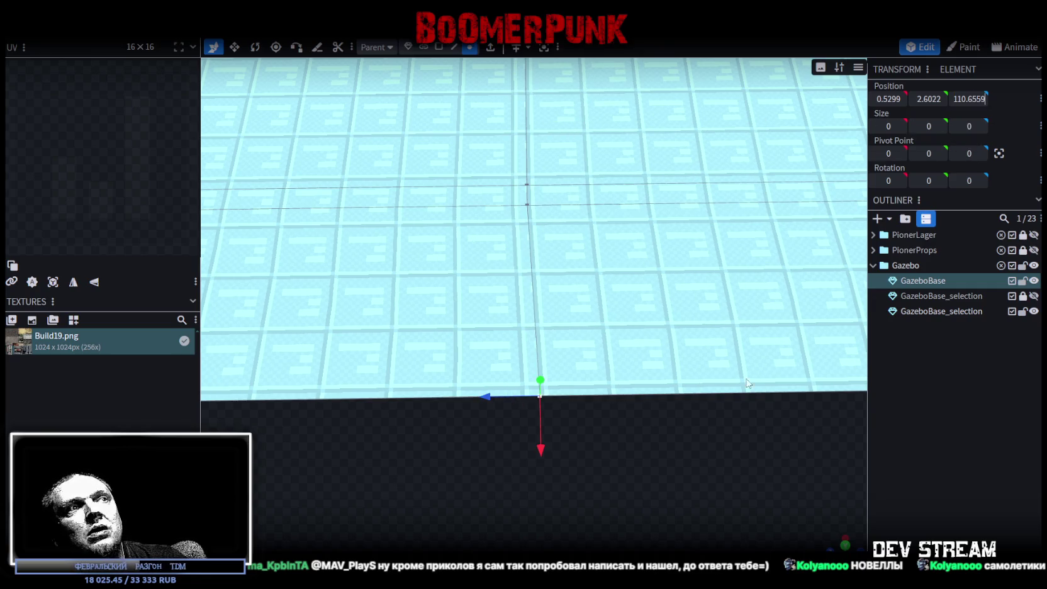
mouse_move(715, 499)
right_mouse_down()
mouse_move(537, 494)
mouse_move(707, 380)
mouse_move(723, 339)
mouse_move(771, 330)
mouse_move(776, 339)
mouse_move(417, 433)
mouse_move(497, 457)
mouse_move(546, 439)
mouse_move(510, 391)
mouse_move(420, 399)
mouse_move(462, 399)
right_mouse_up()
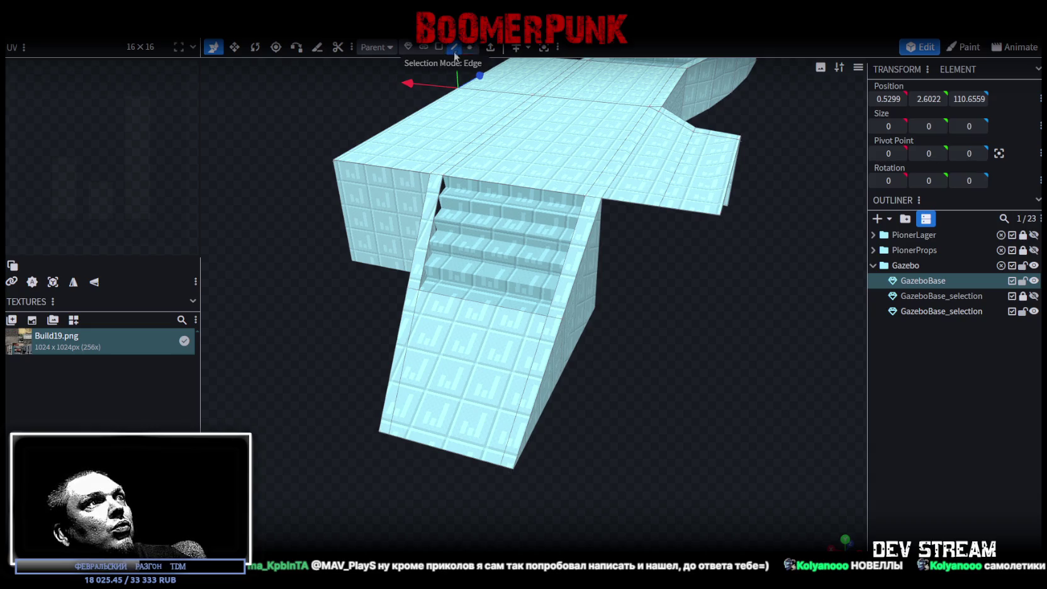
Extrude both stair side edges downward in the Y- direction
left_click(455, 47)
scroll(415, 177, "up", 2)
left_click(401, 227)
left_click(586, 220, "shift")
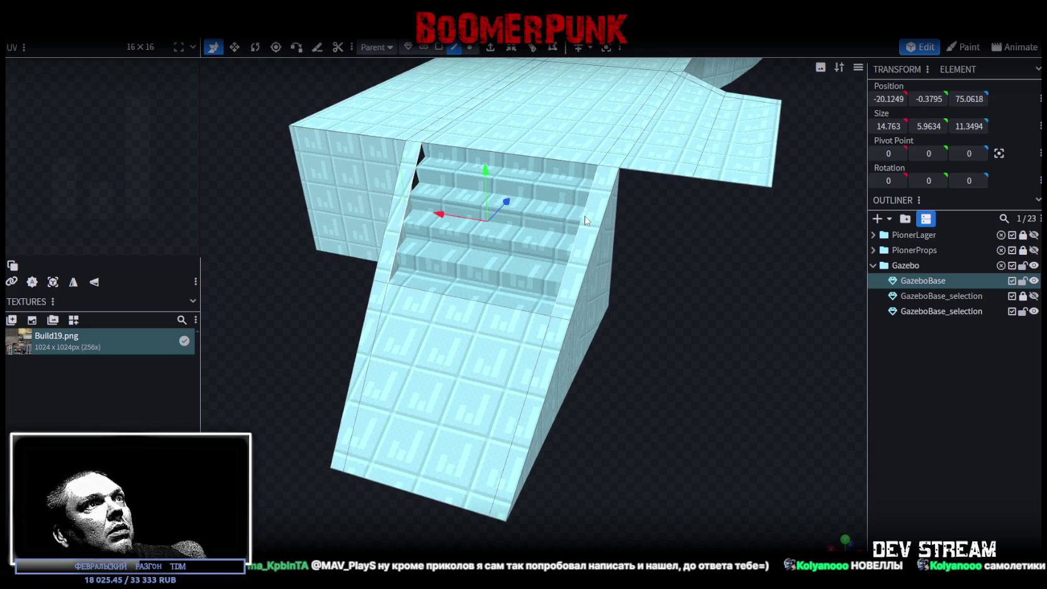
left_click_drag(689, 287, 752, 286)
left_click(511, 47)
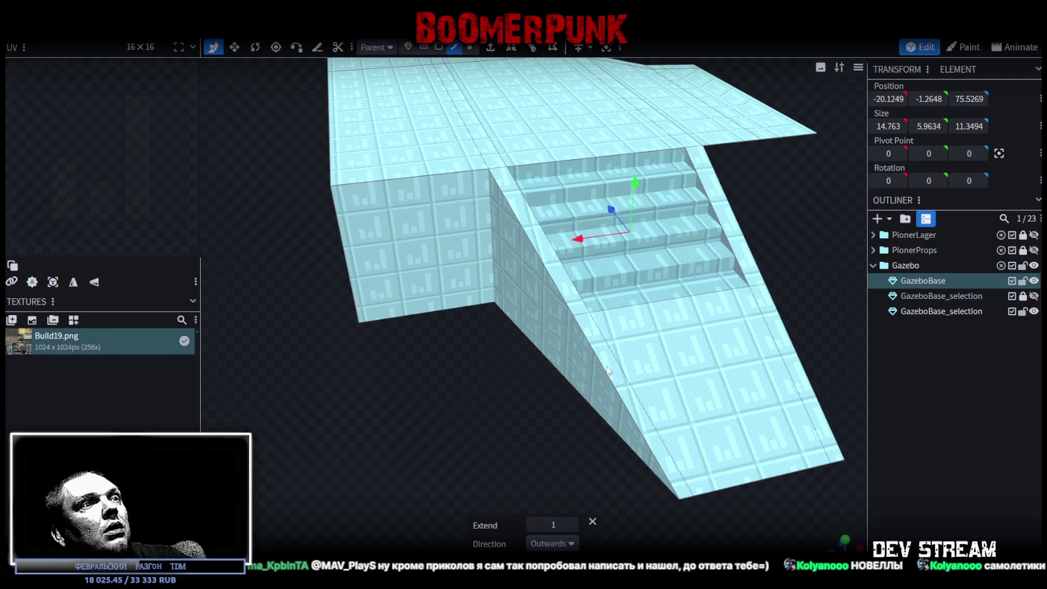
left_click(569, 543)
left_click(541, 451)
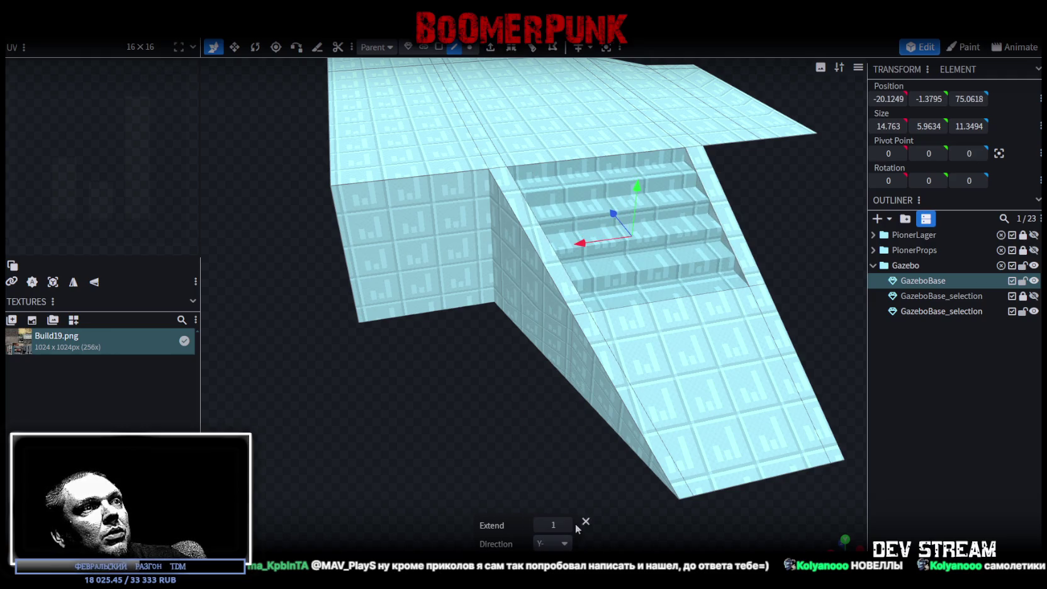
Slide the thin side plates along X against the stair sides, one to -23.7335
left_click_drag(474, 374, 557, 282)
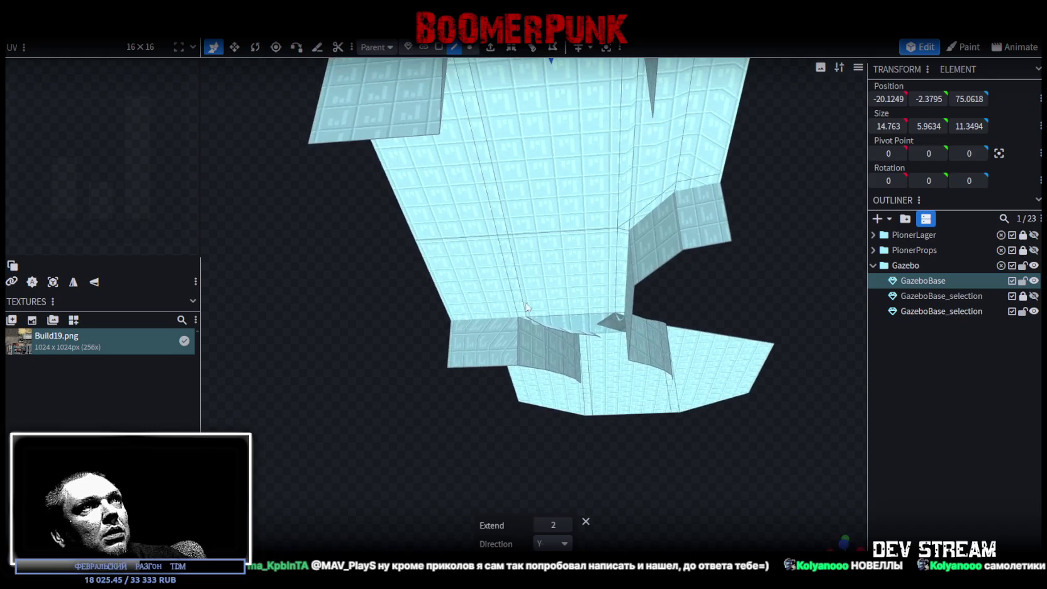
left_click(558, 282)
left_click_drag(511, 250, 494, 263)
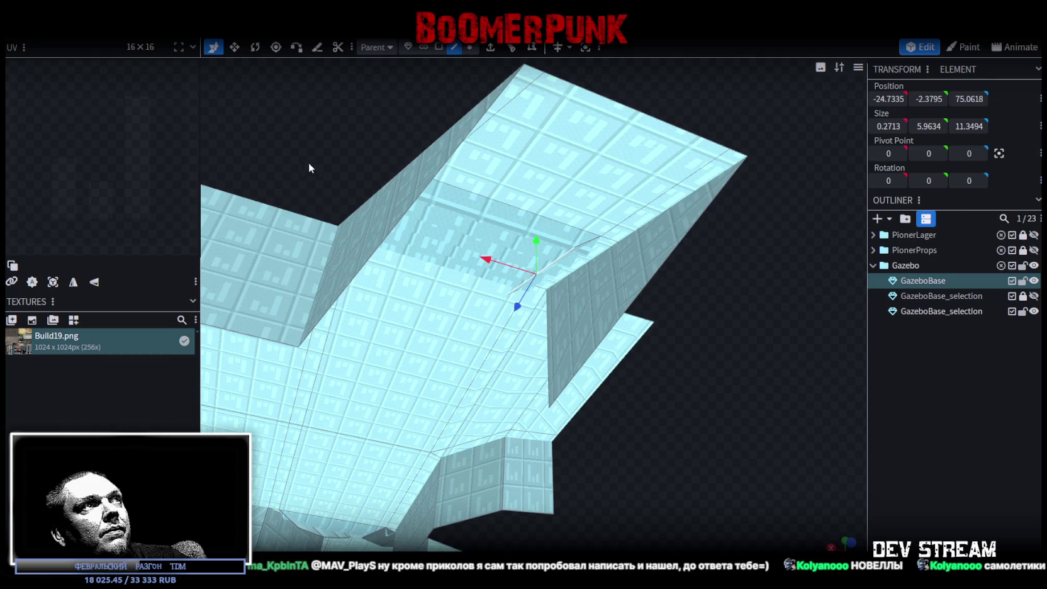
left_click_drag(306, 168, 466, 311)
left_click(466, 311)
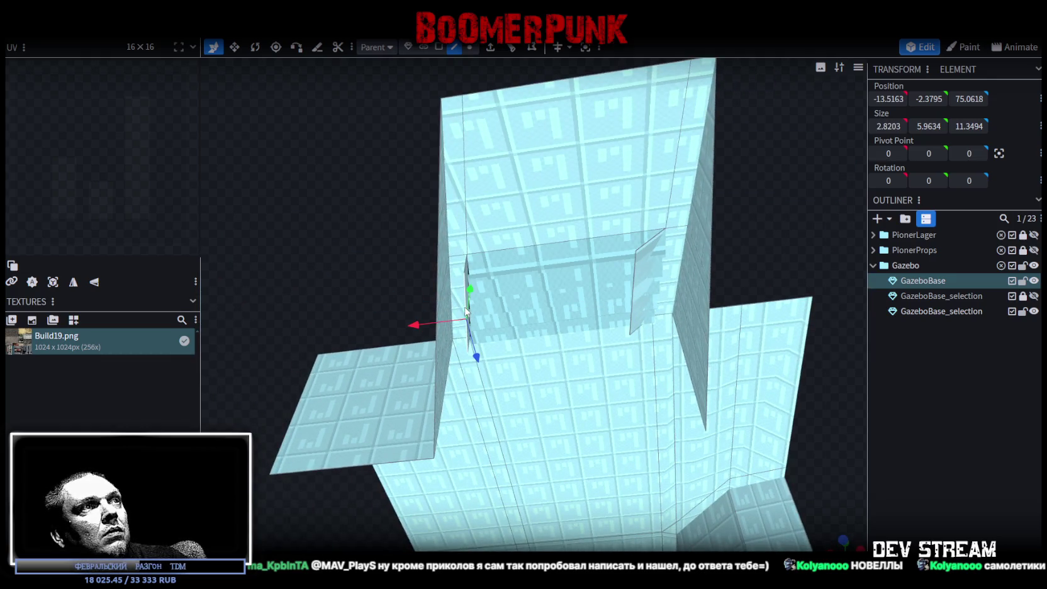
left_click_drag(417, 325, 443, 322)
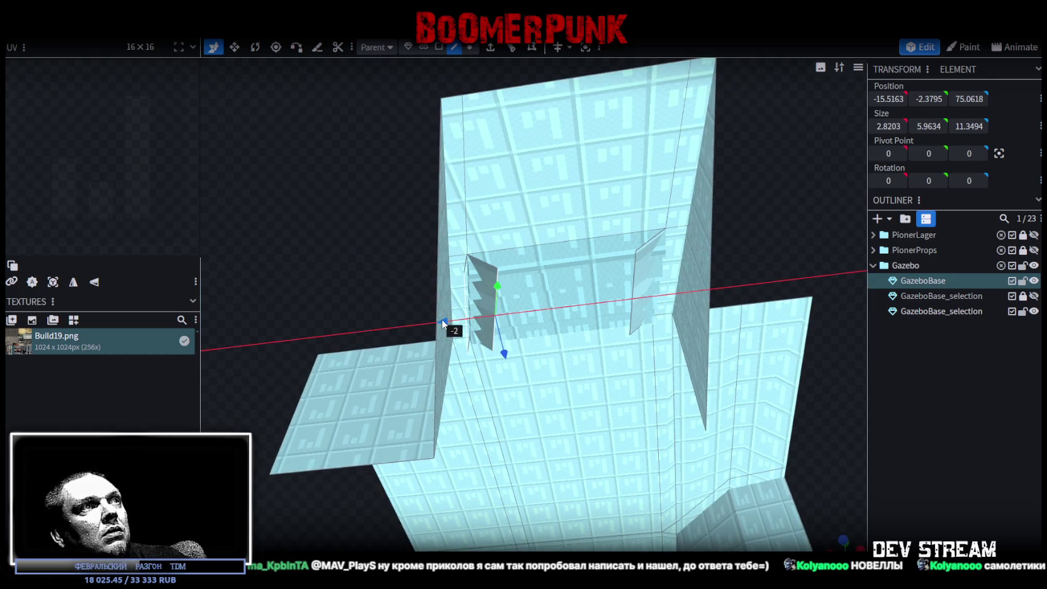
mouse_move(446, 324)
left_mouse_down()
mouse_move(578, 306)
mouse_move(561, 305)
mouse_move(733, 335)
mouse_move(782, 386)
mouse_move(906, 325)
left_mouse_up()
scroll(560, 305, "down", 5)
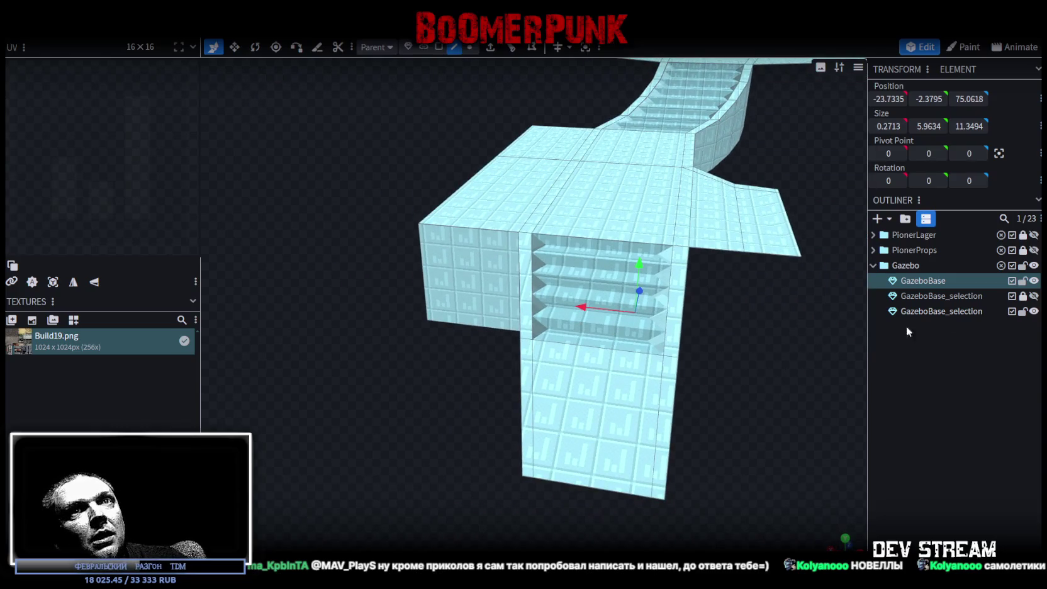
Show the GazeboBase_selection mesh and loop-cut across the front ramp face
left_click(1034, 296)
mouse_move(786, 378)
left_mouse_down()
mouse_move(758, 423)
mouse_move(629, 352)
left_mouse_up()
left_click(443, 48)
left_click(558, 296)
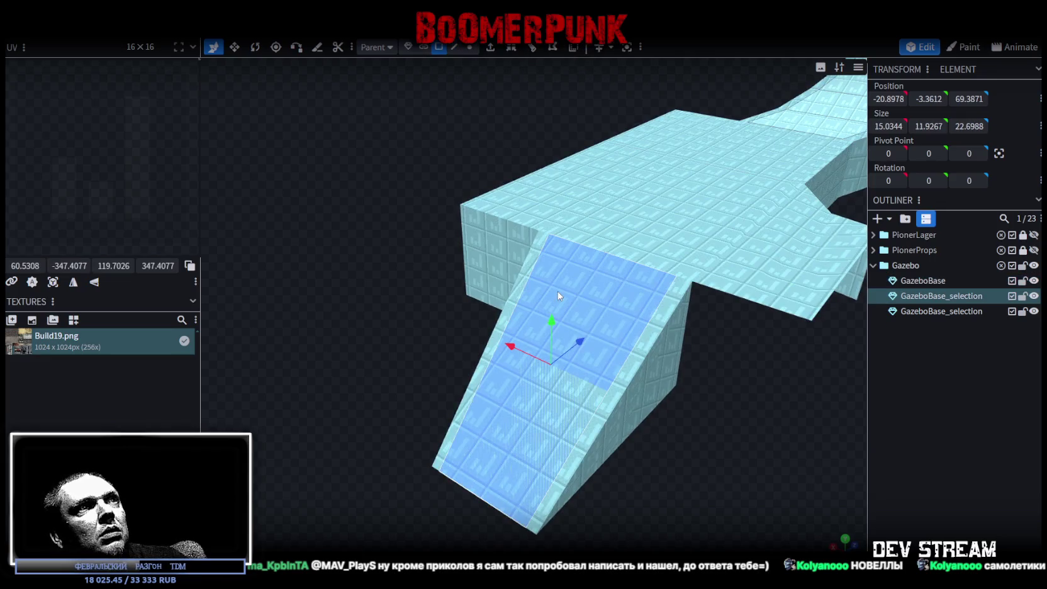
left_click(533, 51)
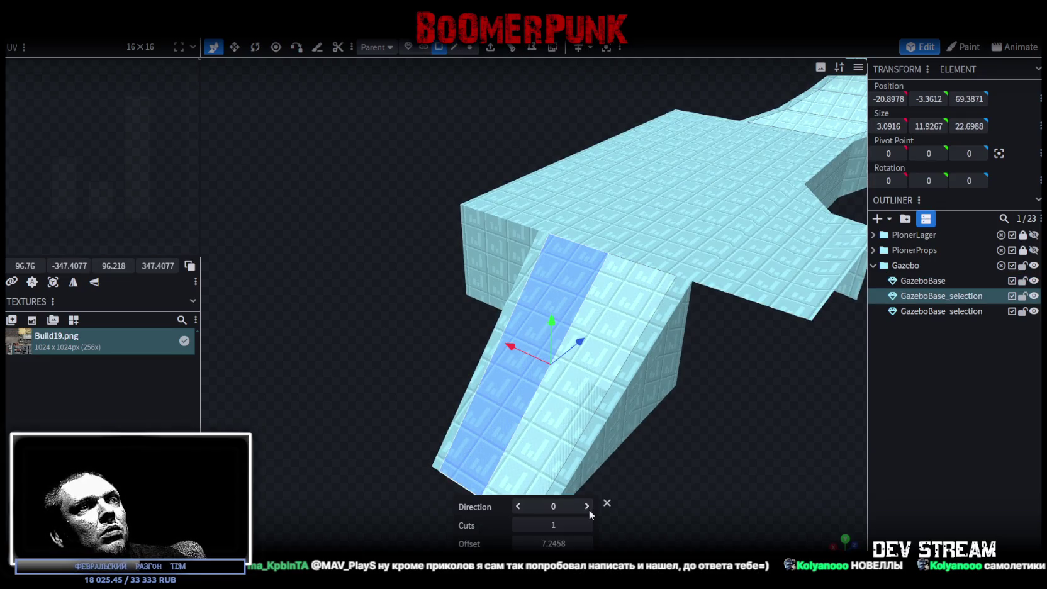
left_click(589, 504)
left_click_drag(590, 444, 678, 412)
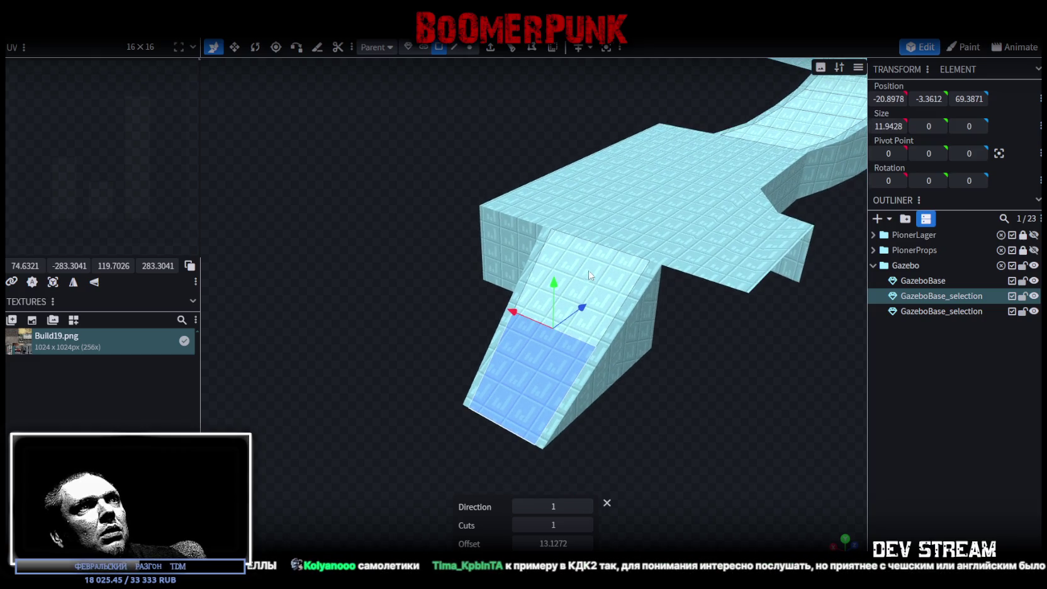
left_click(585, 274)
left_click(540, 363)
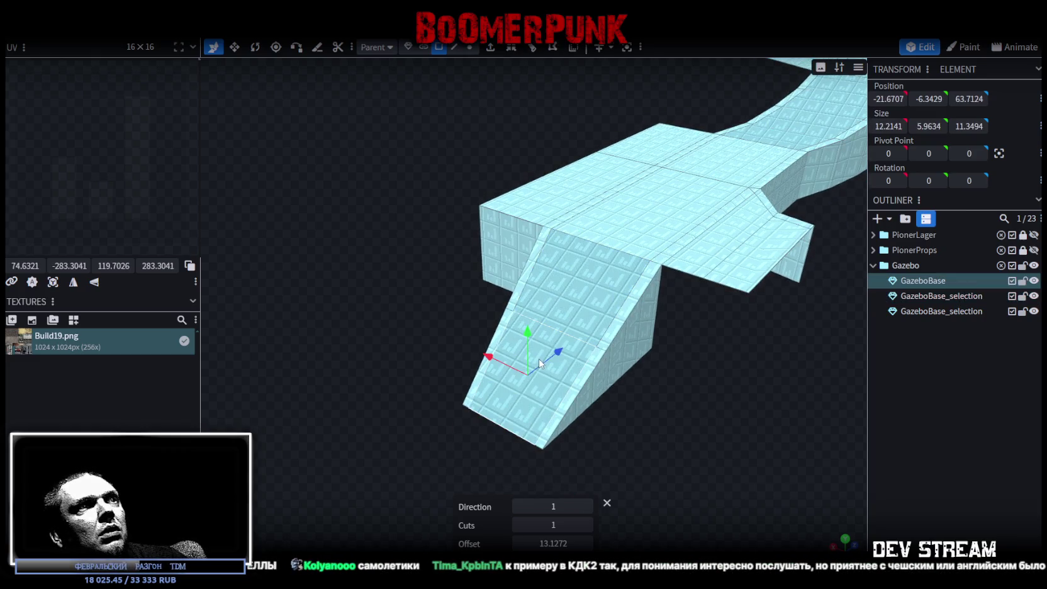
Lock both GazeboBase_selection copies against edits
left_click(1022, 281)
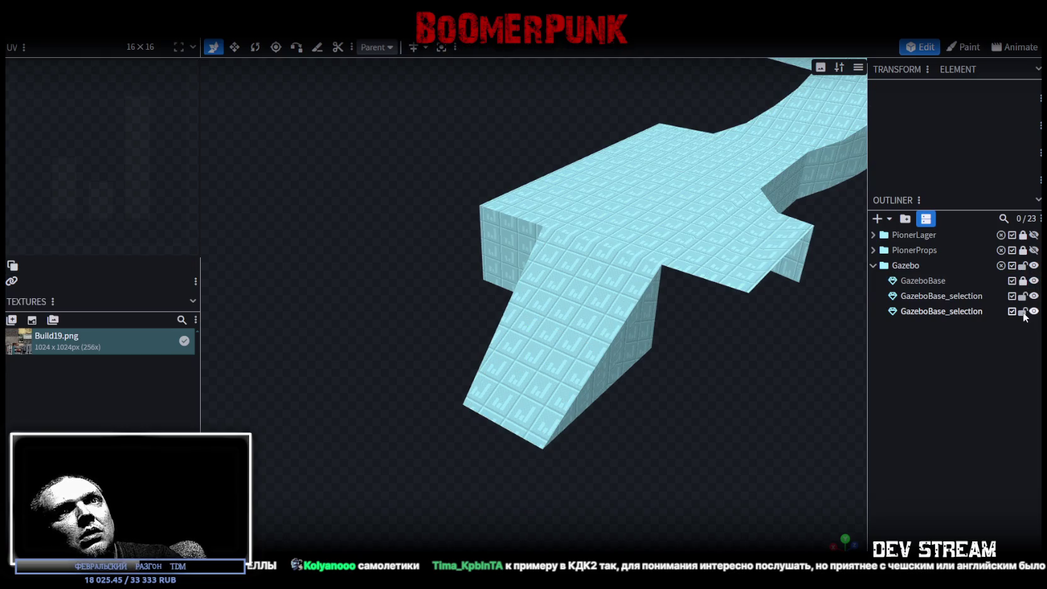
left_click(1022, 311)
left_click(530, 381)
left_click(542, 368)
mouse_move(563, 372)
left_mouse_down()
mouse_move(678, 364)
mouse_move(678, 389)
mouse_move(626, 506)
mouse_move(673, 454)
mouse_move(569, 431)
mouse_move(613, 473)
left_mouse_up()
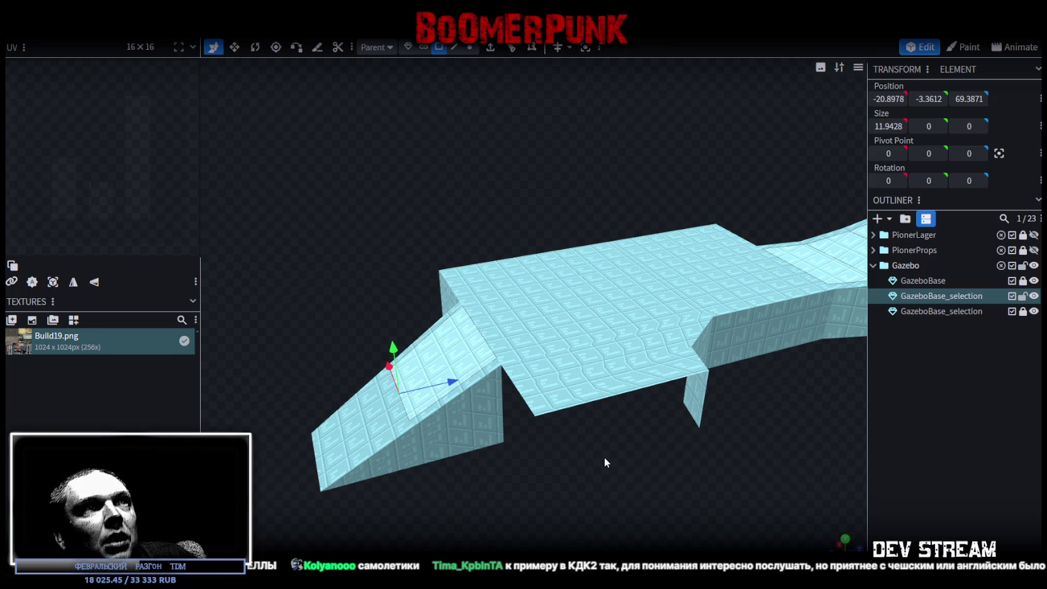
Inspect the base and wall corner from above, then select the other GazeboBase_selection object
scroll(688, 451, "down", 2)
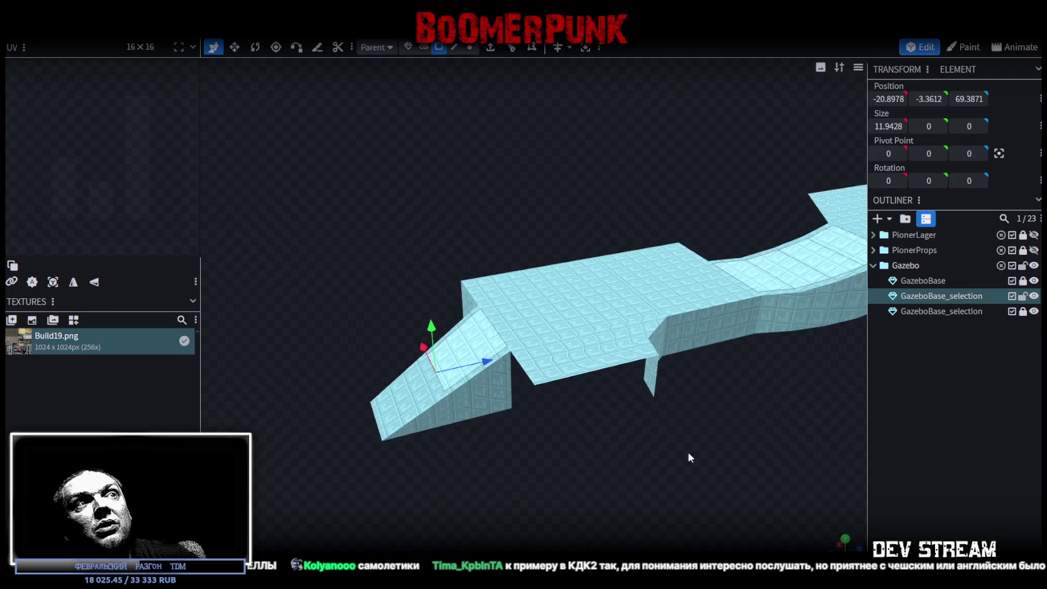
left_click_drag(688, 452, 621, 491)
scroll(612, 507, "up", 2)
scroll(561, 407, "up", 2)
scroll(525, 392, "up", 2)
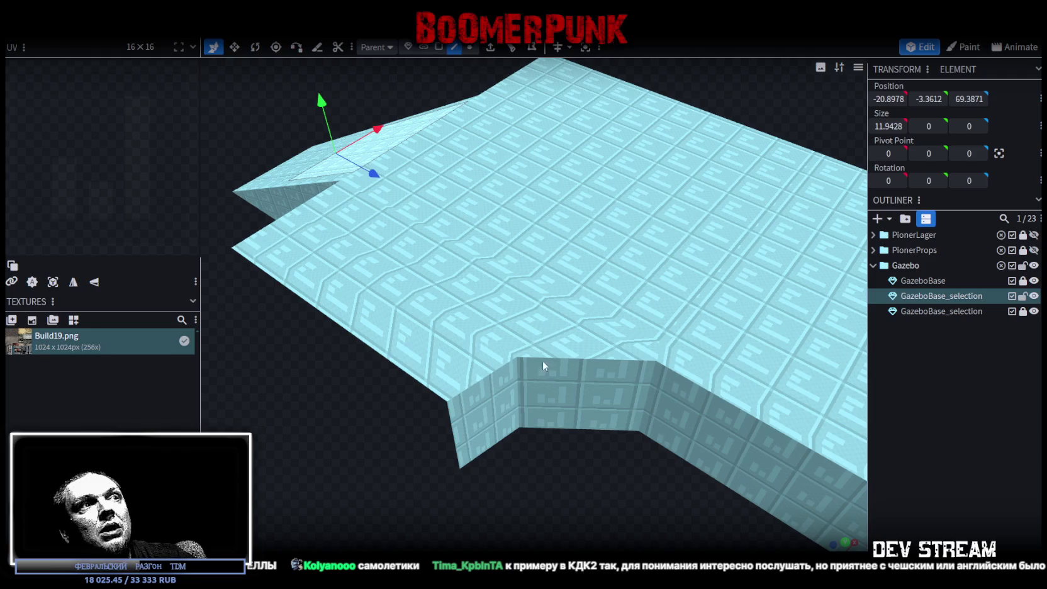
left_click_drag(521, 376, 546, 467)
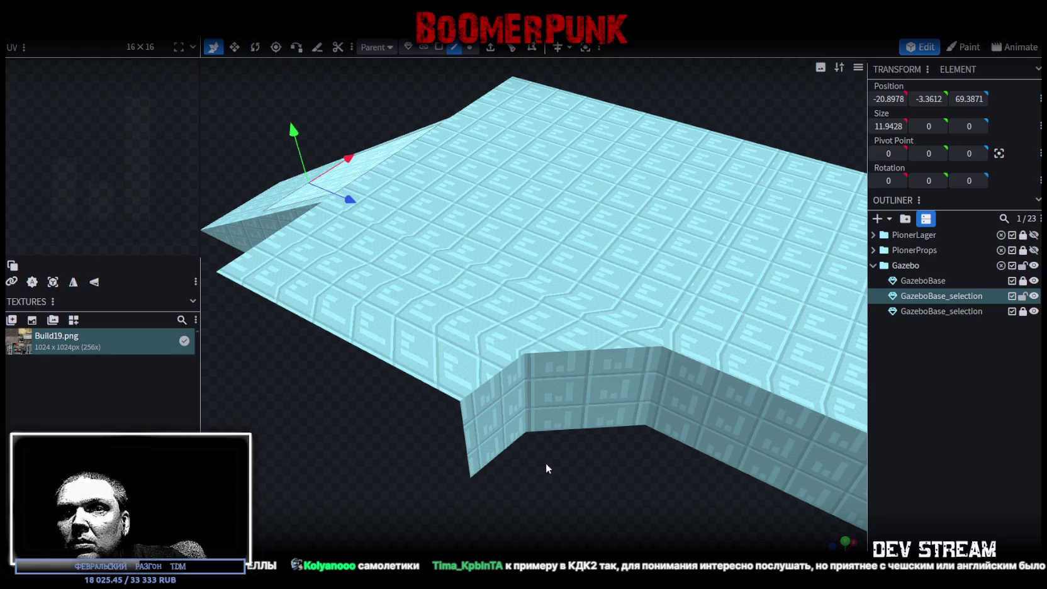
left_click_drag(534, 452, 553, 387)
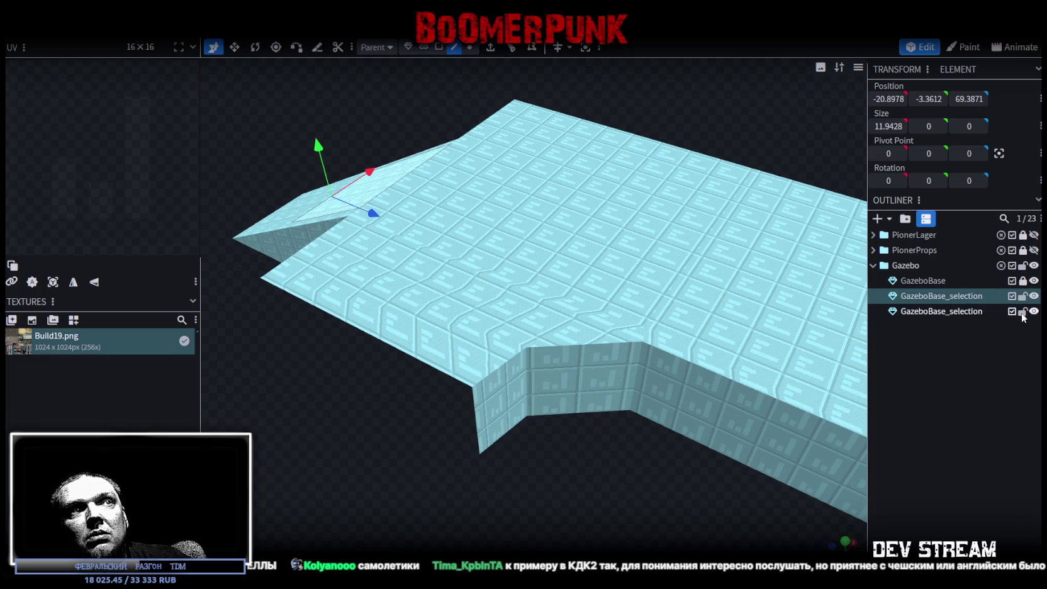
left_click(930, 310)
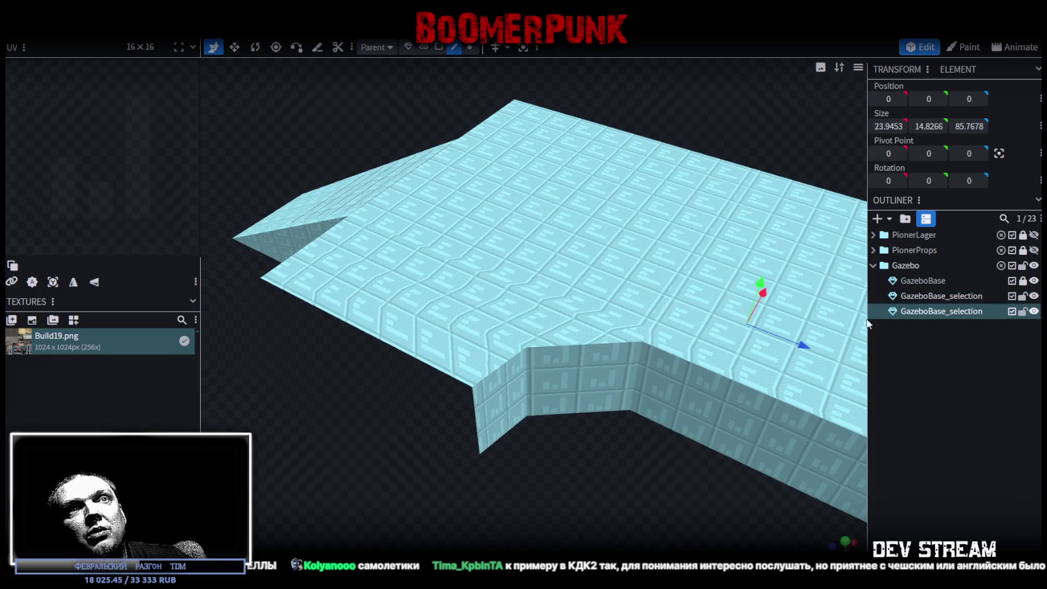
Orbit around the gazebo base and select the GazeboBase mesh
left_click_drag(582, 433, 595, 418)
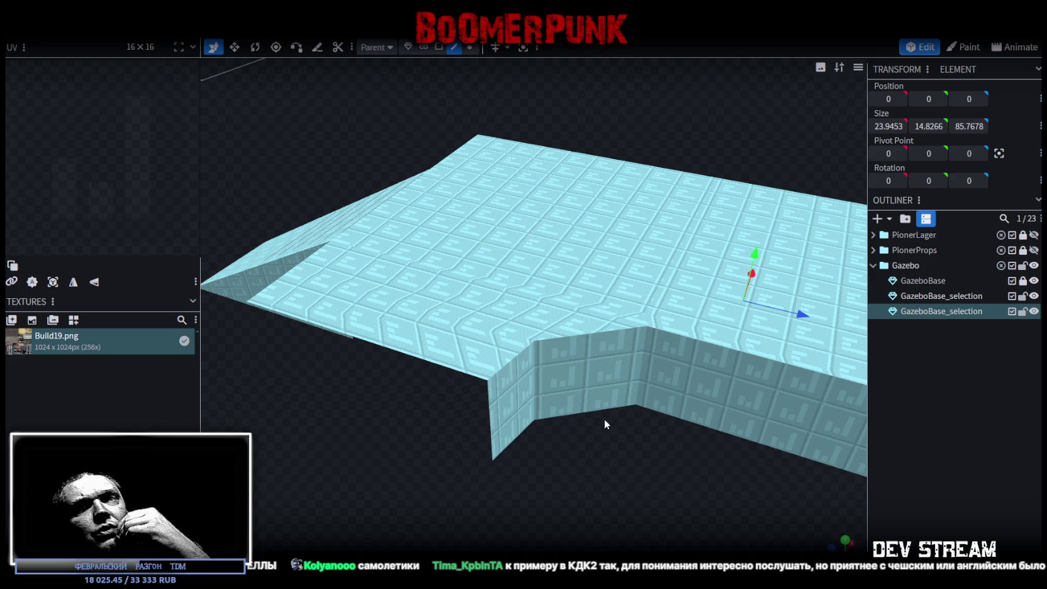
left_click_drag(625, 429, 605, 418)
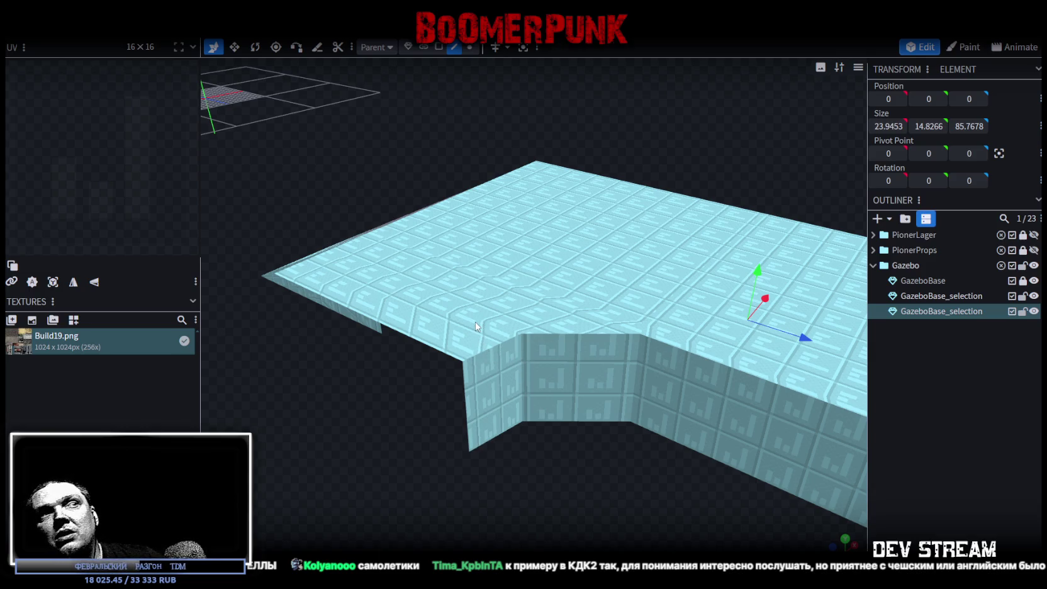
mouse_move(562, 383)
left_mouse_down()
mouse_move(583, 452)
mouse_move(434, 434)
mouse_move(635, 408)
mouse_move(631, 379)
mouse_move(646, 420)
mouse_move(643, 379)
mouse_move(584, 428)
mouse_move(422, 423)
mouse_move(539, 428)
left_mouse_up()
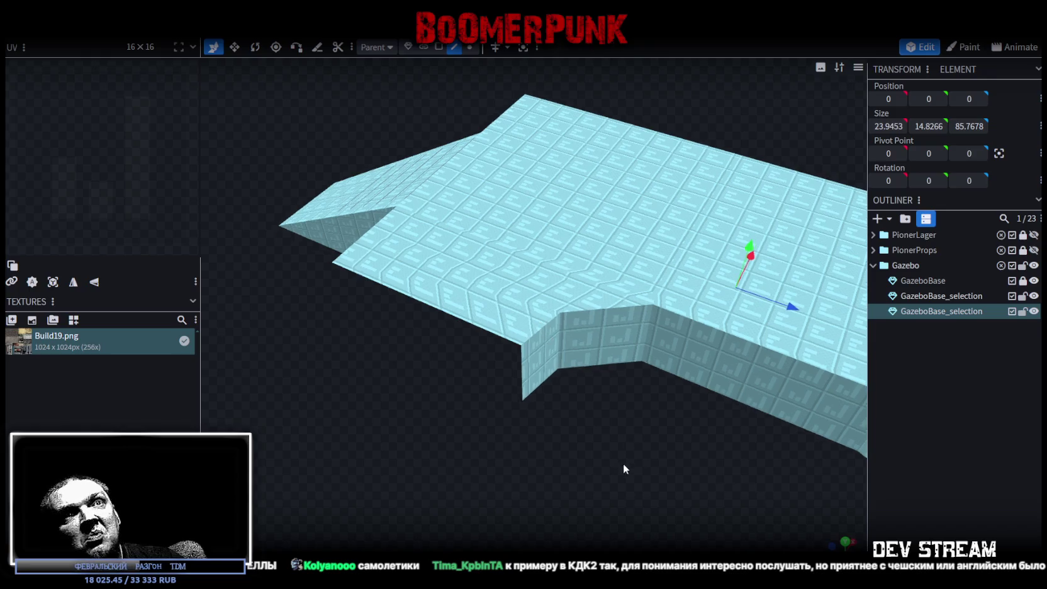
scroll(616, 460, "up", 4)
left_click(970, 297)
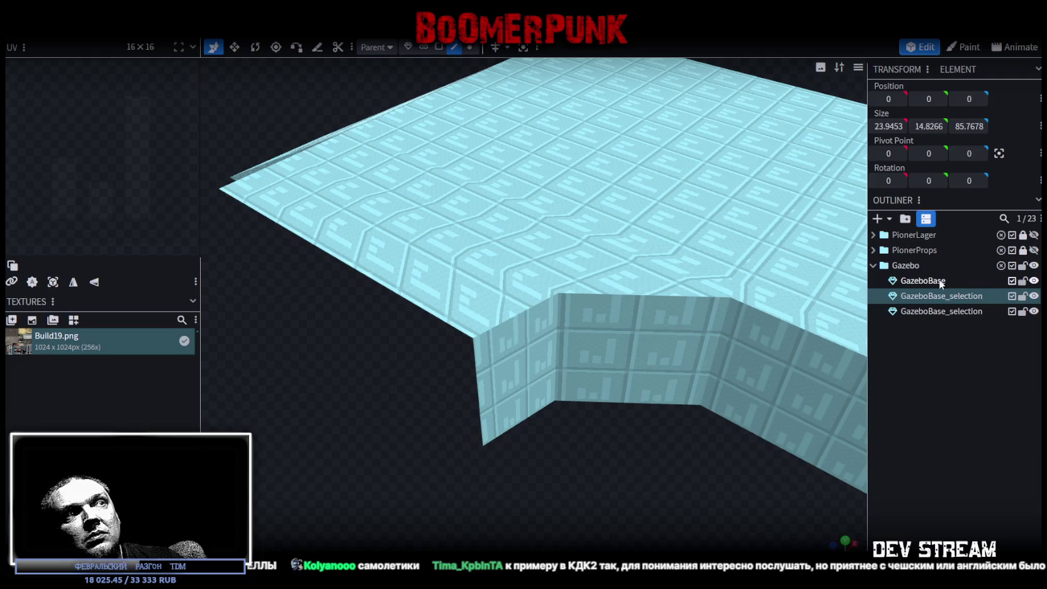
left_click(941, 283)
Select the wall-corner edges beside the ramp and move them 1 unit along Z
left_click(586, 318)
left_click_drag(575, 438, 609, 445)
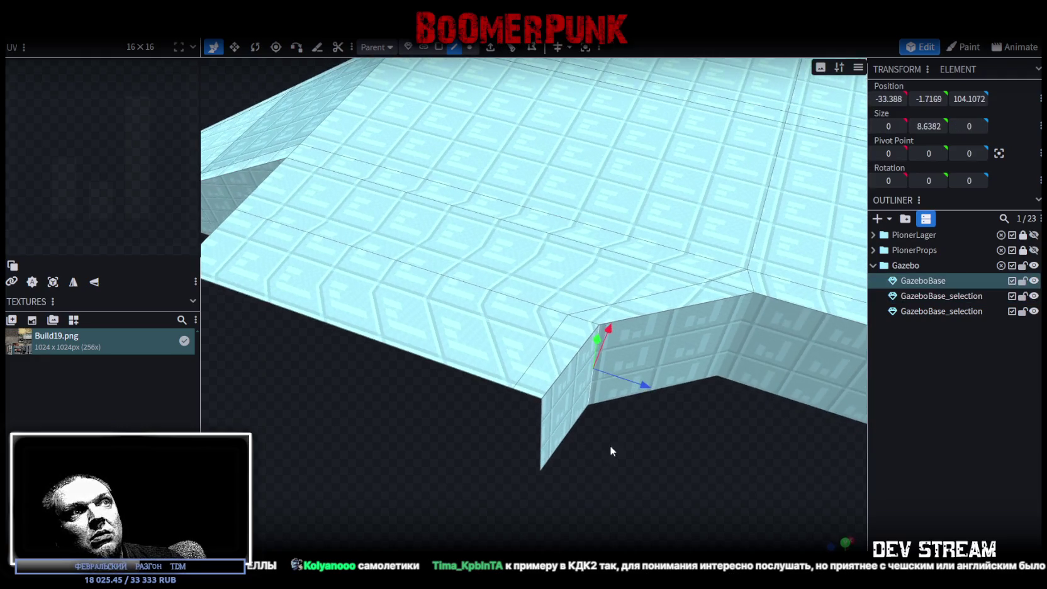
left_click(545, 393)
left_click(531, 394, "shift")
mouse_move(608, 403)
left_mouse_down()
mouse_move(713, 414)
mouse_move(651, 435)
mouse_move(678, 386)
mouse_move(812, 412)
left_mouse_up()
mouse_move(358, 437)
left_mouse_down()
mouse_move(452, 414)
mouse_move(564, 447)
mouse_move(556, 415)
mouse_move(469, 404)
left_mouse_up()
left_click(556, 412)
mouse_move(636, 430)
left_mouse_down()
mouse_move(659, 428)
mouse_move(477, 435)
mouse_move(458, 414)
mouse_move(397, 427)
mouse_move(389, 419)
left_mouse_up()
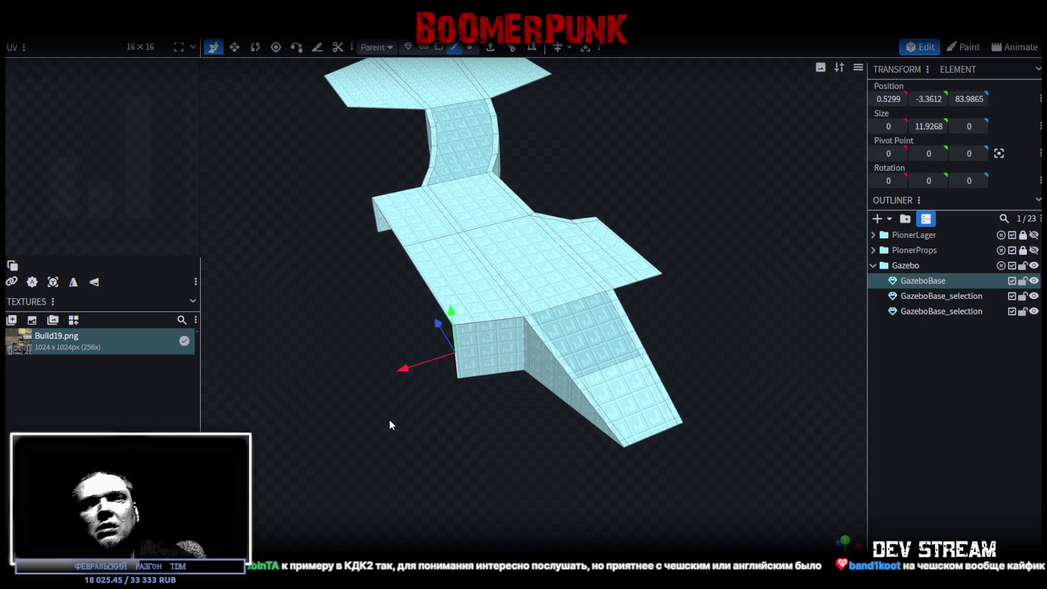
Move the front-corner edge -5.5 along the Z axis, then clear the selection
mouse_move(362, 363)
left_mouse_down()
mouse_move(331, 349)
mouse_move(539, 338)
mouse_move(543, 399)
mouse_move(574, 420)
mouse_move(507, 476)
mouse_move(488, 453)
mouse_move(497, 402)
mouse_move(518, 385)
left_mouse_up()
left_click(498, 374)
mouse_move(707, 373)
left_mouse_down()
mouse_move(645, 428)
mouse_move(605, 373)
mouse_move(479, 353)
mouse_move(592, 401)
mouse_move(492, 461)
mouse_move(559, 429)
mouse_move(547, 416)
left_mouse_up()
scroll(502, 324, "up", 2)
left_click(508, 343)
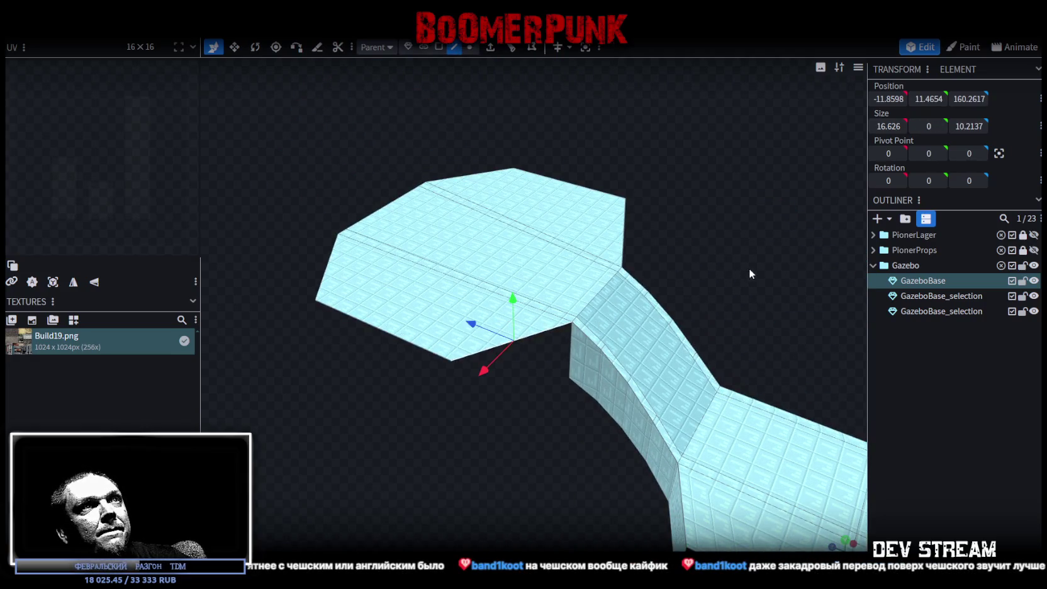
Shift-select every top face of the octagonal platform
left_click_drag(748, 268, 667, 249)
left_click(660, 258)
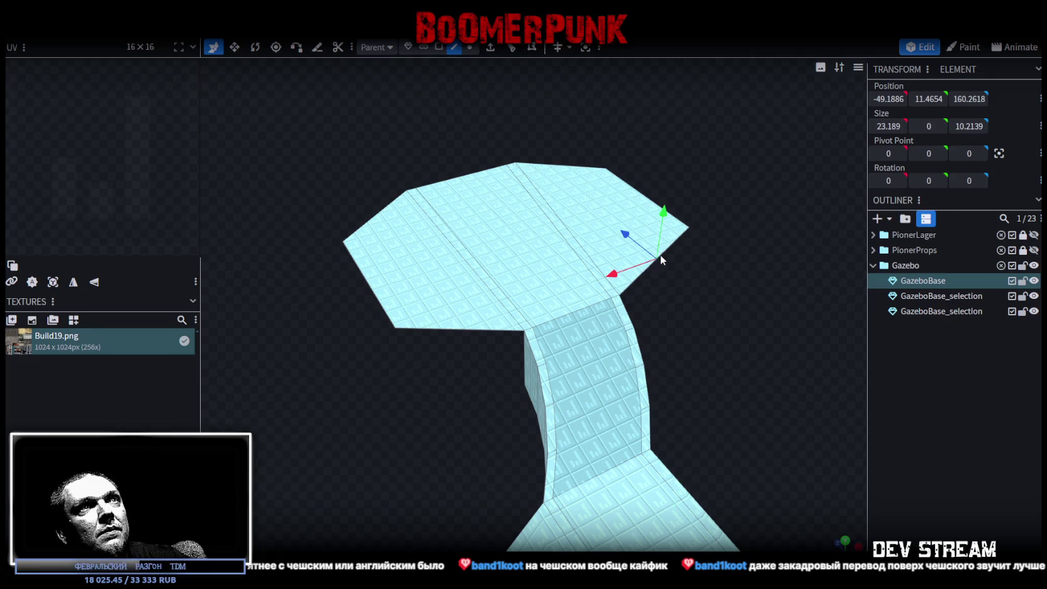
left_click(437, 325)
left_click_drag(398, 362, 682, 453)
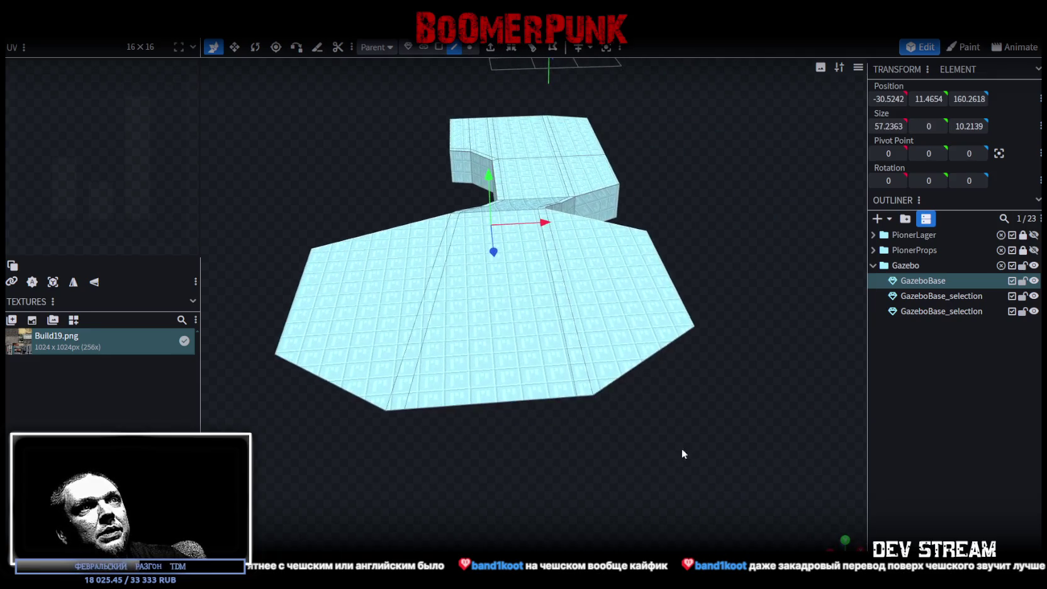
left_click_drag(729, 415, 598, 327)
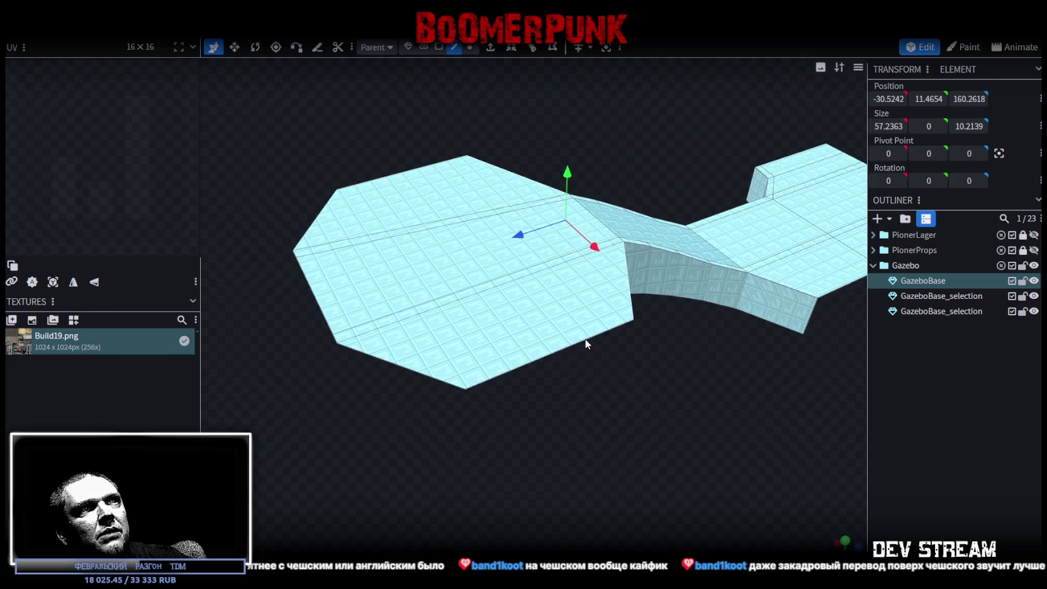
left_click(394, 363)
mouse_move(394, 363)
left_mouse_down()
mouse_move(472, 445)
mouse_move(587, 417)
left_mouse_up()
left_click(587, 417)
left_click(423, 438)
left_click_drag(314, 494, 623, 376)
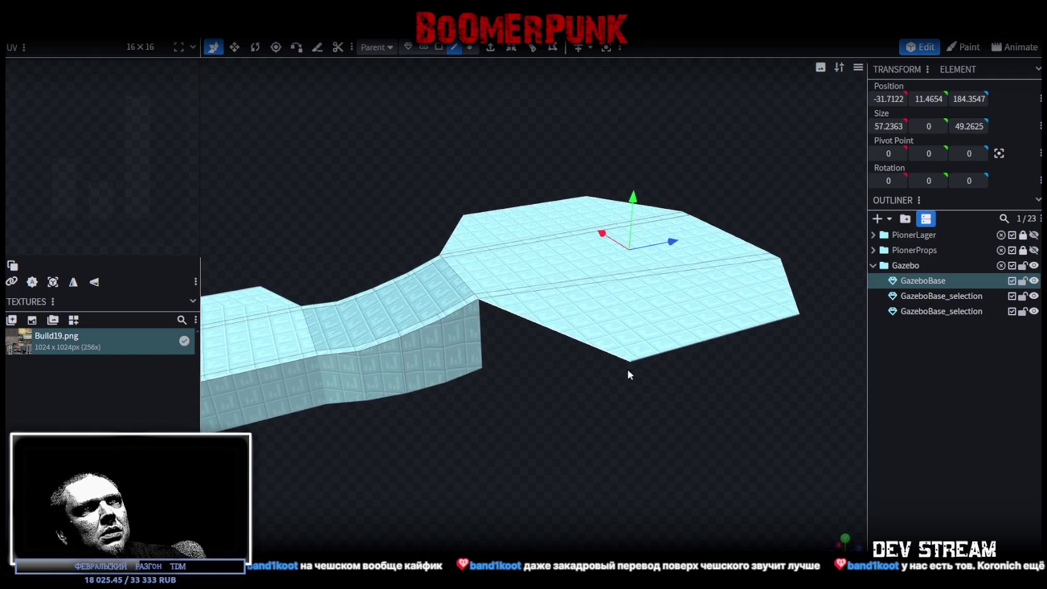
mouse_move(716, 410)
left_mouse_down()
mouse_move(695, 389)
mouse_move(633, 434)
mouse_move(650, 442)
left_mouse_up()
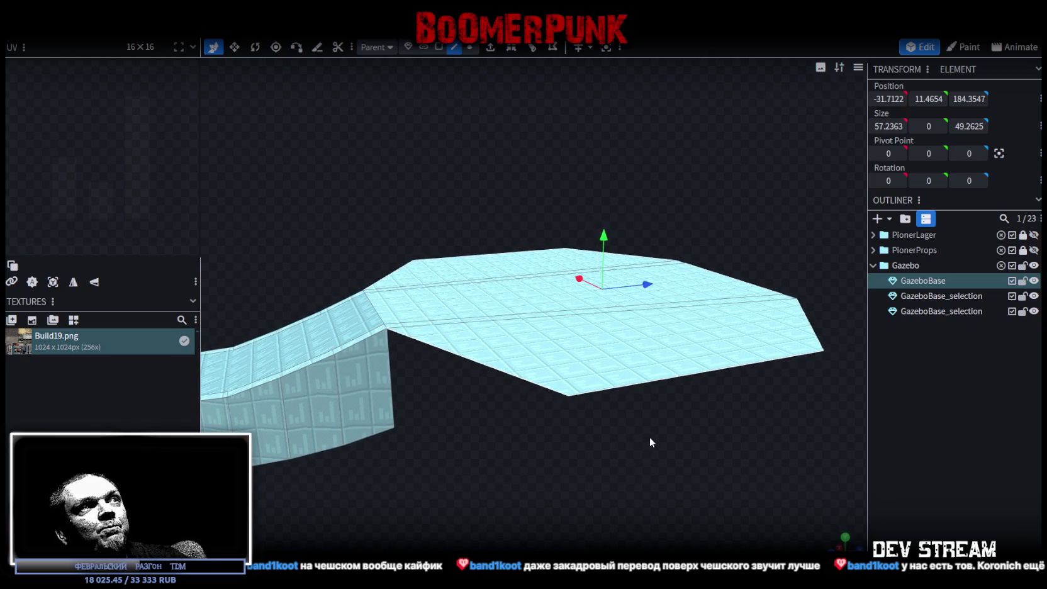
Extrude the platform faces downward twice with Direction Y-
left_click(490, 50)
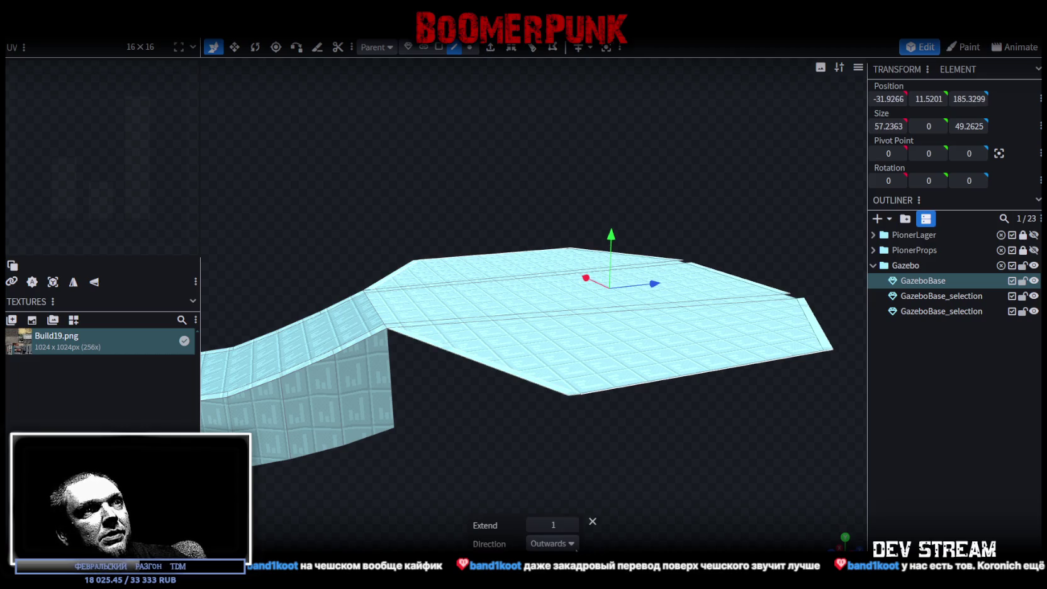
left_click(552, 543)
left_click(543, 447)
mouse_move(646, 438)
left_mouse_down()
mouse_move(627, 392)
mouse_move(624, 407)
mouse_move(632, 378)
left_mouse_up()
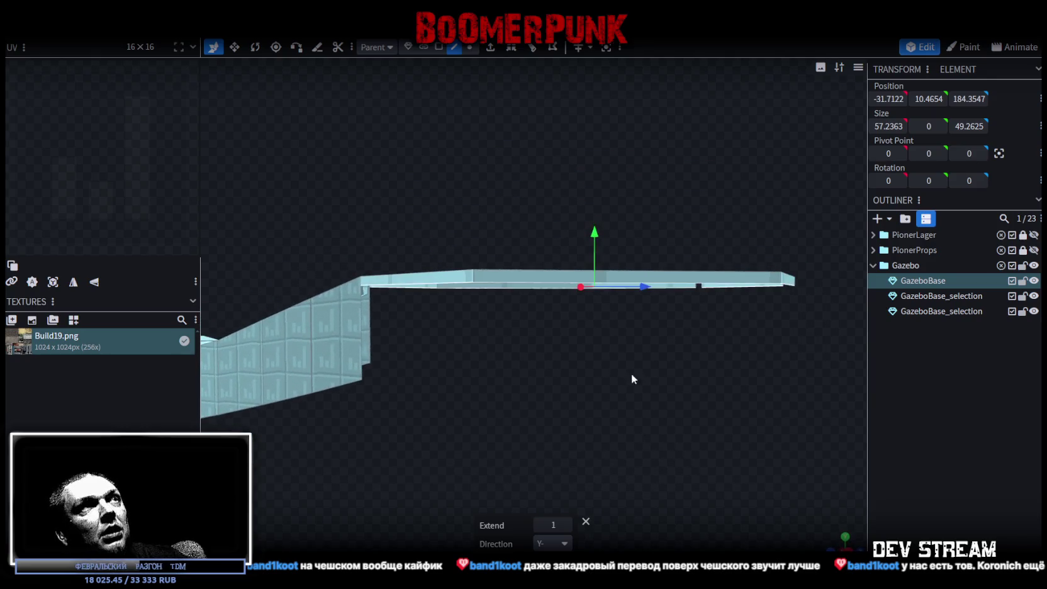
left_click(495, 50)
left_click(571, 544)
left_click(545, 447)
mouse_move(546, 448)
left_mouse_down()
mouse_move(653, 366)
mouse_move(602, 388)
mouse_move(522, 368)
mouse_move(523, 419)
mouse_move(573, 497)
mouse_move(626, 420)
mouse_move(589, 425)
mouse_move(629, 305)
mouse_move(678, 402)
mouse_move(678, 440)
mouse_move(622, 342)
left_mouse_up()
scroll(590, 425, "down", 2)
scroll(590, 427, "down", 3)
Scale the extruded platform selection inward by -2
key("v")
left_click_drag(580, 274, 569, 283)
mouse_move(760, 142)
left_mouse_down()
mouse_move(710, 468)
mouse_move(687, 328)
mouse_move(636, 452)
mouse_move(604, 185)
left_mouse_up()
scroll(610, 187, "up", 2)
scroll(604, 187, "up", 3)
scroll(585, 183, "up", 2)
scroll(578, 180, "up", 2)
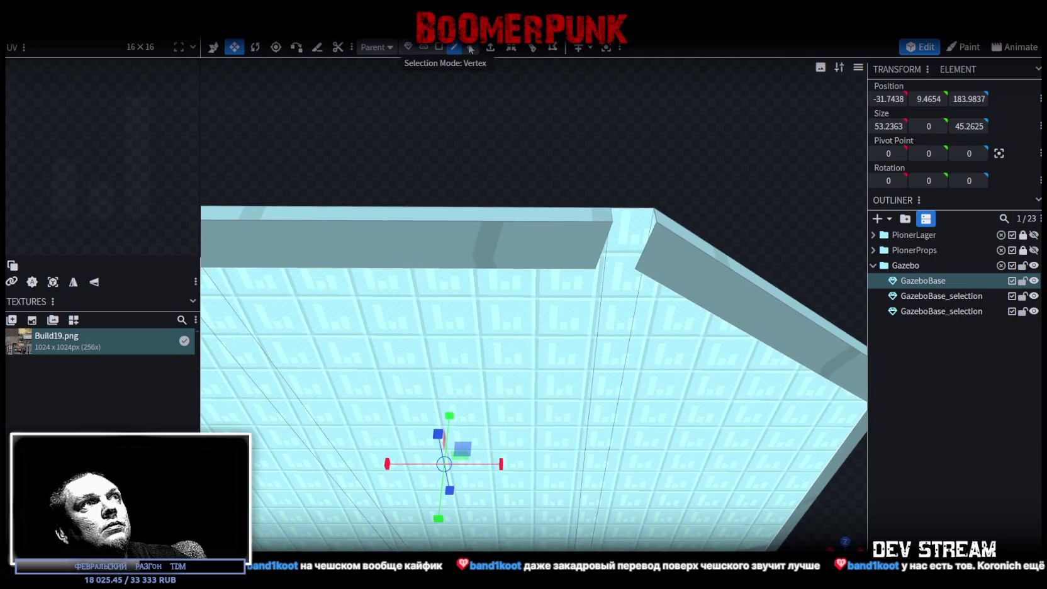
Resize the rim's corner edge by -2 and merge its overlapping vertices via Auto Fix
left_click(451, 49)
left_click(654, 220)
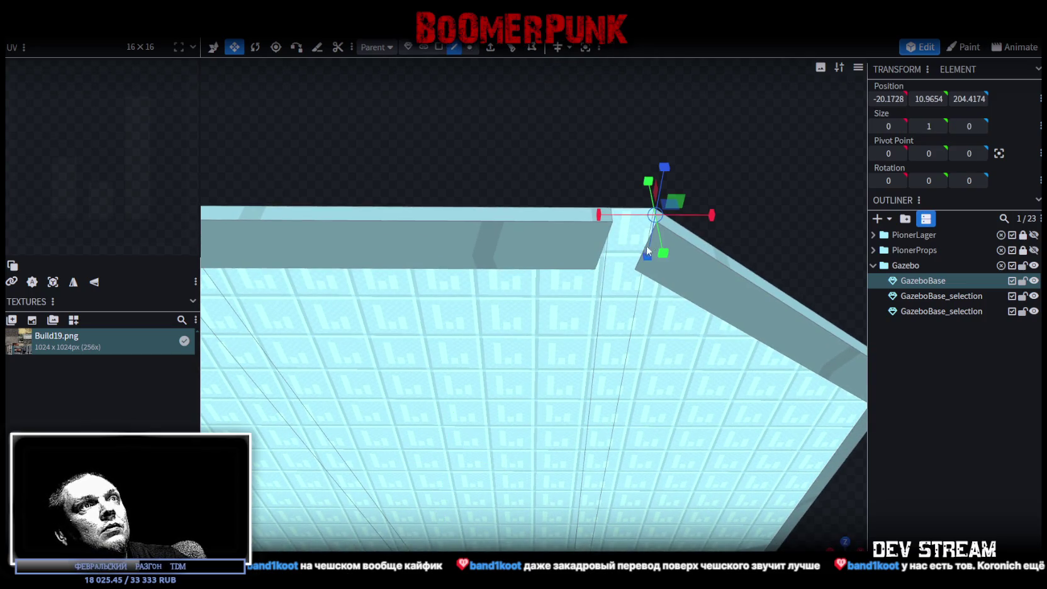
key("s")
left_click_drag(703, 236, 657, 234)
left_click(494, 138)
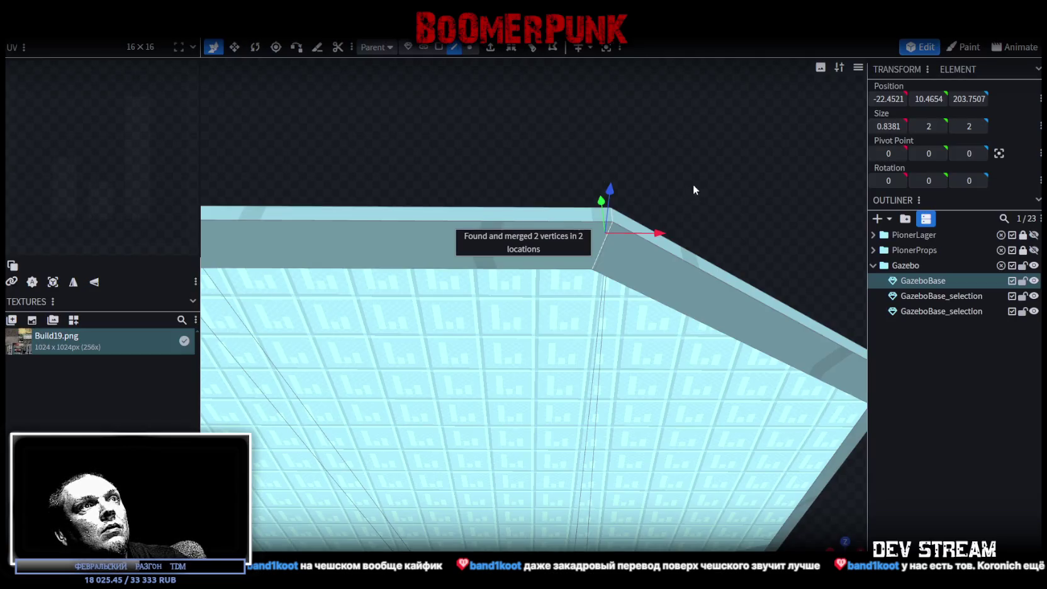
mouse_move(705, 141)
left_mouse_down()
mouse_move(766, 377)
mouse_move(531, 395)
mouse_move(752, 386)
mouse_move(677, 427)
mouse_move(673, 353)
mouse_move(725, 288)
mouse_move(724, 435)
mouse_move(701, 168)
mouse_move(724, 112)
mouse_move(712, 178)
mouse_move(712, 400)
mouse_move(796, 371)
mouse_move(647, 413)
mouse_move(424, 446)
mouse_move(504, 463)
mouse_move(551, 431)
mouse_move(594, 434)
left_mouse_up()
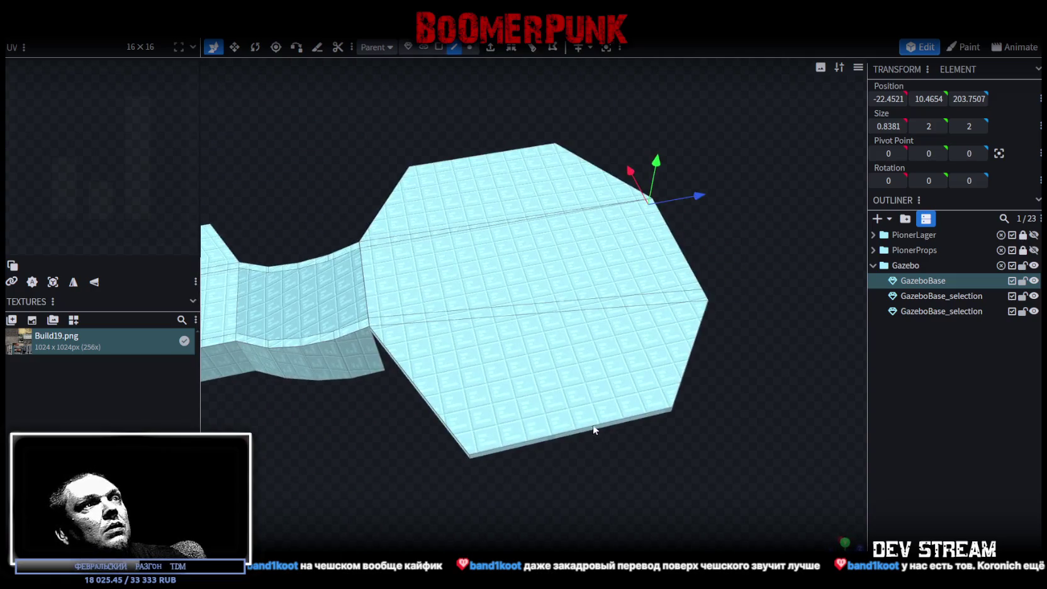
Select the stair ramp's edge faces on the gazebo platform
left_click(496, 161)
left_click(453, 248, "shift")
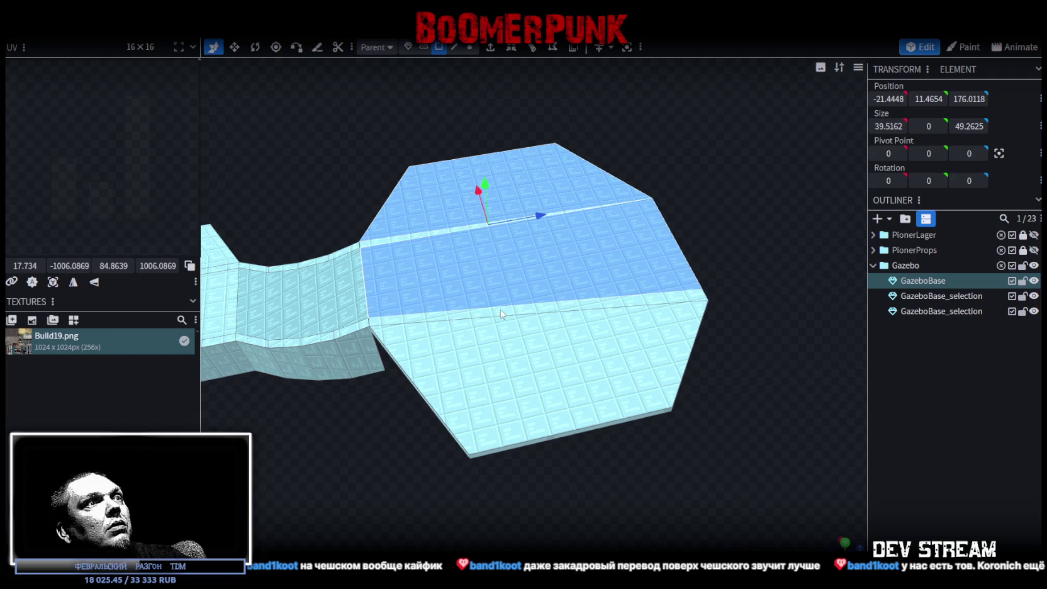
left_click(432, 235)
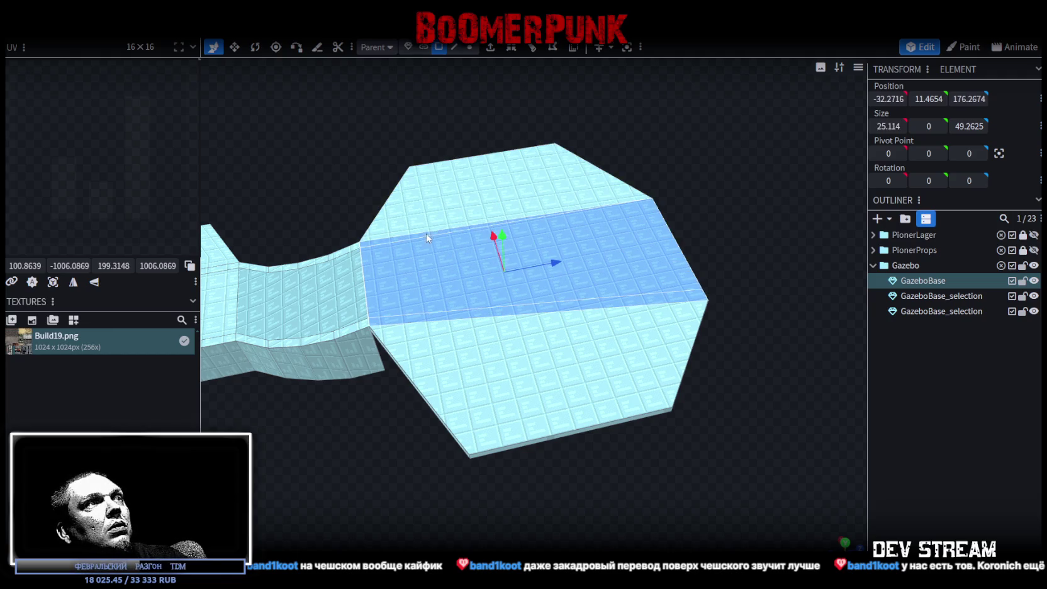
left_click(425, 229, "shift")
left_click(515, 374, "shift")
mouse_move(778, 349)
left_mouse_down()
mouse_move(716, 273)
mouse_move(518, 432)
mouse_move(604, 454)
mouse_move(480, 532)
mouse_move(571, 471)
mouse_move(540, 444)
mouse_move(742, 458)
left_mouse_up()
left_click_drag(552, 497, 572, 425)
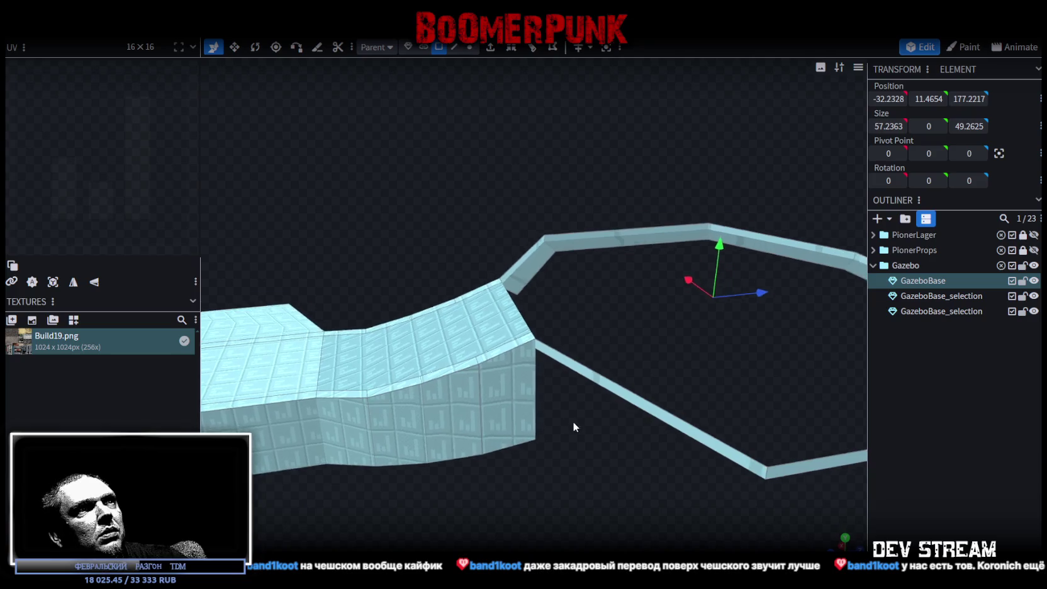
left_click(536, 386)
mouse_move(566, 485)
left_mouse_down()
mouse_move(314, 524)
mouse_move(570, 368)
mouse_move(489, 537)
left_mouse_up()
left_click(573, 379)
Extrude the ramp faces along Z+ with Extend 3
left_click(491, 56)
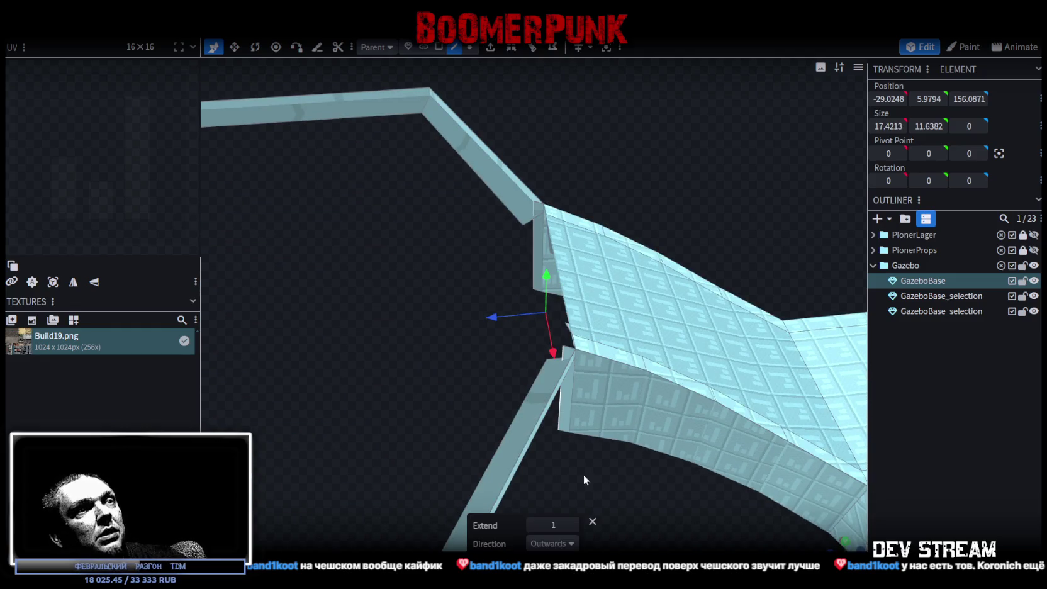
left_click(571, 545)
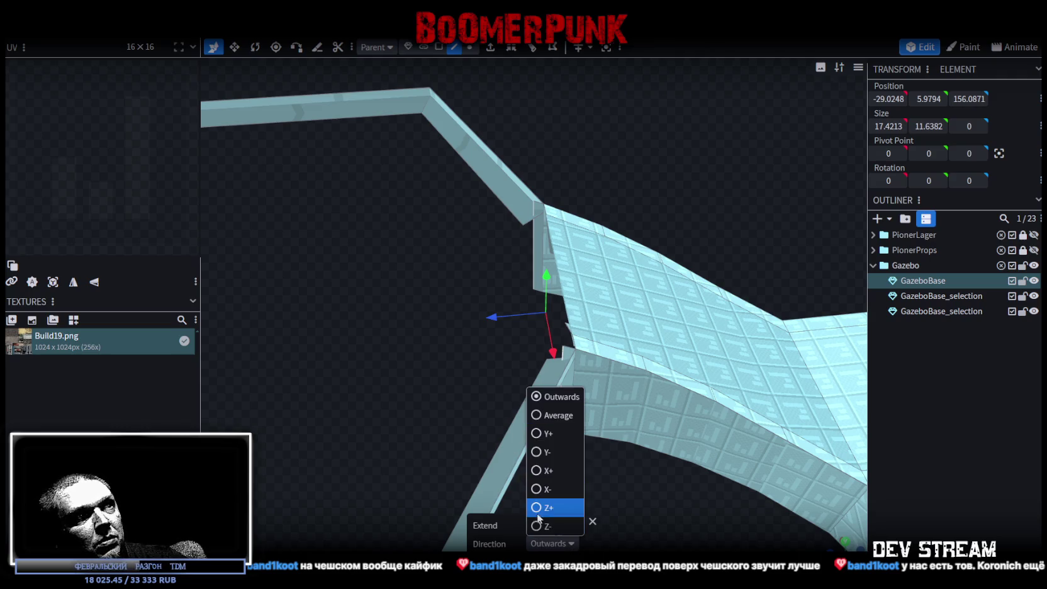
left_click(544, 506)
left_click(566, 525)
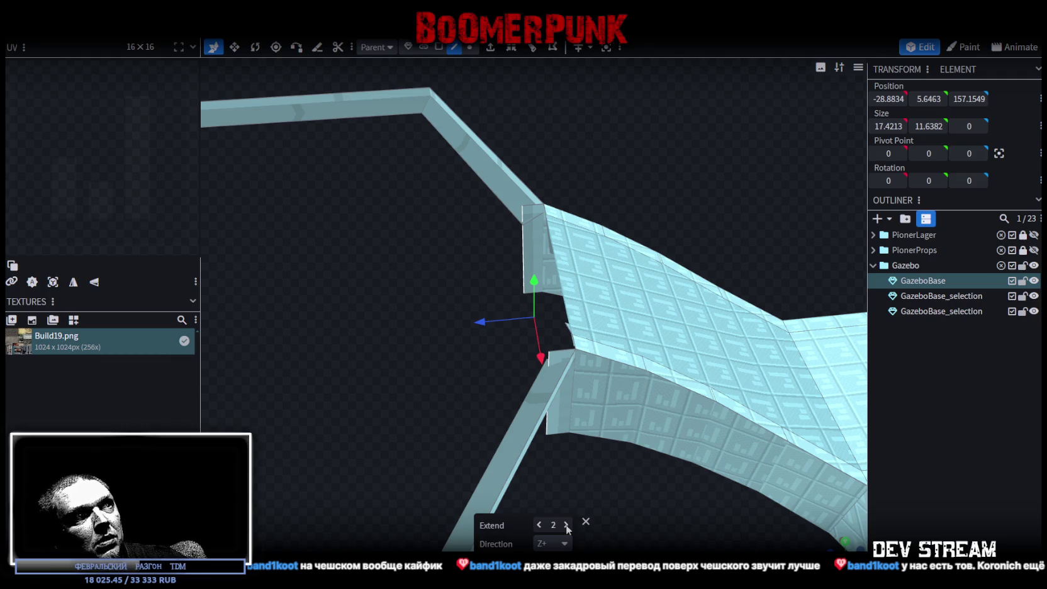
left_click(567, 525)
mouse_move(478, 453)
left_mouse_down()
mouse_move(595, 384)
mouse_move(570, 390)
mouse_move(519, 355)
mouse_move(603, 346)
mouse_move(630, 391)
mouse_move(505, 304)
mouse_move(642, 397)
mouse_move(505, 362)
mouse_move(545, 393)
mouse_move(528, 388)
mouse_move(525, 409)
mouse_move(542, 228)
left_mouse_up()
Merge the beam's corner vertex, lower another vertex one unit, and extrude it into a new beam segment
left_click(469, 49)
mouse_move(566, 352)
left_mouse_down()
mouse_move(610, 356)
mouse_move(556, 390)
left_mouse_up()
left_click(558, 357)
right_click(557, 360)
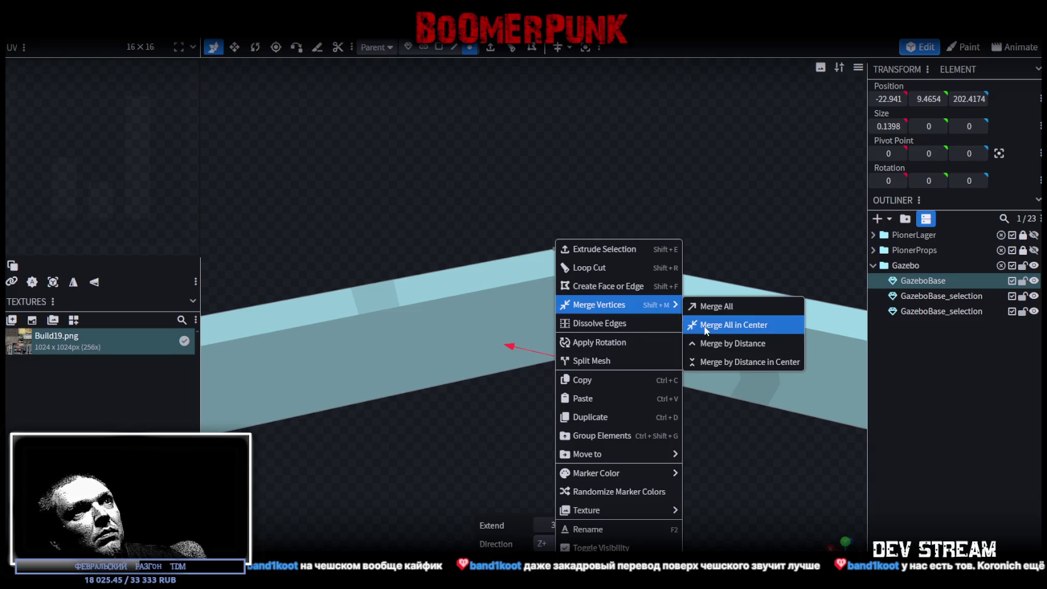
mouse_move(599, 305)
left_click(720, 322)
right_click(552, 249)
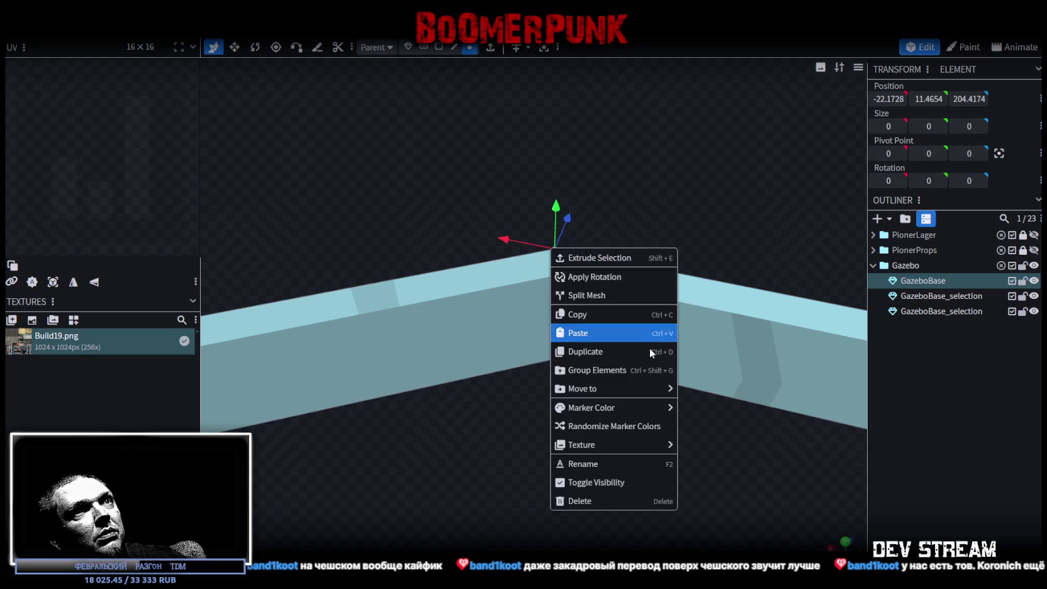
mouse_move(597, 277)
left_mouse_down()
mouse_move(525, 244)
mouse_move(541, 248)
left_mouse_up()
right_click(525, 249)
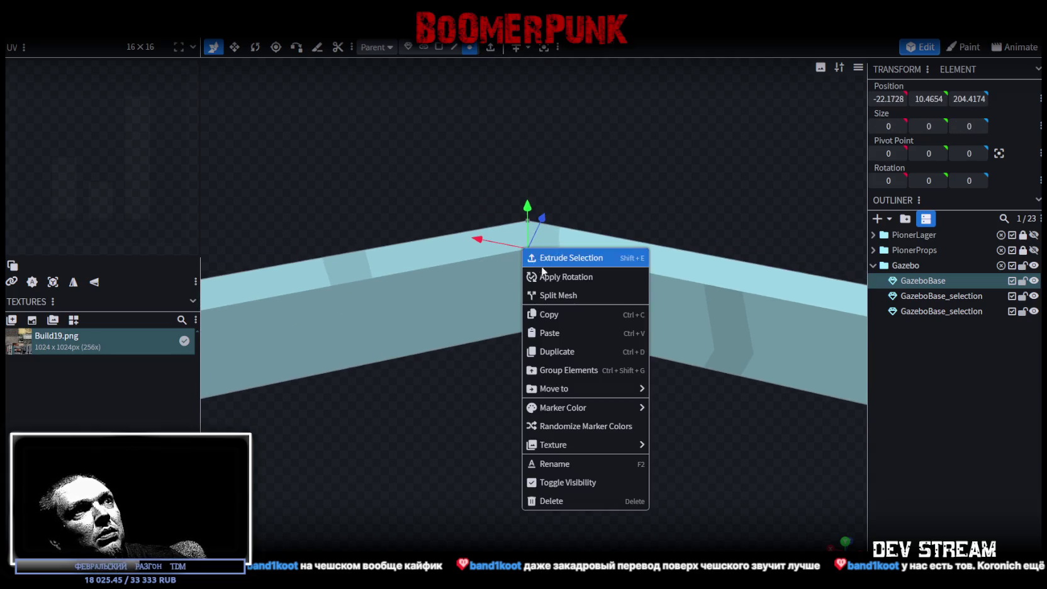
left_click(541, 261)
mouse_move(568, 217)
left_mouse_down()
mouse_move(664, 300)
mouse_move(601, 287)
mouse_move(619, 284)
mouse_move(632, 256)
left_mouse_up()
Box-select the beam-end vertices and corner pair, merging each with Merge All in Center
left_click_drag(569, 234, 687, 280)
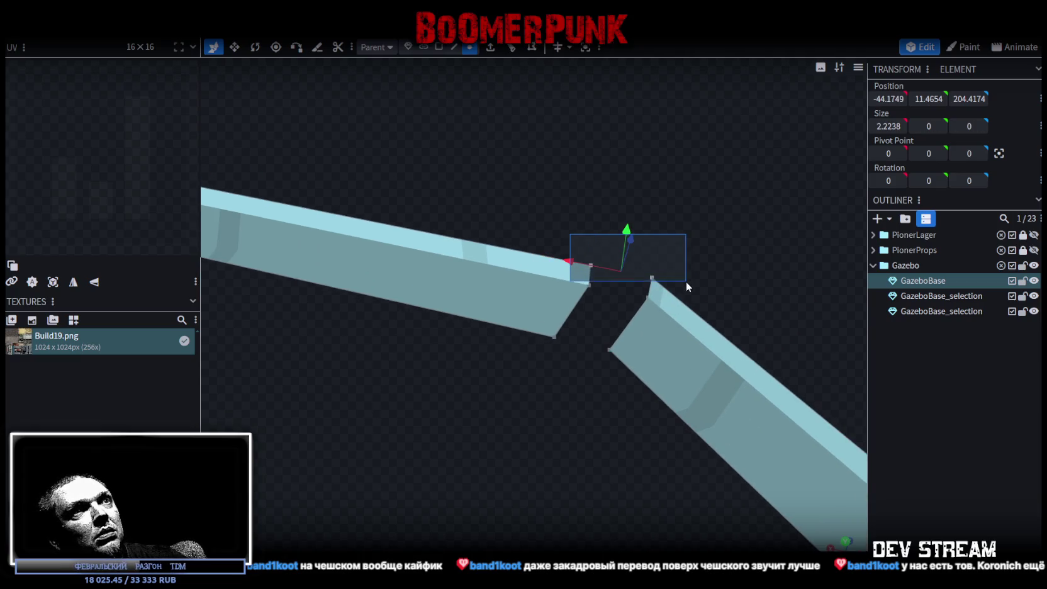
right_click(652, 294)
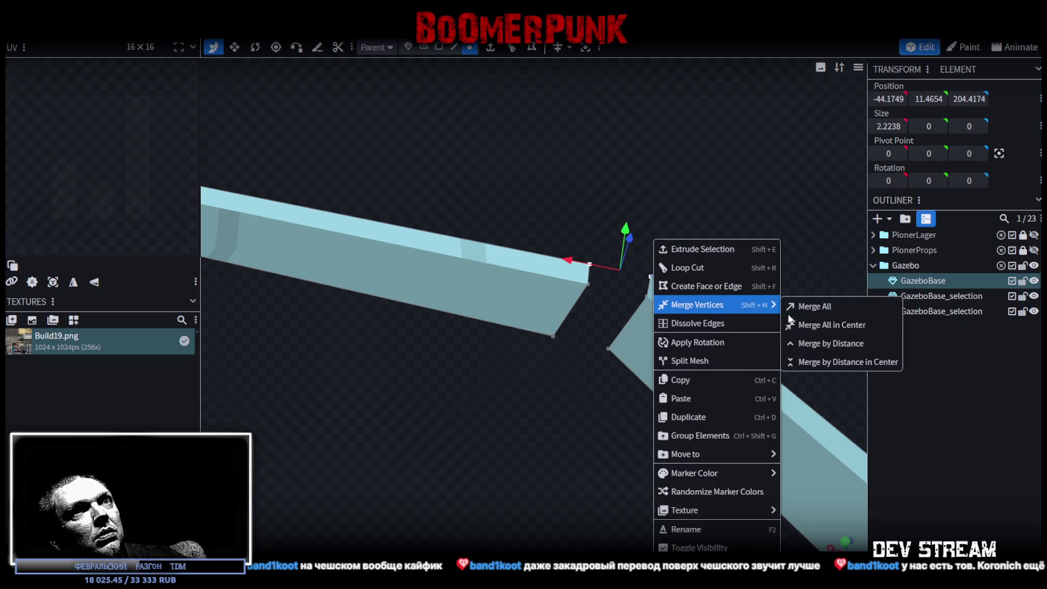
left_click(782, 322)
left_click(646, 295)
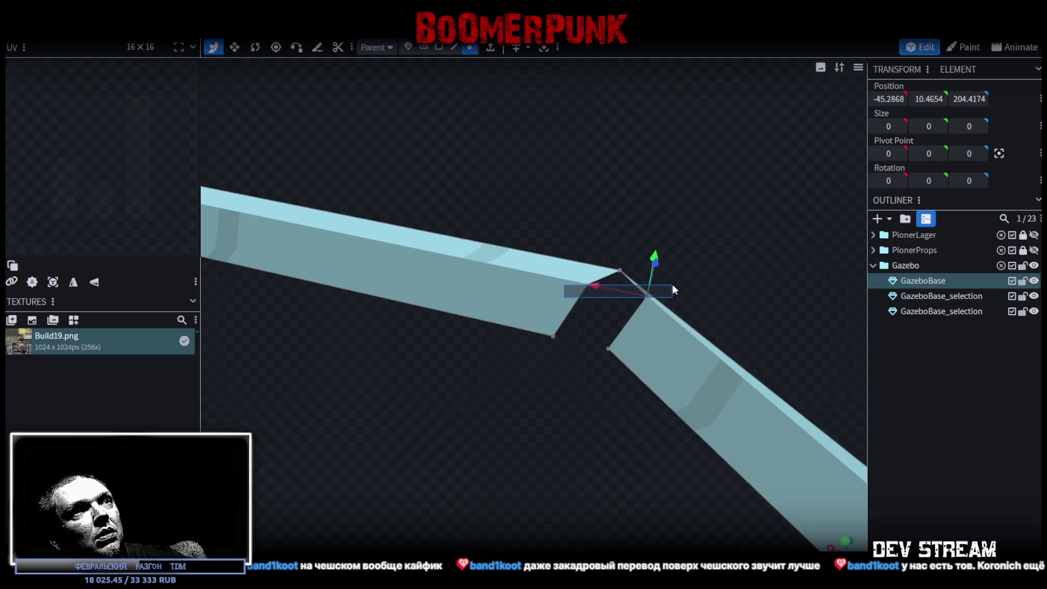
left_click_drag(583, 302, 684, 284)
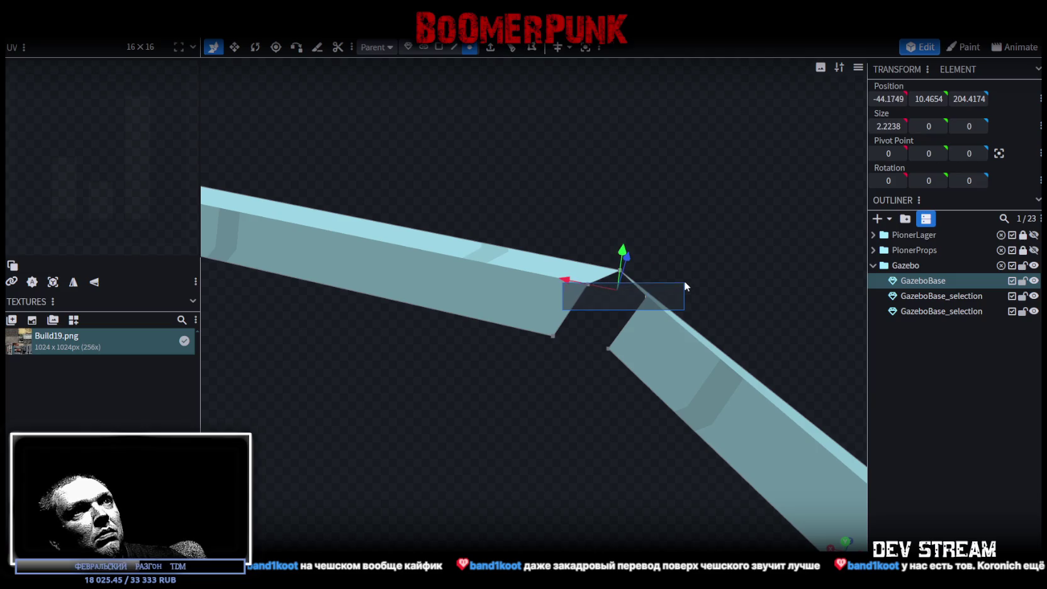
right_click(648, 298)
mouse_move(692, 305)
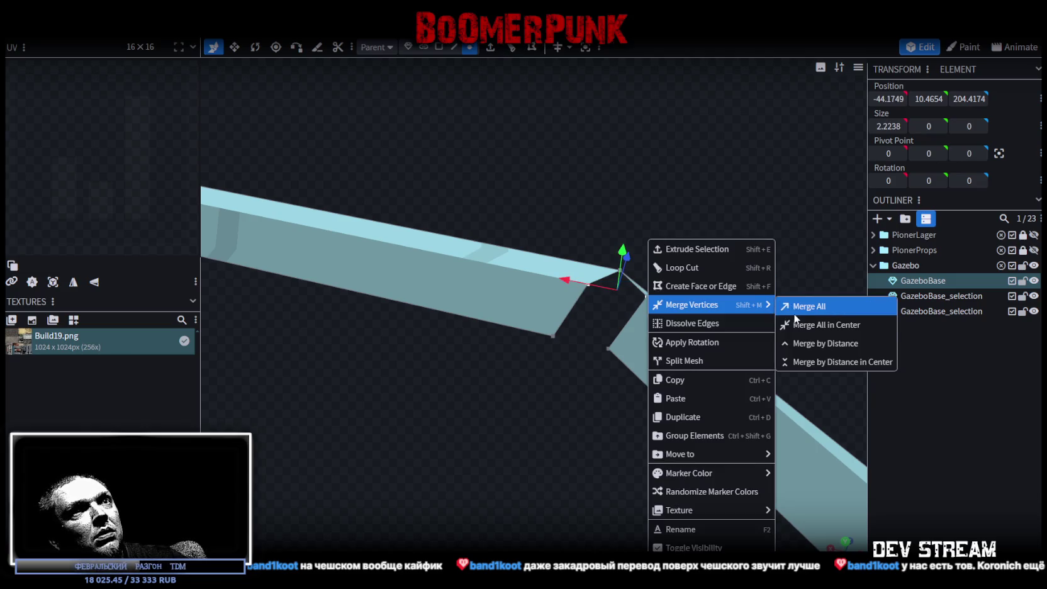
left_click(803, 323)
Merge the two lower corner vertices to close the octagonal rim ring
left_click_drag(505, 382, 656, 324)
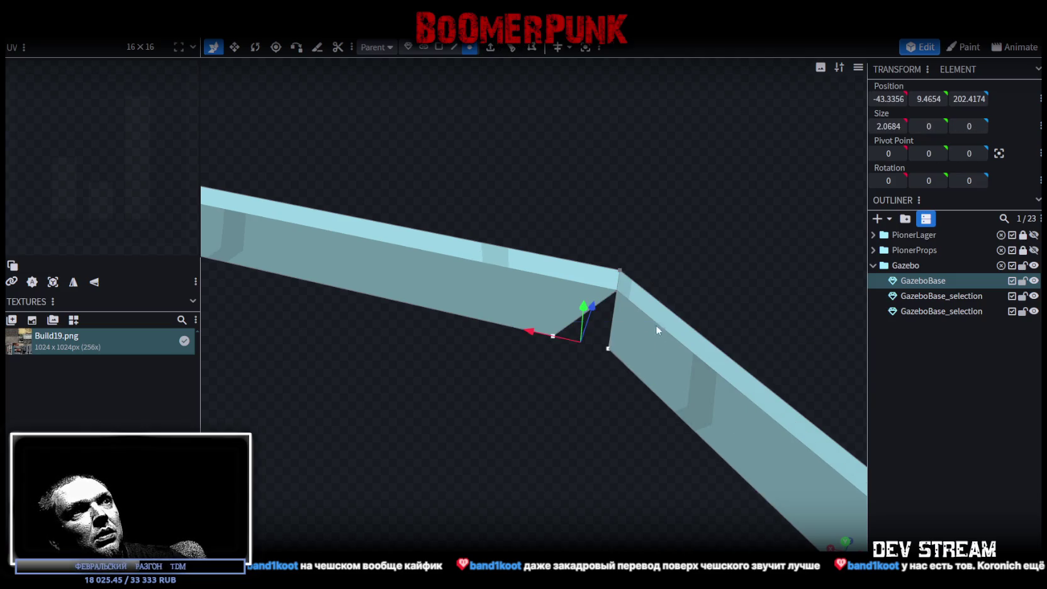
right_click(609, 349)
left_click(768, 323)
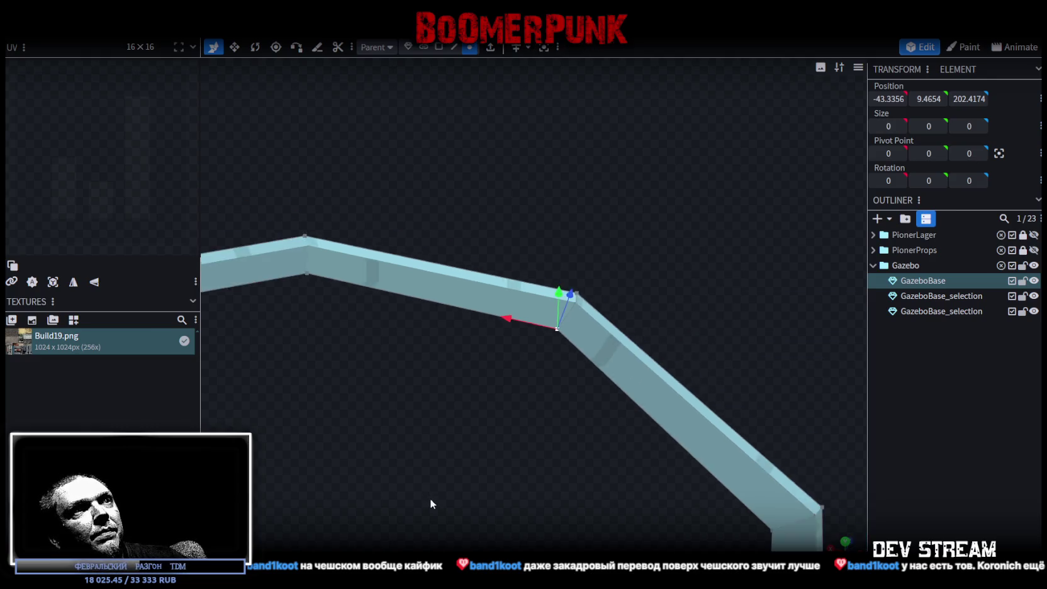
scroll(429, 498, "down", 3)
mouse_move(438, 494)
left_mouse_down()
mouse_move(530, 423)
mouse_move(589, 477)
mouse_move(588, 428)
left_mouse_up()
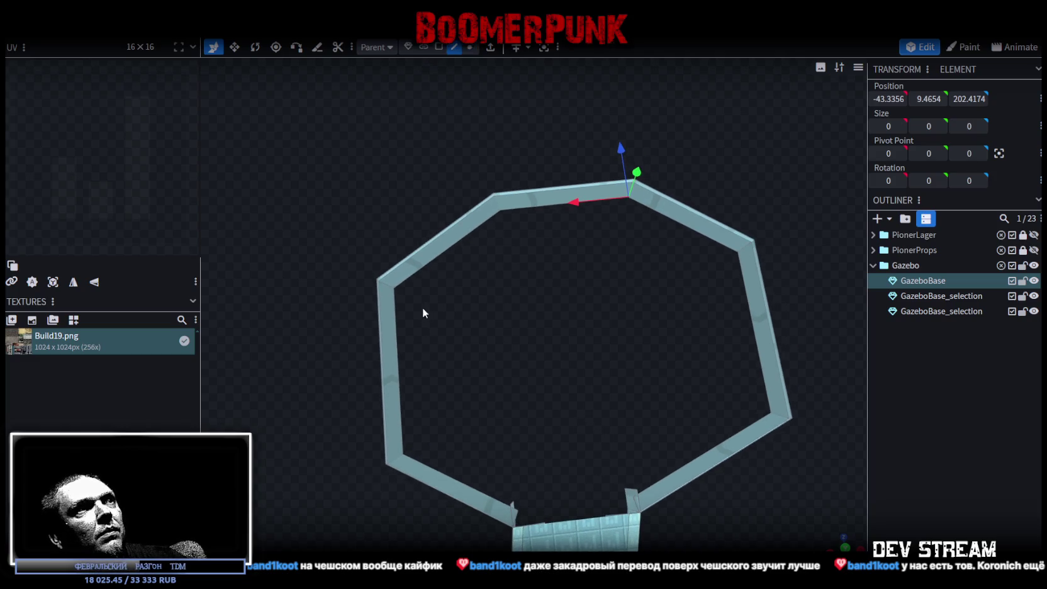
Select all faces around the octagonal rim
left_click(395, 324)
left_click(457, 242, "shift")
left_click(574, 199, "shift")
left_click(678, 227, "shift")
left_click(749, 314, "shift")
left_click(705, 455, "shift")
left_click(484, 497, "shift")
left_click_drag(591, 445, 600, 384)
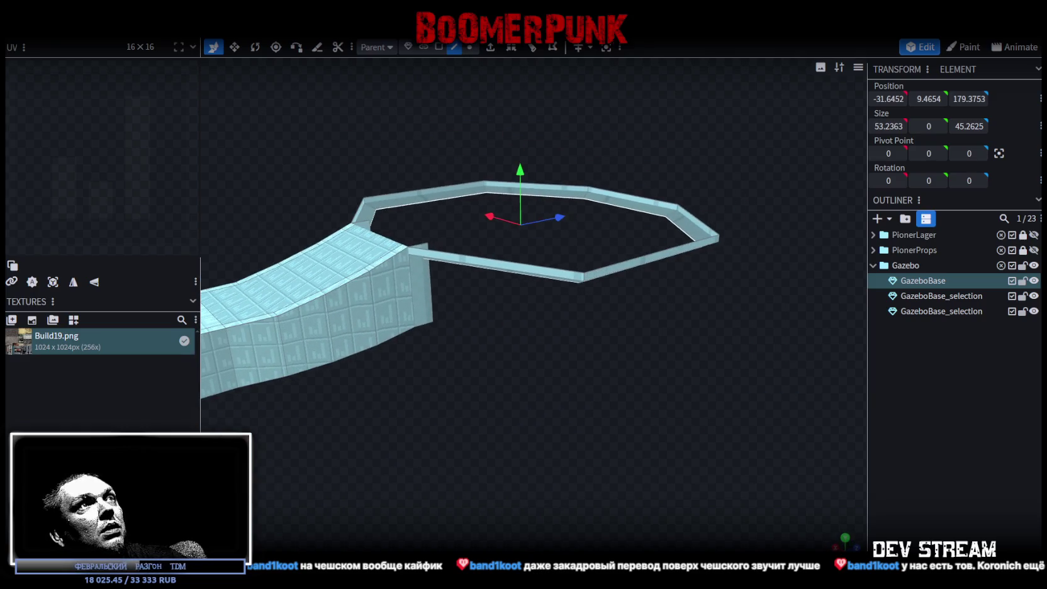
Extrude the rim downward with Direction Y- and Extend 10 to form walls
left_click(492, 50)
left_click(551, 542)
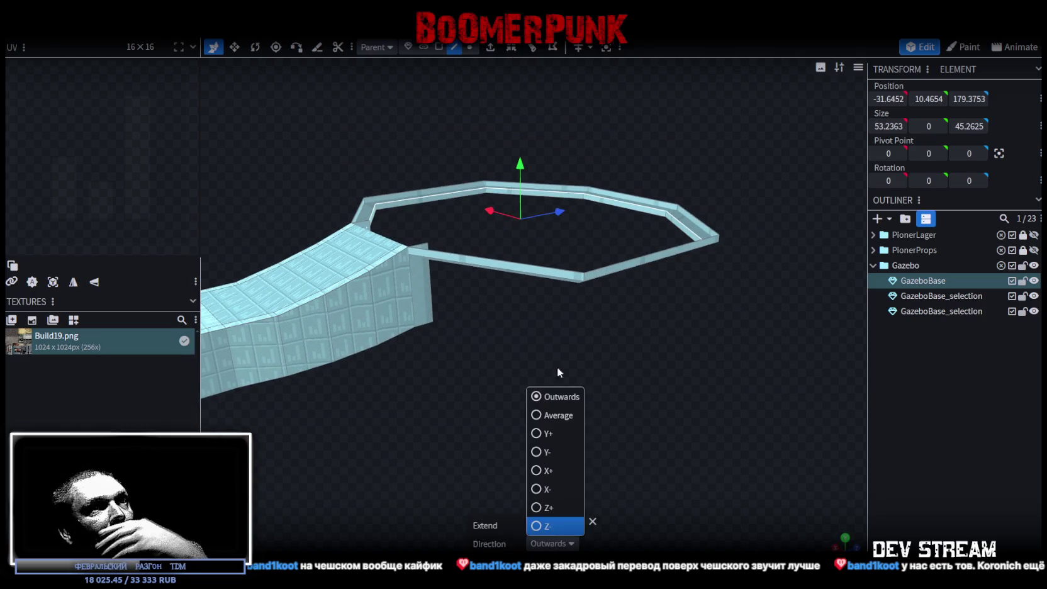
left_click(539, 452)
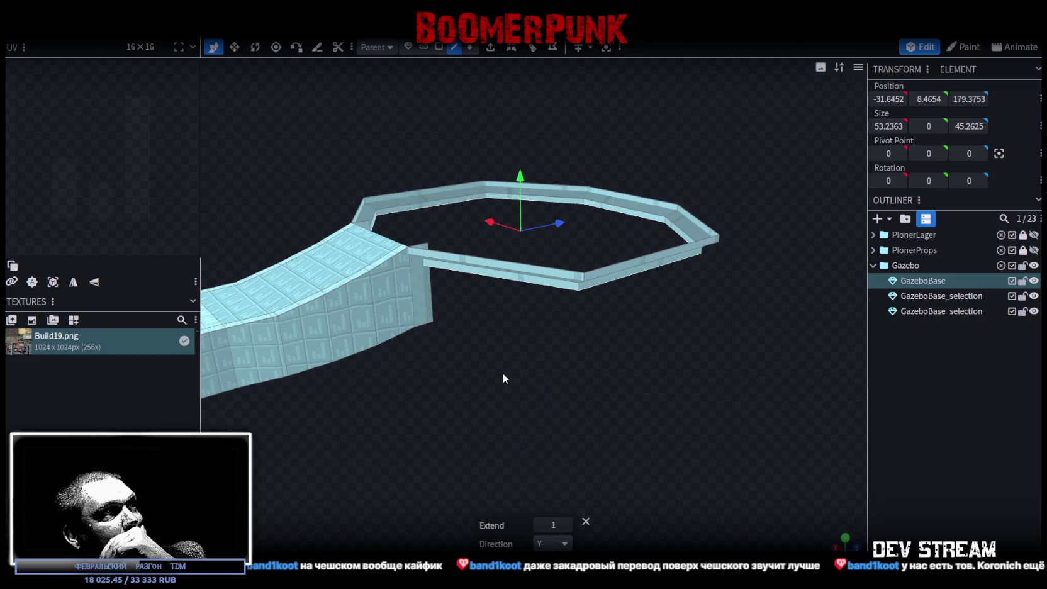
left_click(566, 524)
left_click(566, 524)
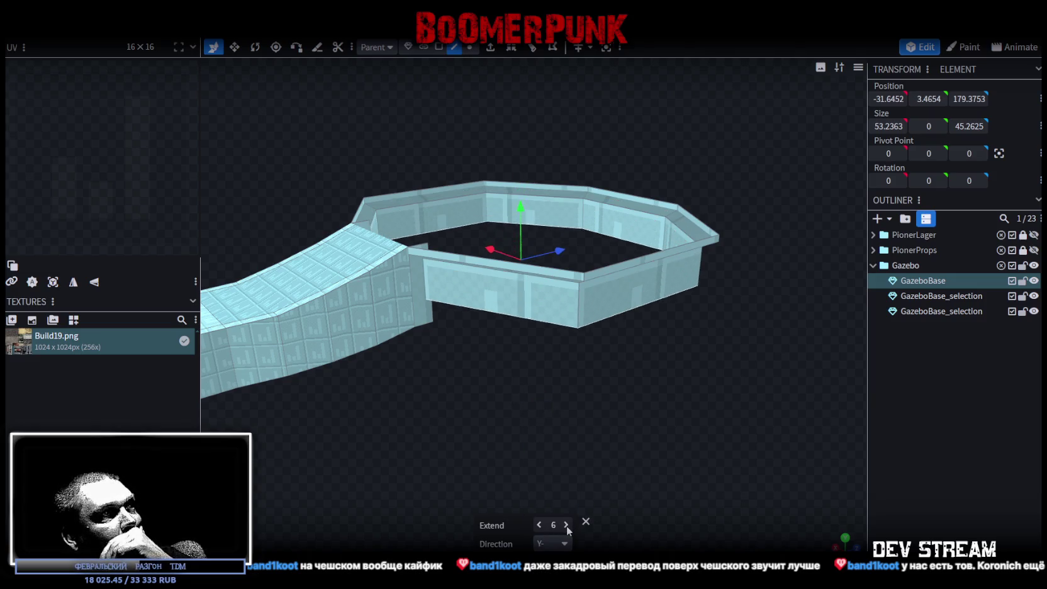
left_click(566, 525)
left_click(566, 525)
left_click_drag(640, 414, 556, 454)
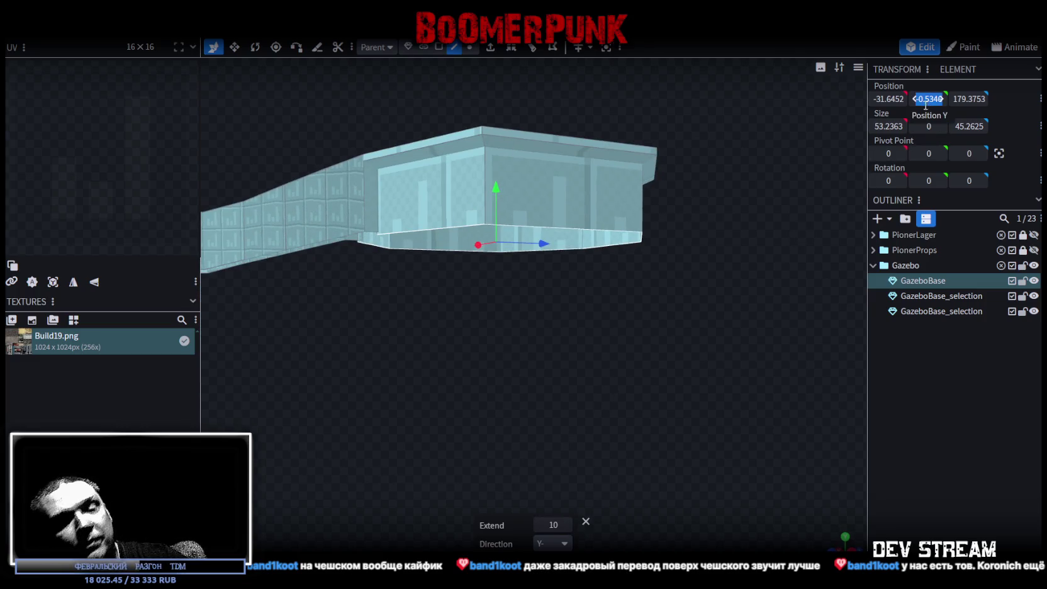
Set the wall bottoms to Position Y 0 and check them from a side view
left_click_drag(815, 139, 428, 307)
left_click(469, 47)
mouse_move(541, 334)
left_mouse_down()
mouse_move(572, 319)
mouse_move(562, 322)
left_mouse_up()
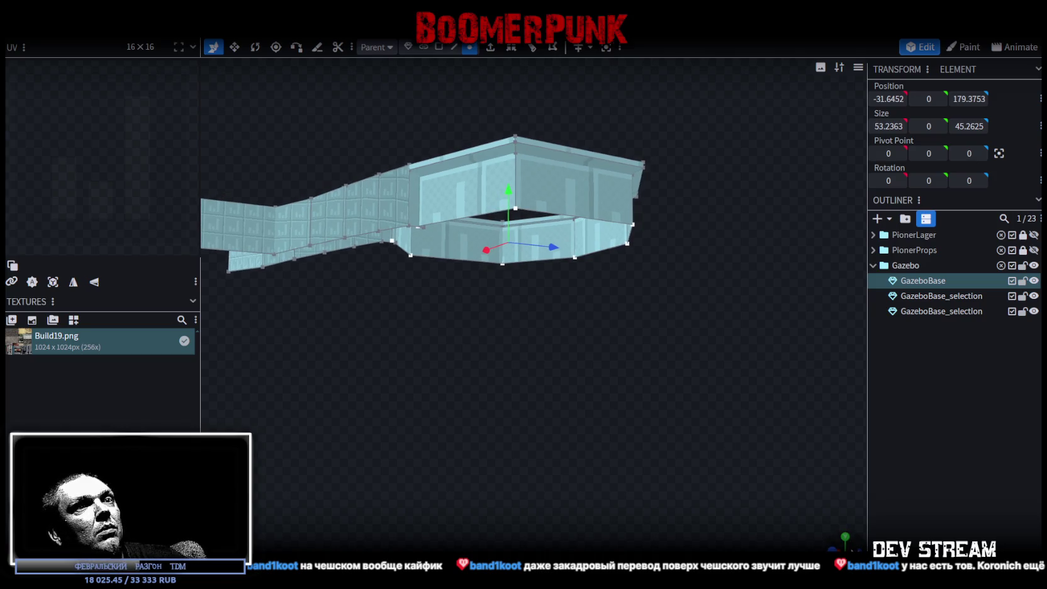
key("KP_1")
Centre the gazebo in side view and box-select the wall vertices
scroll(576, 415, "down", 5)
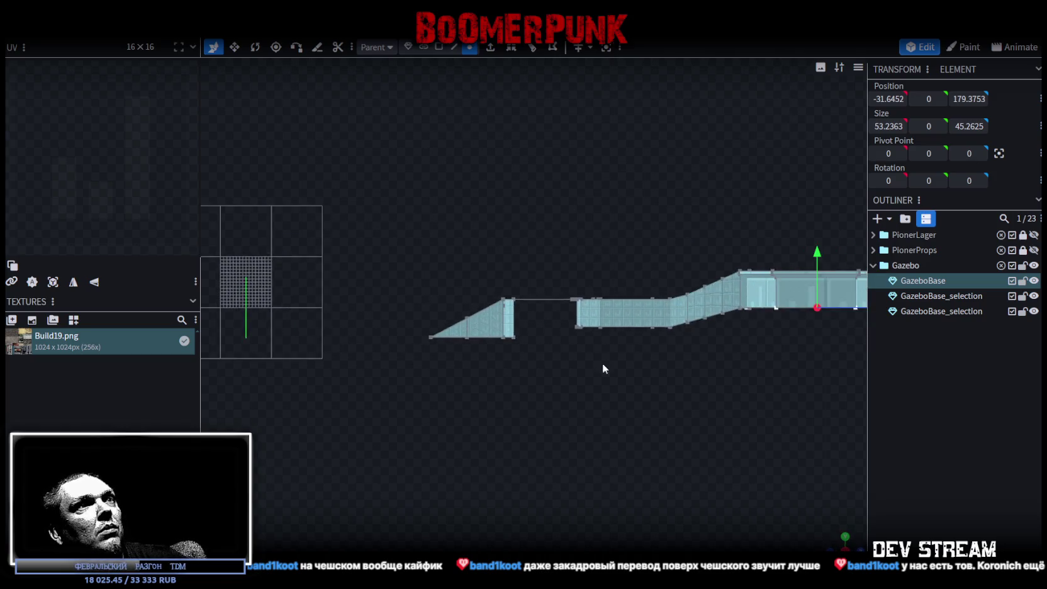
scroll(602, 368, "up", 3)
scroll(701, 373, "up", 2)
right_click_drag(701, 373, 591, 367)
scroll(591, 367, "up", 2)
left_click_drag(794, 383, 332, 281)
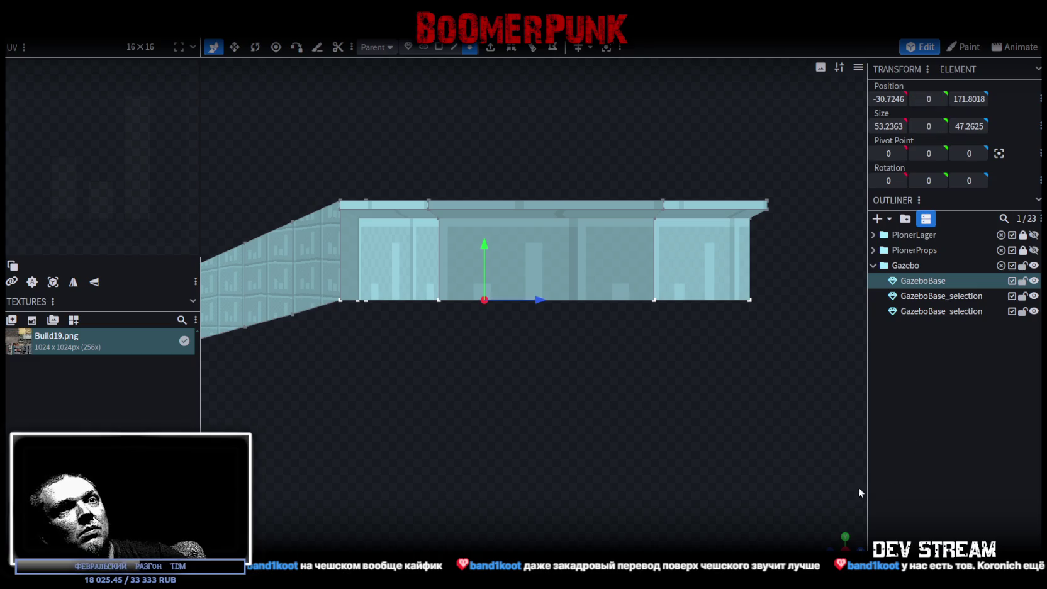
mouse_move(835, 541)
left_mouse_down()
mouse_move(464, 513)
mouse_move(526, 418)
left_mouse_up()
scroll(468, 433, "up", 2)
scroll(568, 413, "up", 2)
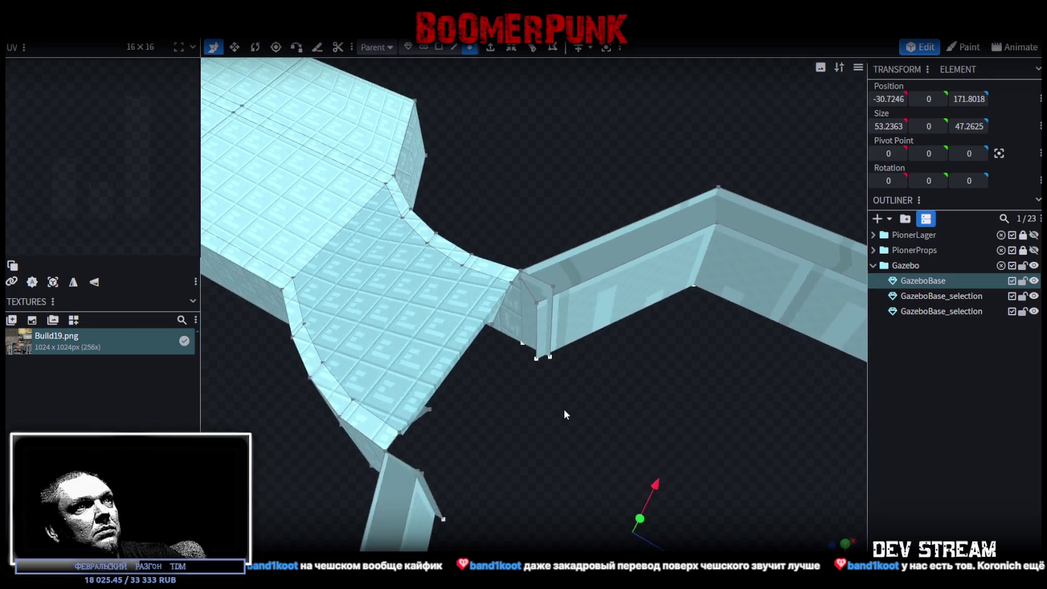
scroll(560, 404, "up", 2)
scroll(560, 410, "up", 1)
scroll(629, 283, "up", 1)
Merge the wall's two bottom corner vertices with Merge All
left_click(543, 388)
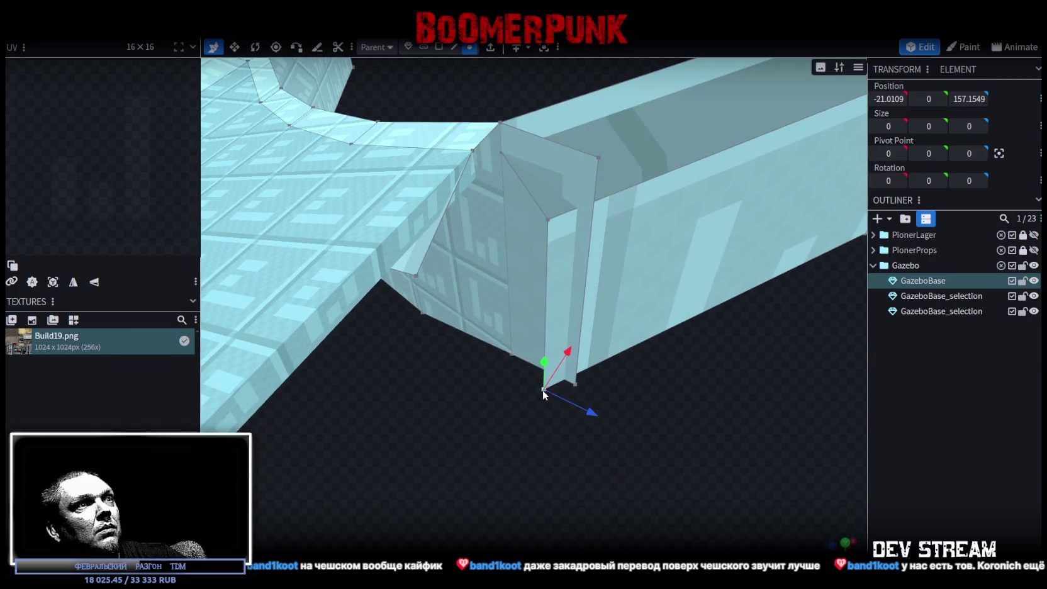
left_click(576, 384, "shift")
right_click(576, 384)
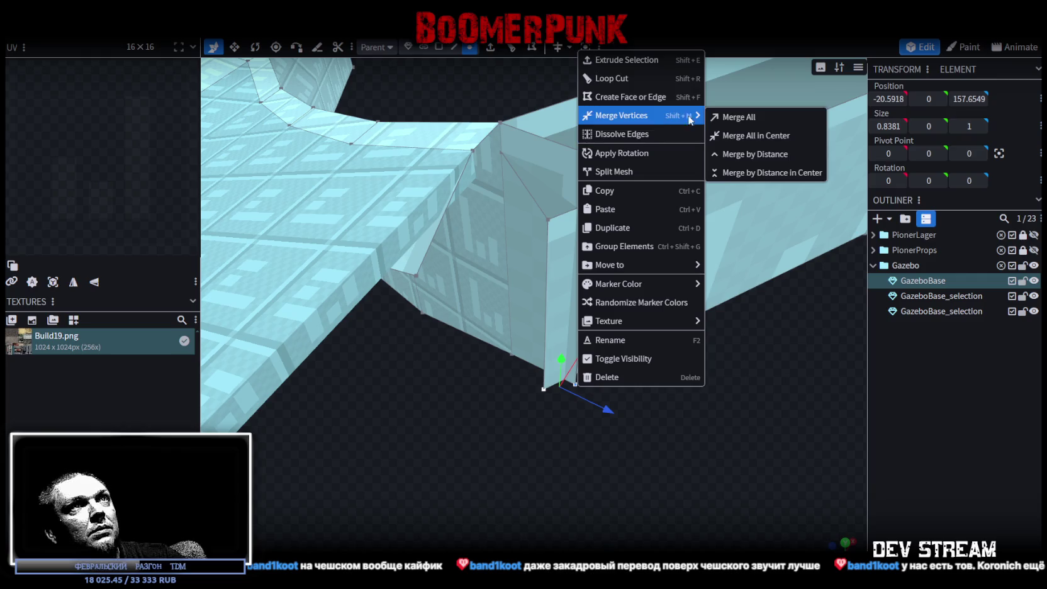
left_click_drag(657, 504, 568, 409)
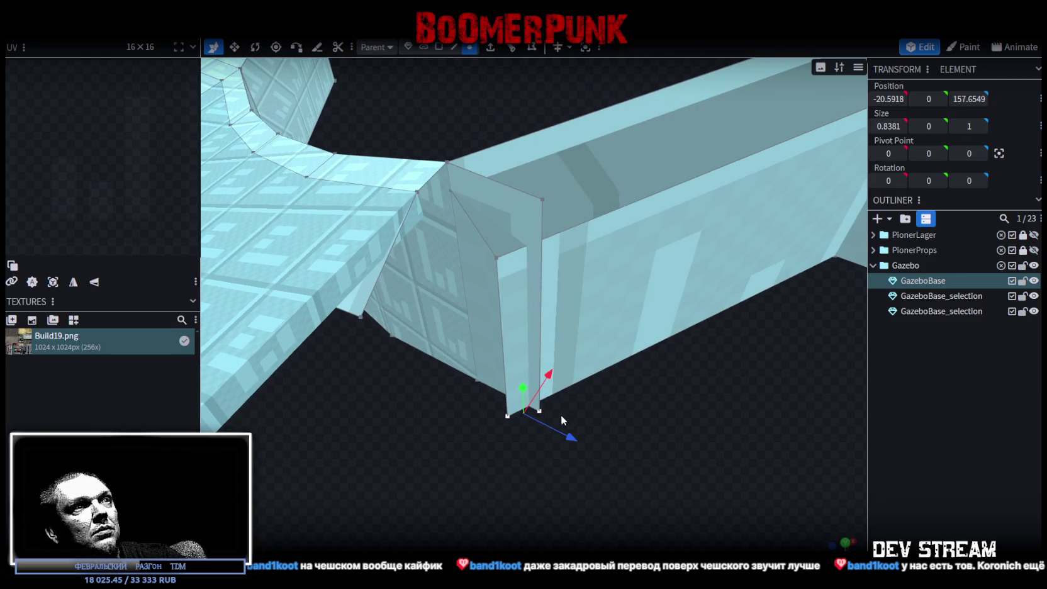
right_click(507, 416)
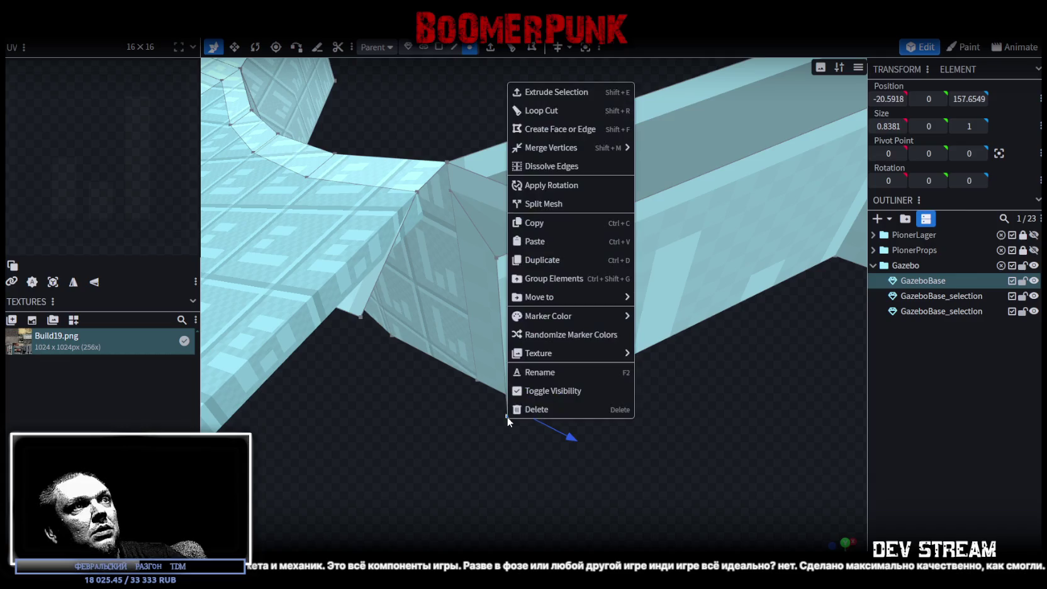
left_click(670, 151)
Merge the stray vertex into the selected corner vertex
left_click_drag(654, 340, 570, 321)
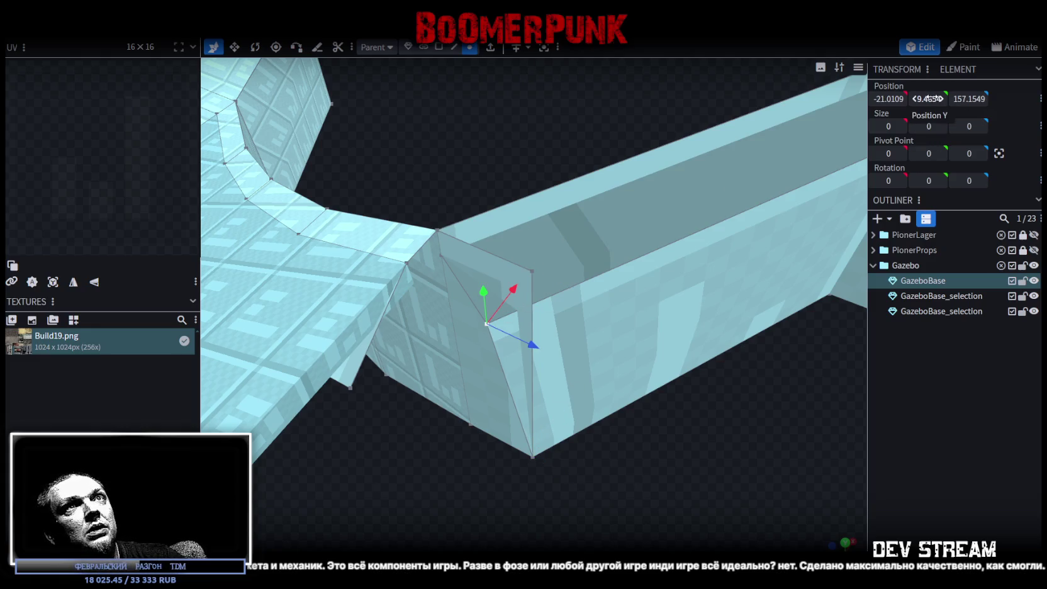
type("9")
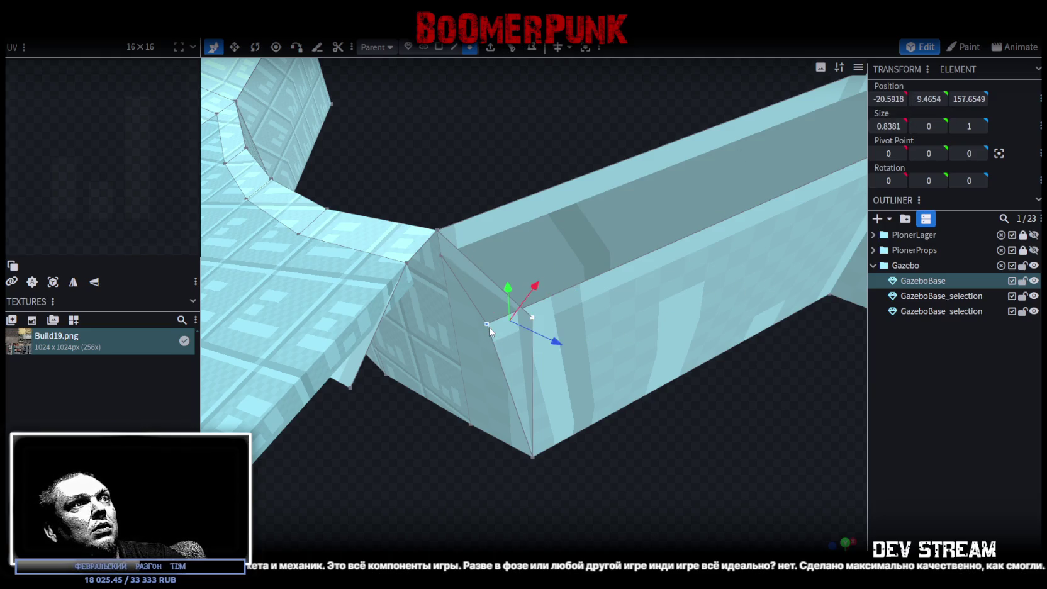
right_click(487, 324)
left_click(648, 305)
Select the post's bottom vertices and merge them into one
mouse_move(669, 416)
left_mouse_down()
mouse_move(601, 393)
mouse_move(503, 399)
mouse_move(664, 351)
mouse_move(458, 346)
mouse_move(624, 380)
mouse_move(595, 373)
left_mouse_up()
scroll(594, 374, "up", 3)
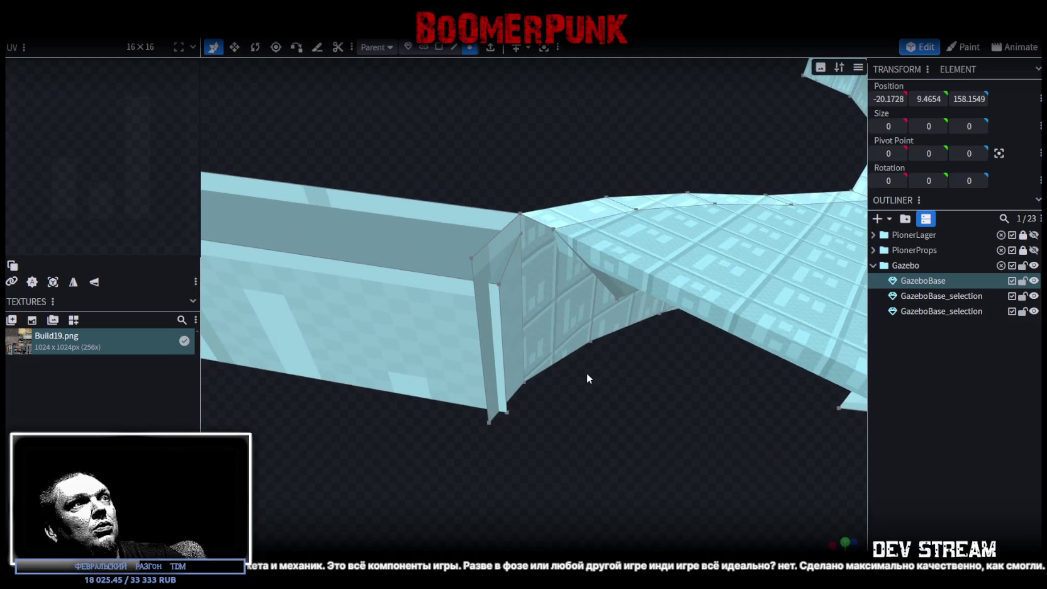
left_click(496, 427)
left_click_drag(496, 428, 496, 437)
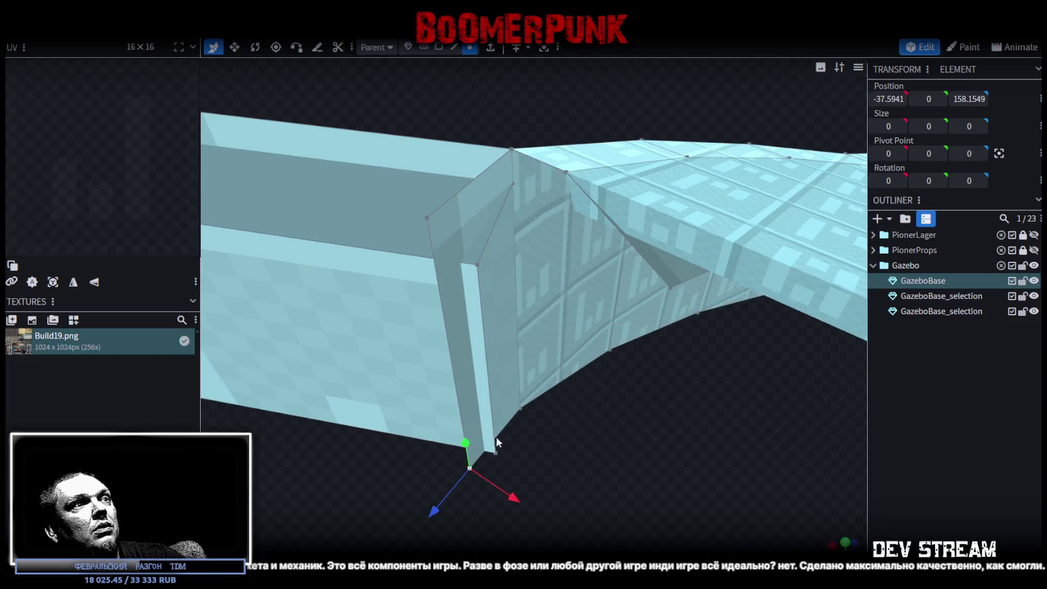
right_click(496, 454)
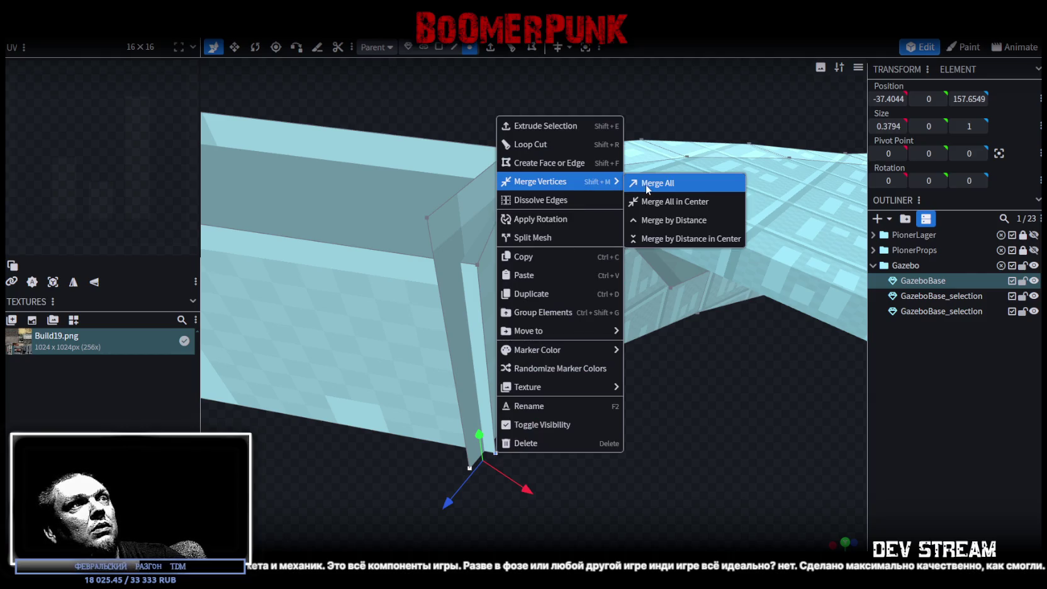
left_click(645, 181)
Select both spike vertices and merge them so the spike disappears
left_click(476, 264)
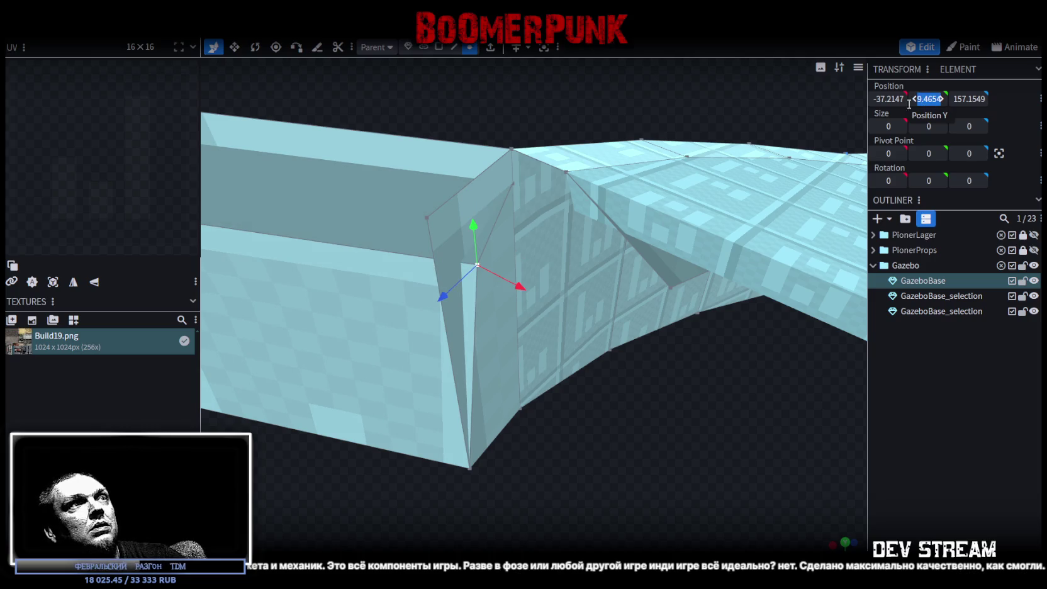
left_click(424, 220)
scroll(928, 99, "down", 2)
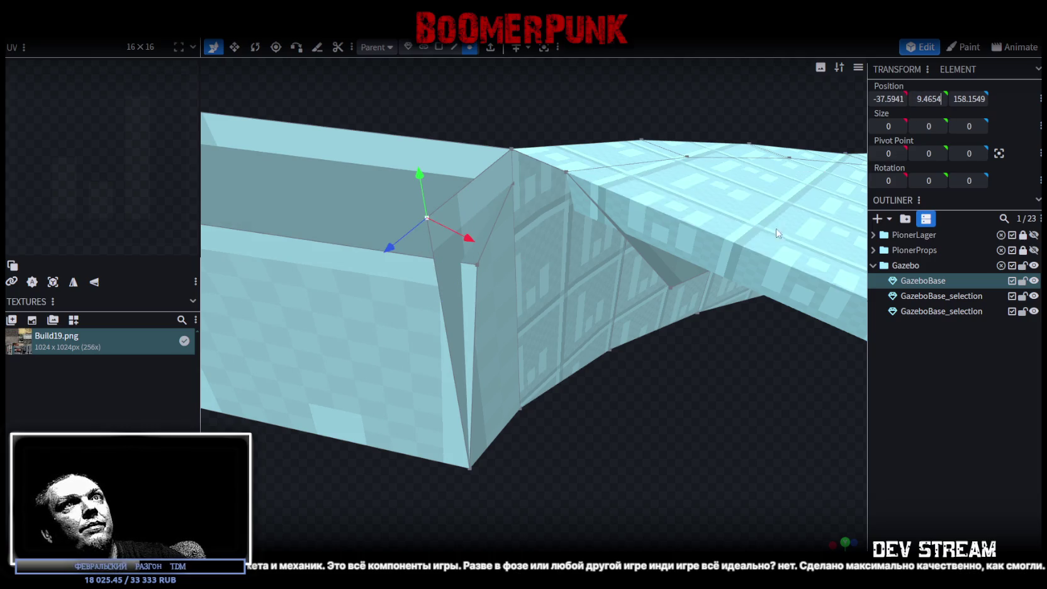
left_click(476, 264, "shift")
right_click(542, 271)
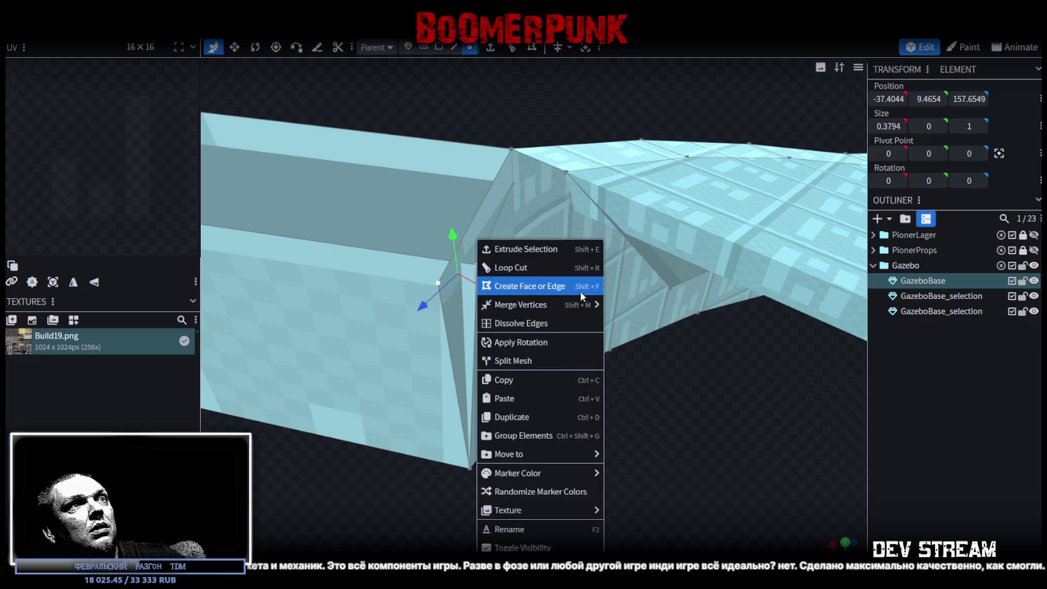
left_click(631, 302)
scroll(629, 390, "down", 2)
mouse_move(630, 393)
left_mouse_down()
mouse_move(488, 437)
mouse_move(799, 429)
mouse_move(714, 390)
mouse_move(574, 400)
mouse_move(558, 425)
mouse_move(402, 490)
mouse_move(330, 472)
mouse_move(712, 444)
mouse_move(697, 372)
mouse_move(602, 367)
mouse_move(433, 389)
mouse_move(585, 437)
mouse_move(533, 454)
left_mouse_up()
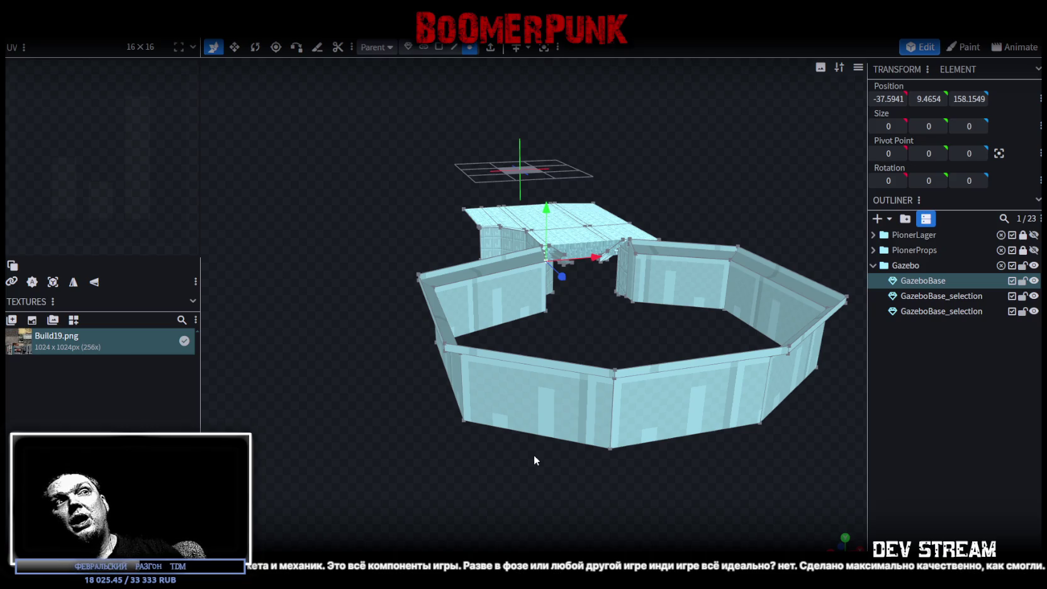
mouse_move(534, 454)
left_mouse_down()
mouse_move(643, 451)
mouse_move(590, 495)
mouse_move(549, 456)
mouse_move(570, 448)
mouse_move(540, 352)
mouse_move(516, 369)
mouse_move(495, 198)
mouse_move(452, 205)
mouse_move(561, 324)
left_mouse_up()
Move one vertical wall corner edge -0.5 along X
right_click(595, 330)
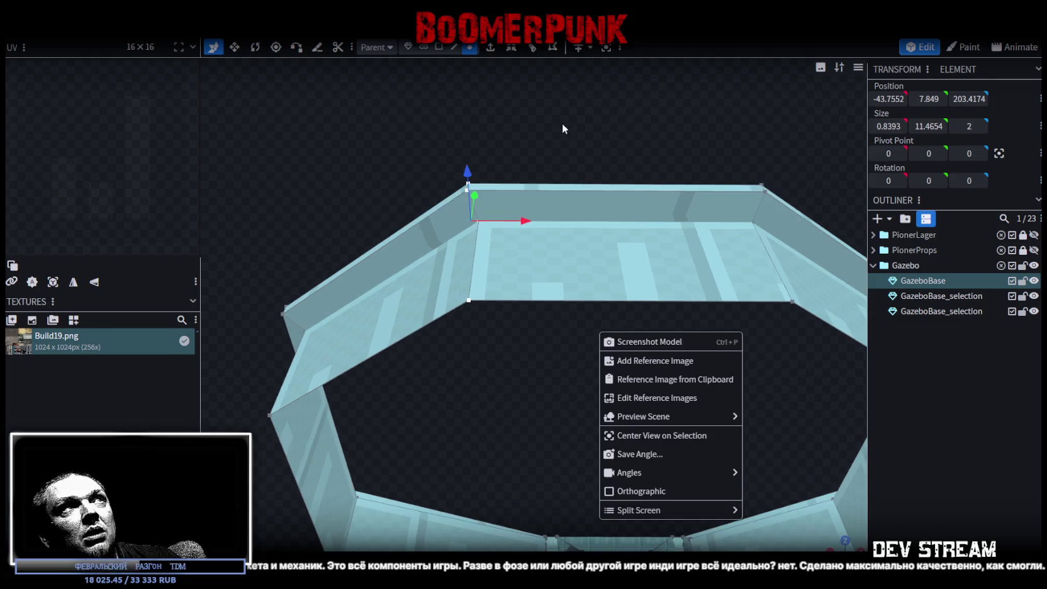
left_click(453, 47)
left_click(475, 265)
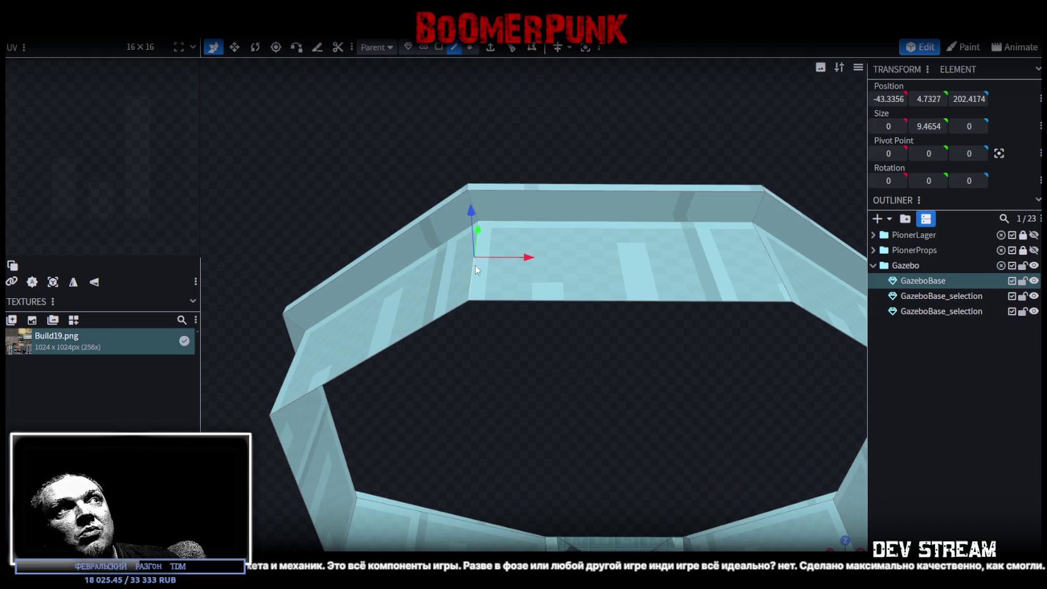
left_click_drag(526, 261, 513, 264)
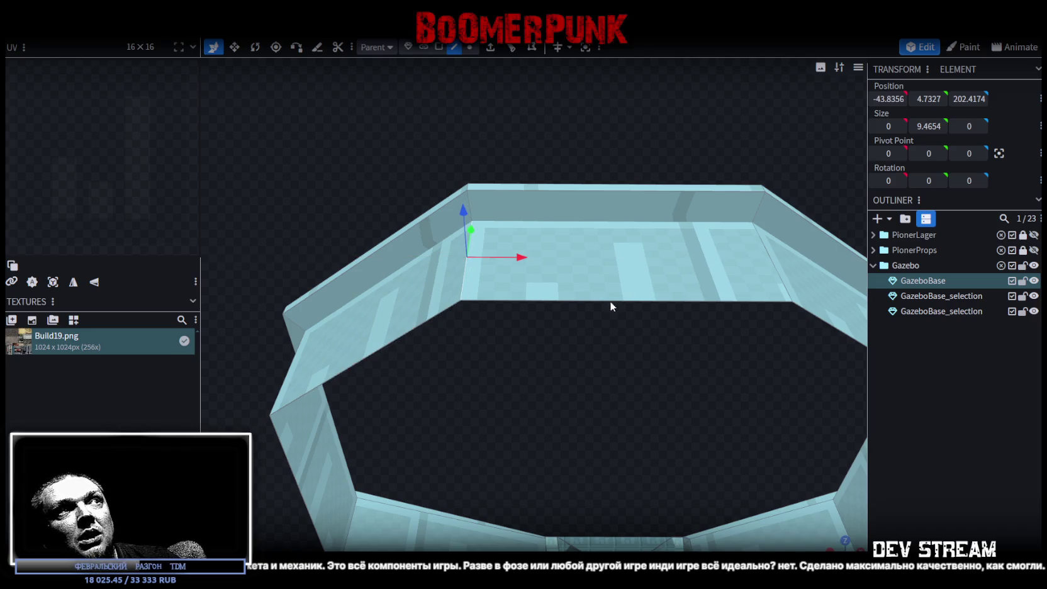
mouse_move(609, 301)
right_mouse_down()
mouse_move(575, 318)
mouse_move(604, 252)
right_mouse_up()
Move another vertical wall corner edge +0.5 along X
left_click_drag(640, 251, 666, 263)
mouse_move(440, 95)
left_mouse_down()
mouse_move(597, 243)
mouse_move(771, 339)
mouse_move(619, 361)
mouse_move(503, 311)
mouse_move(647, 307)
mouse_move(607, 318)
mouse_move(656, 325)
mouse_move(565, 281)
mouse_move(640, 311)
mouse_move(707, 278)
mouse_move(426, 322)
mouse_move(521, 341)
mouse_move(454, 359)
mouse_move(517, 317)
mouse_move(459, 331)
mouse_move(480, 292)
mouse_move(456, 338)
left_mouse_up()
scroll(598, 321, "up", 3)
scroll(586, 323, "down", 3)
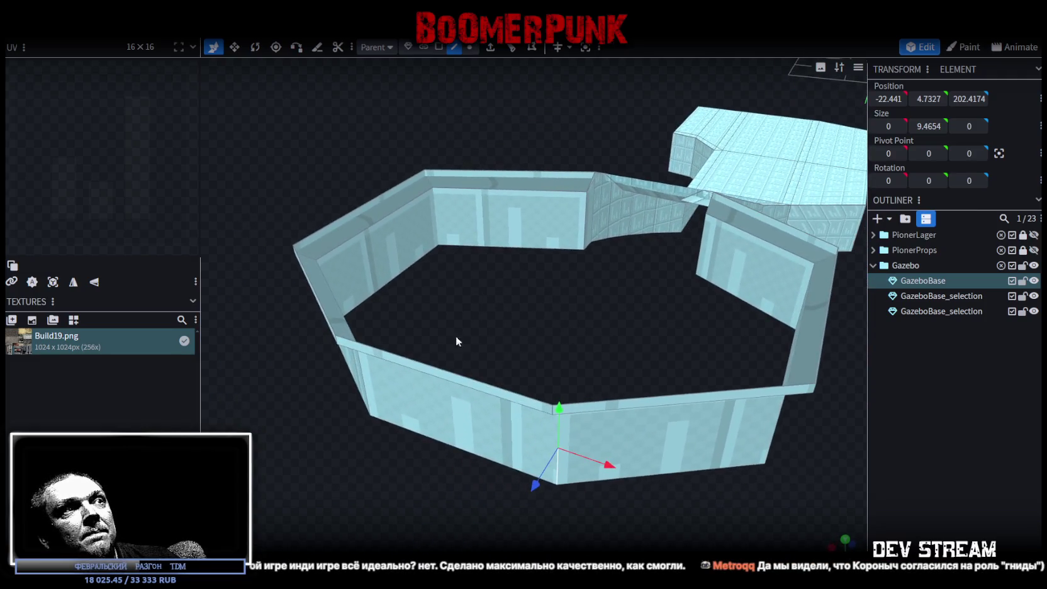
left_click(440, 370)
Extrude the top wall edge toward Z- and stretch the panel across the interior
mouse_move(574, 299)
left_mouse_down()
mouse_move(553, 323)
mouse_move(503, 317)
left_mouse_up()
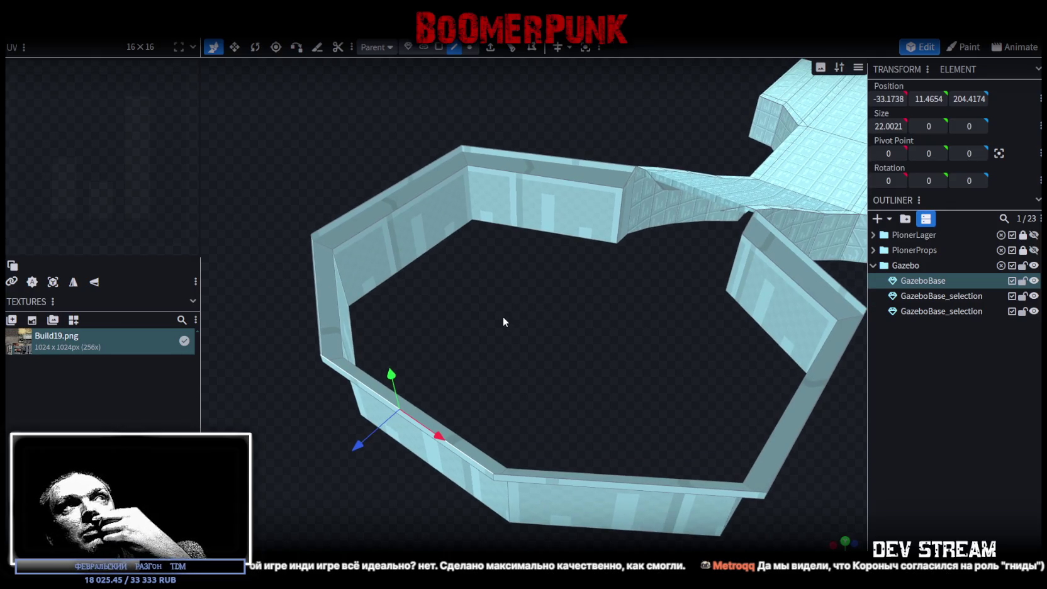
left_click(490, 49)
left_click(572, 544)
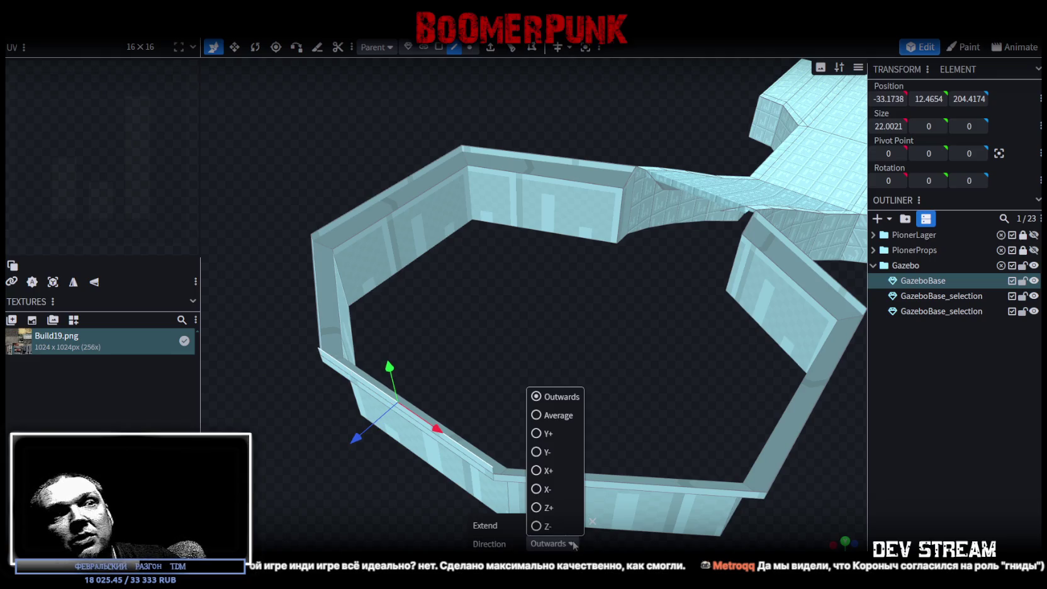
left_click(537, 526)
mouse_move(567, 329)
left_mouse_down()
mouse_move(277, 454)
mouse_move(548, 327)
left_mouse_up()
mouse_move(517, 459)
left_mouse_down()
mouse_move(642, 461)
mouse_move(448, 391)
mouse_move(591, 389)
mouse_move(612, 415)
mouse_move(564, 356)
mouse_move(607, 337)
mouse_move(489, 101)
left_mouse_up()
left_click_drag(490, 268, 577, 268)
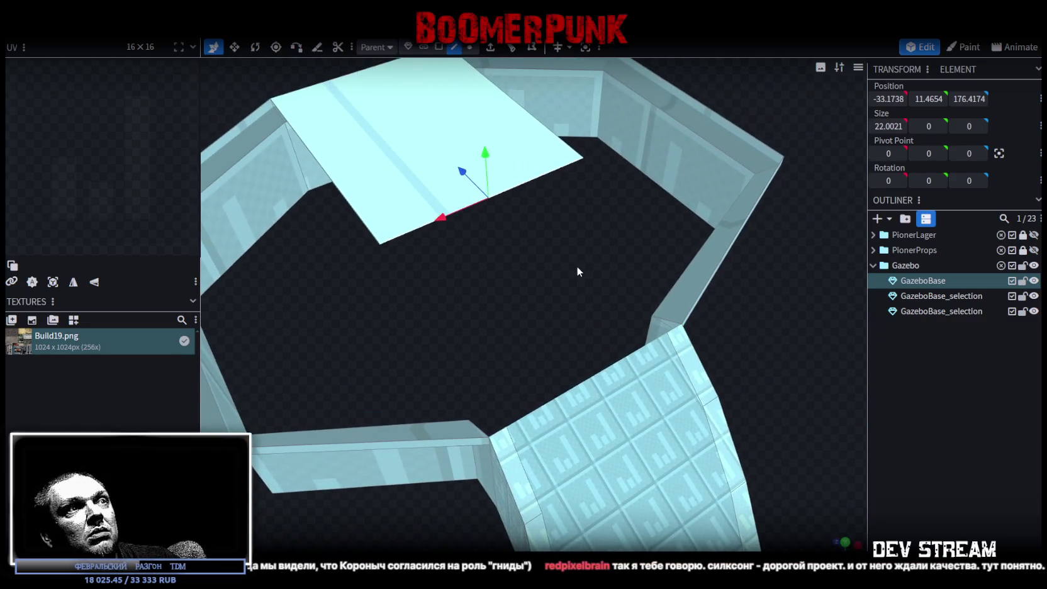
In vertex mode, select a wall corner vertex and the panel's matching corner
left_click(469, 48)
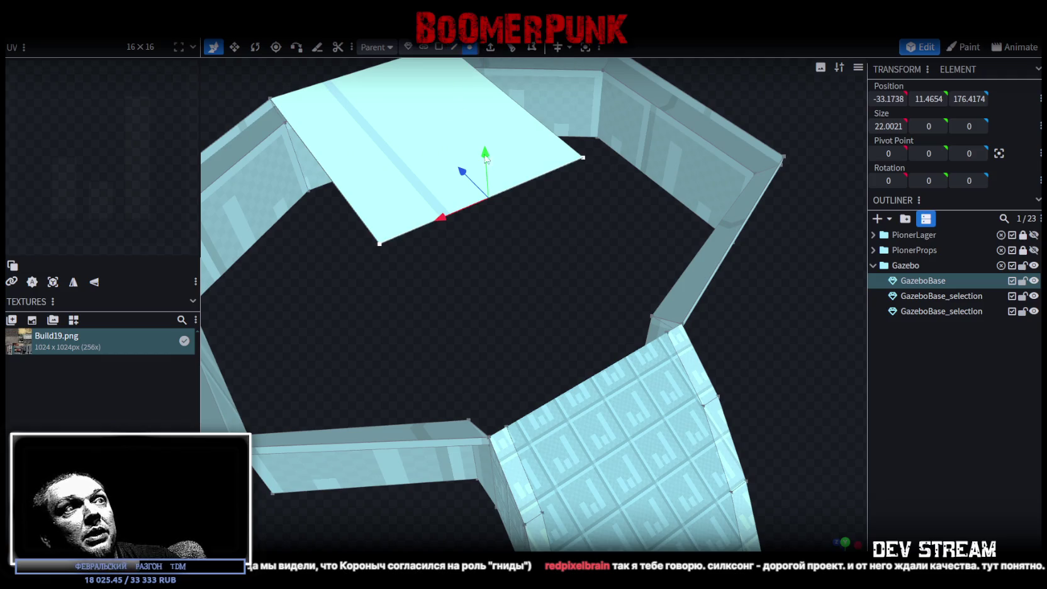
left_click(492, 436)
left_click(378, 241, "shift")
right_click(379, 241)
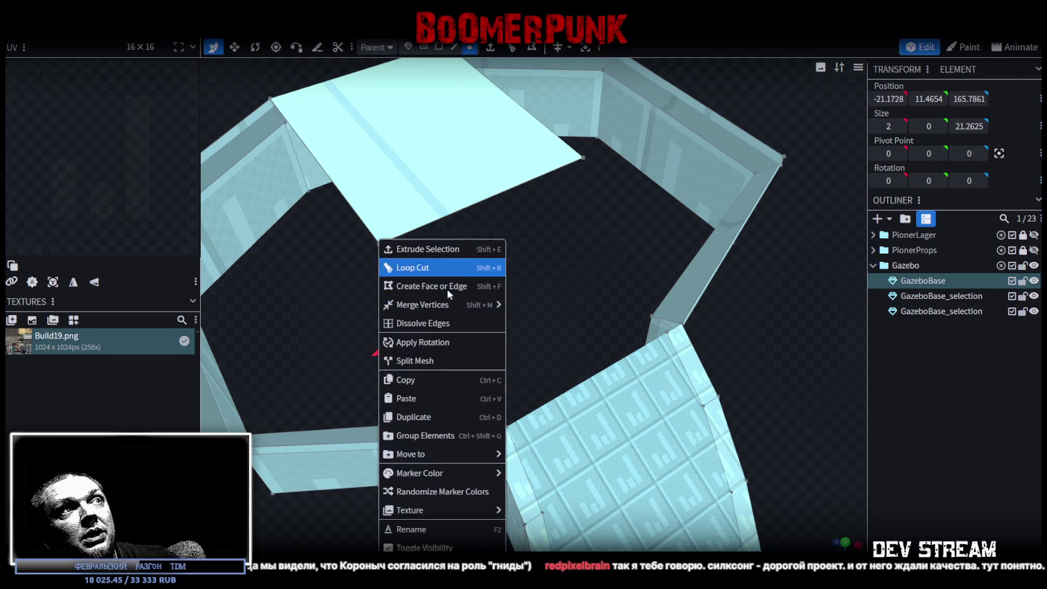
Merge both panel corners onto their matching wall corners
left_click(525, 302)
mouse_move(576, 260)
left_mouse_down()
mouse_move(512, 242)
mouse_move(562, 358)
mouse_move(580, 352)
left_mouse_up()
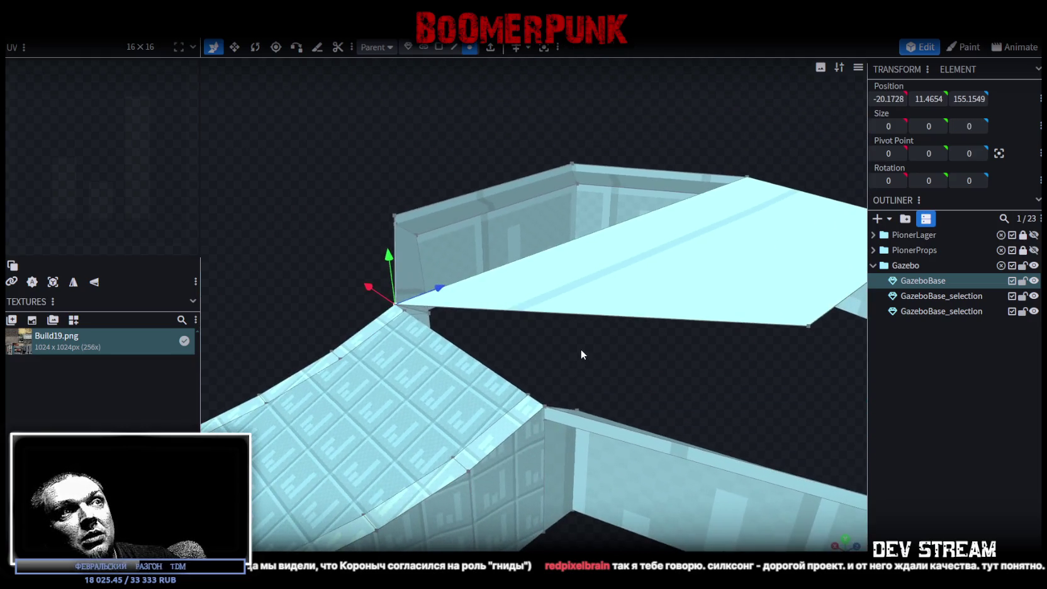
left_click(545, 408)
left_click_drag(709, 390, 812, 334)
left_click(810, 340, "shift")
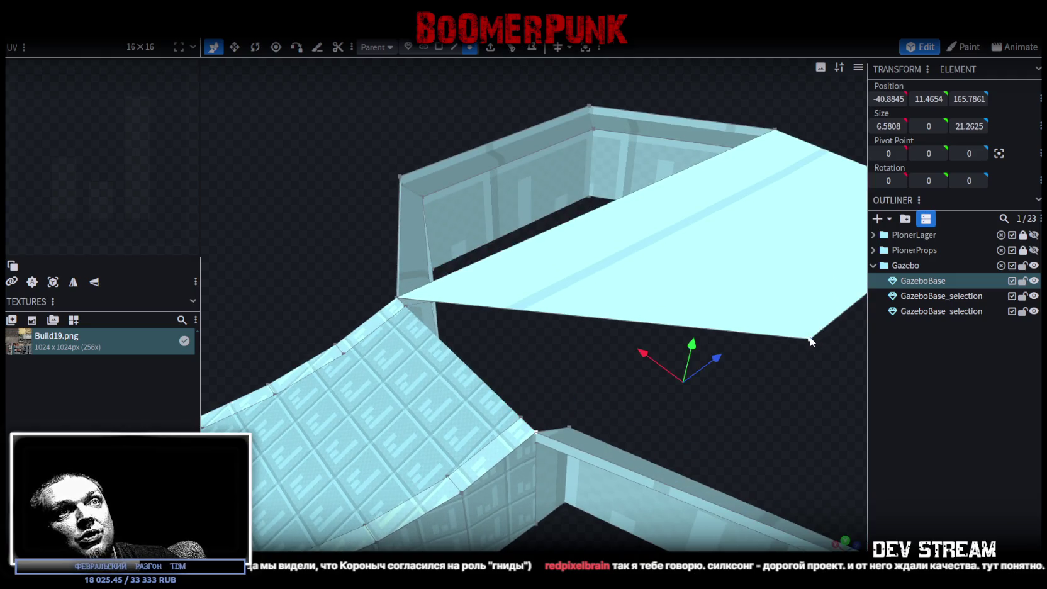
right_click(810, 339)
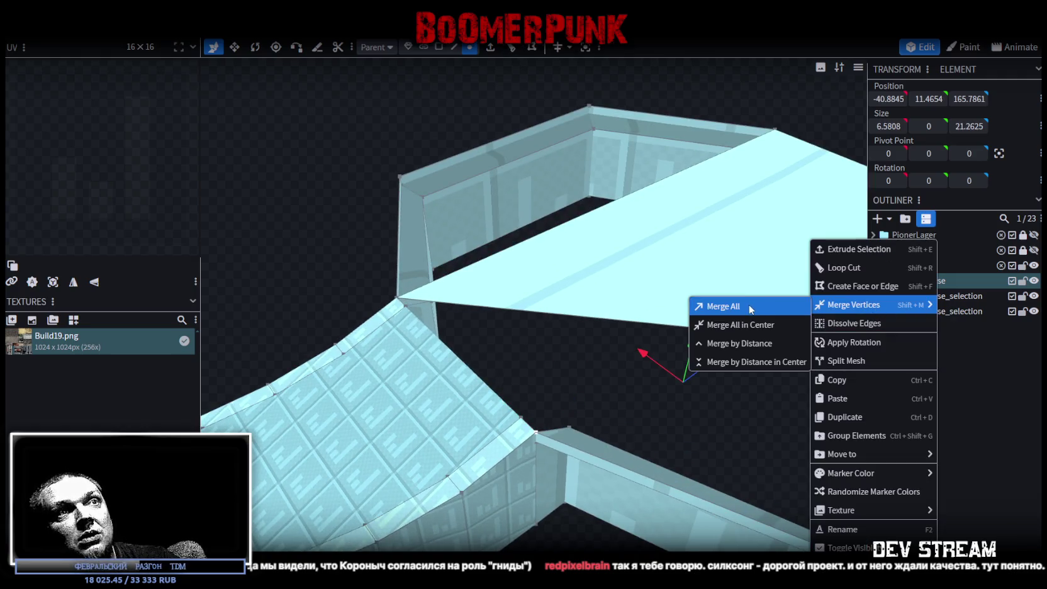
left_click(749, 310)
Orbit around the gazebo checking its faces and floor, then select the whole mesh
mouse_move(750, 312)
left_mouse_down()
mouse_move(439, 397)
mouse_move(607, 485)
mouse_move(684, 489)
mouse_move(665, 458)
mouse_move(717, 434)
mouse_move(697, 477)
left_mouse_up()
scroll(696, 477, "up", 3)
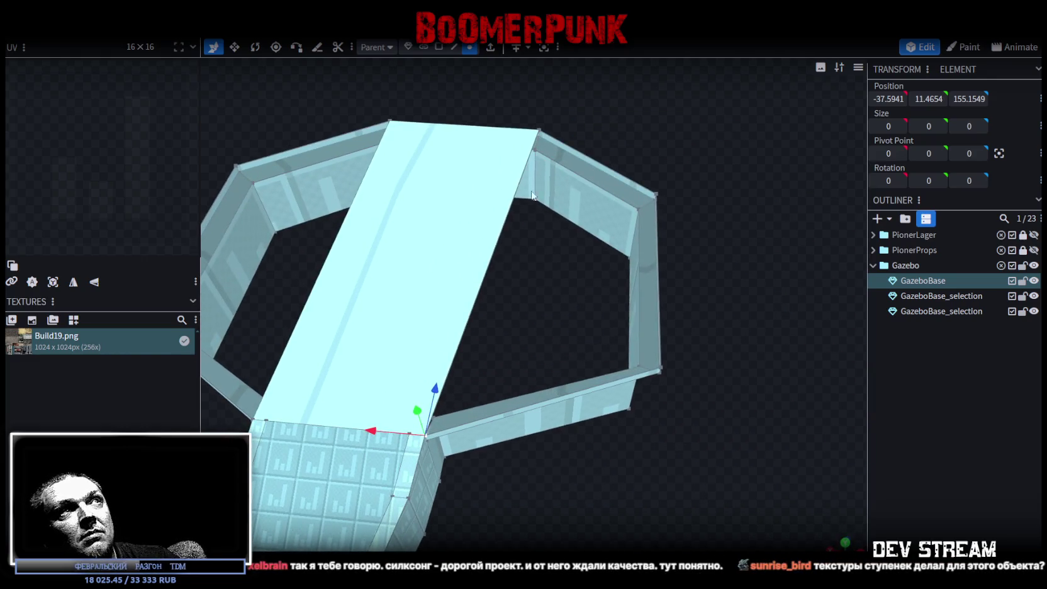
left_click(497, 252)
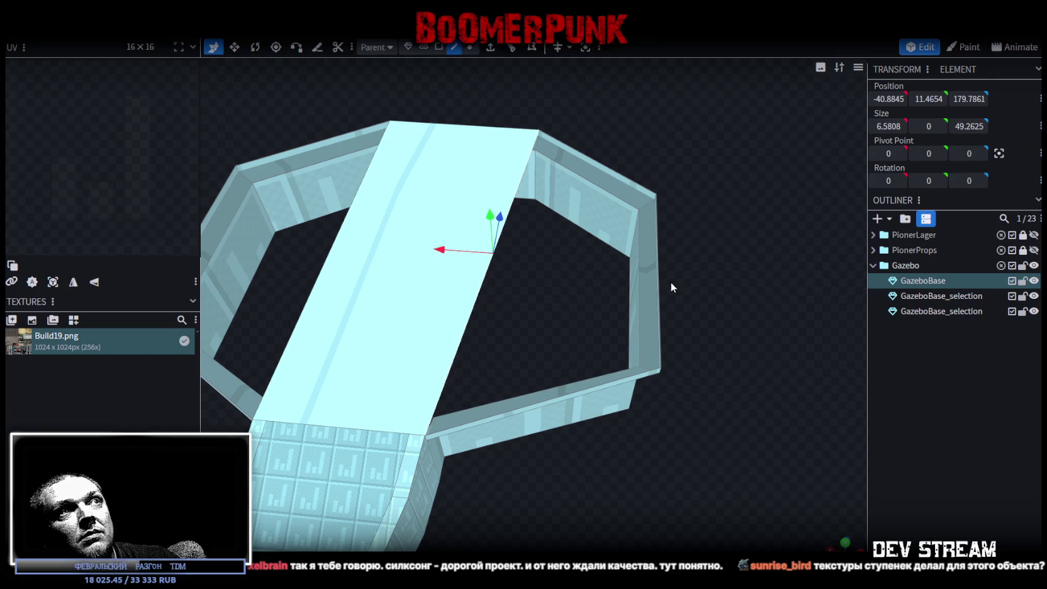
mouse_move(671, 283)
left_mouse_down()
mouse_move(625, 246)
mouse_move(607, 333)
mouse_move(532, 361)
mouse_move(497, 306)
mouse_move(482, 319)
mouse_move(498, 282)
left_mouse_up()
left_click(600, 345)
left_click(498, 282)
mouse_move(498, 381)
left_mouse_down()
mouse_move(556, 318)
mouse_move(537, 315)
left_mouse_up()
left_click(529, 321)
mouse_move(697, 245)
left_mouse_down()
mouse_move(609, 505)
mouse_move(474, 454)
mouse_move(518, 467)
mouse_move(732, 449)
mouse_move(616, 340)
mouse_move(619, 280)
left_mouse_up()
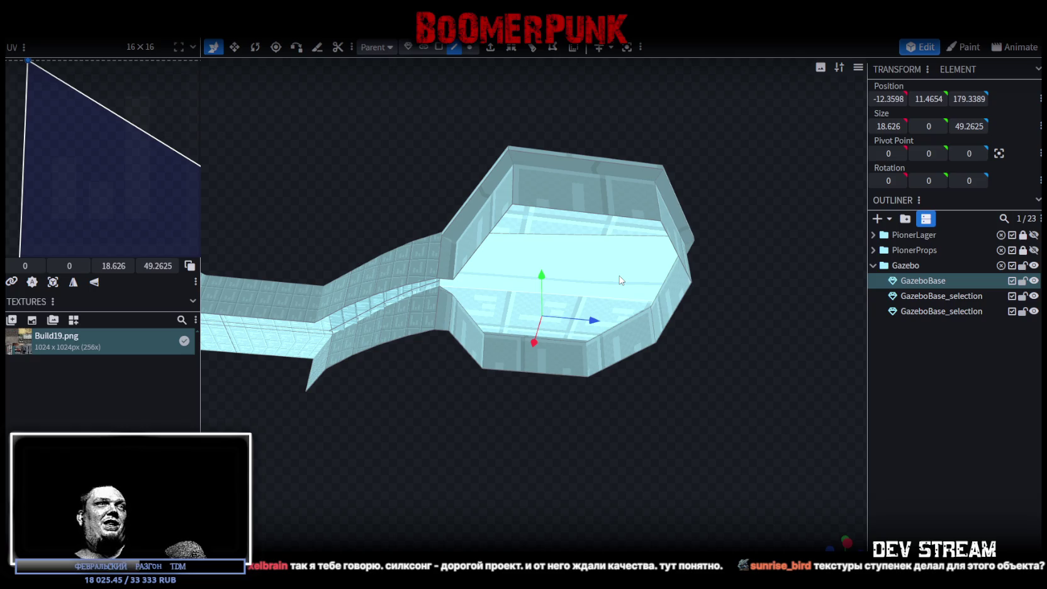
mouse_move(599, 365)
middle_mouse_down()
mouse_move(527, 417)
mouse_move(661, 509)
mouse_move(515, 394)
mouse_move(518, 472)
mouse_move(449, 420)
mouse_move(616, 396)
mouse_move(547, 416)
mouse_move(617, 455)
mouse_move(551, 439)
mouse_move(619, 484)
mouse_move(661, 483)
middle_mouse_up()
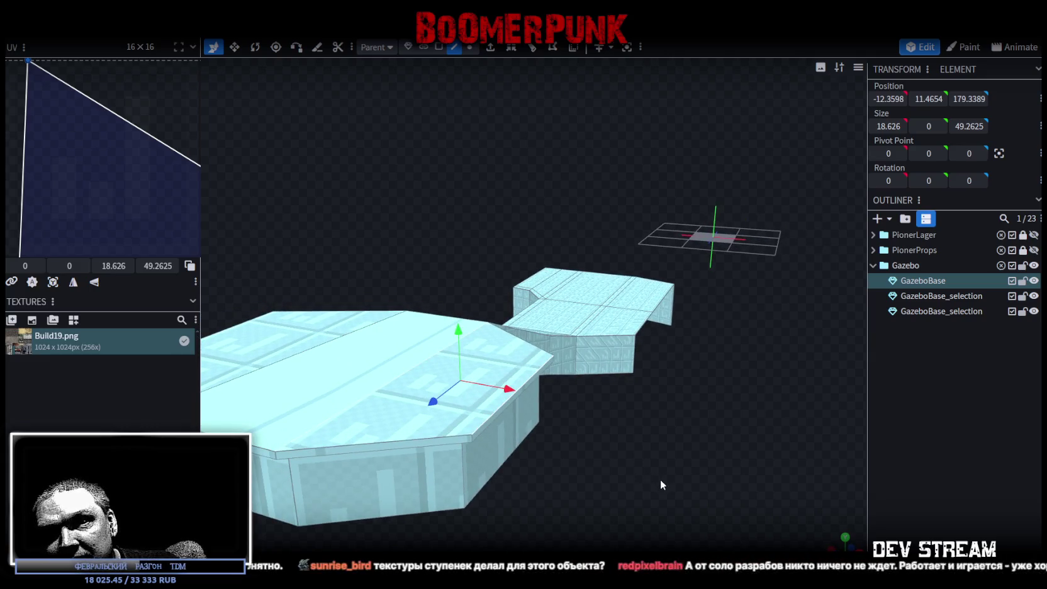
mouse_move(660, 478)
middle_mouse_down()
mouse_move(460, 490)
mouse_move(432, 467)
middle_mouse_up()
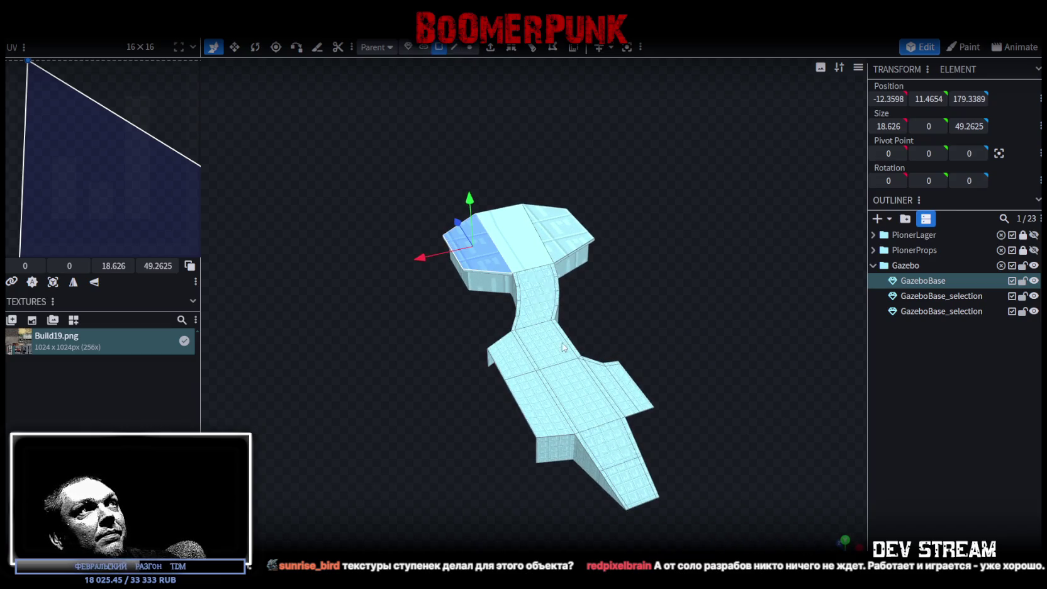
left_click(569, 376)
double_click(553, 361)
Apply Build19.png to the gazebo mesh and the GazeboBase_selection ramp faces
right_click(546, 355)
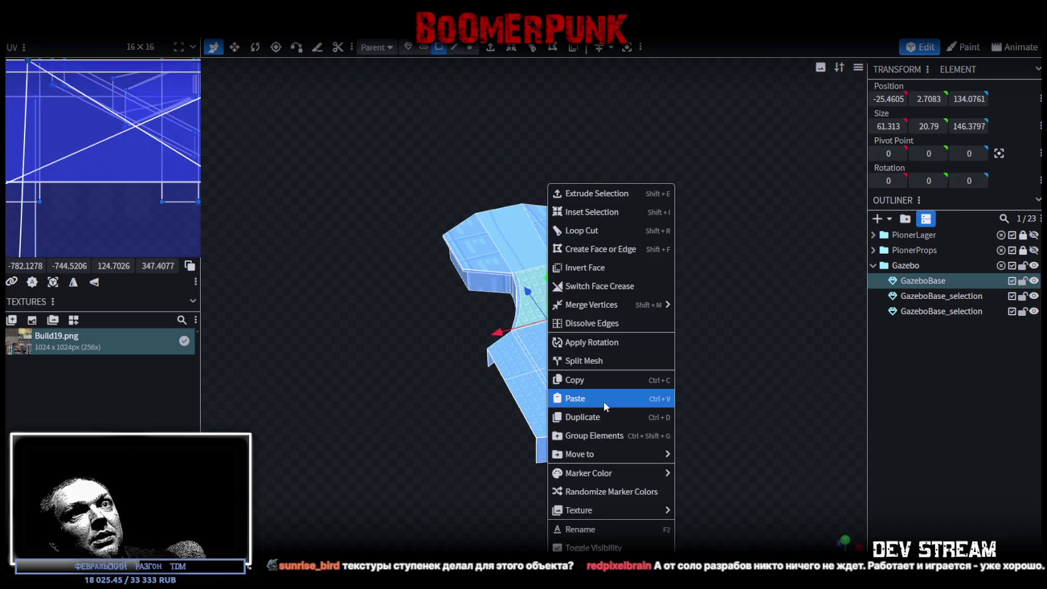
mouse_move(609, 509)
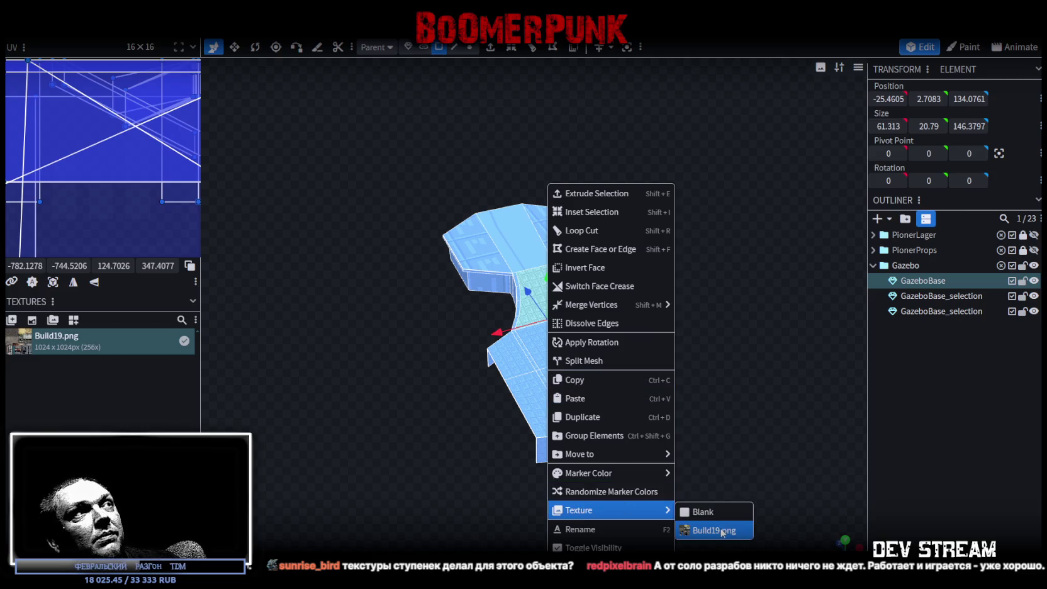
left_click(723, 530)
scroll(660, 291, "up", 2)
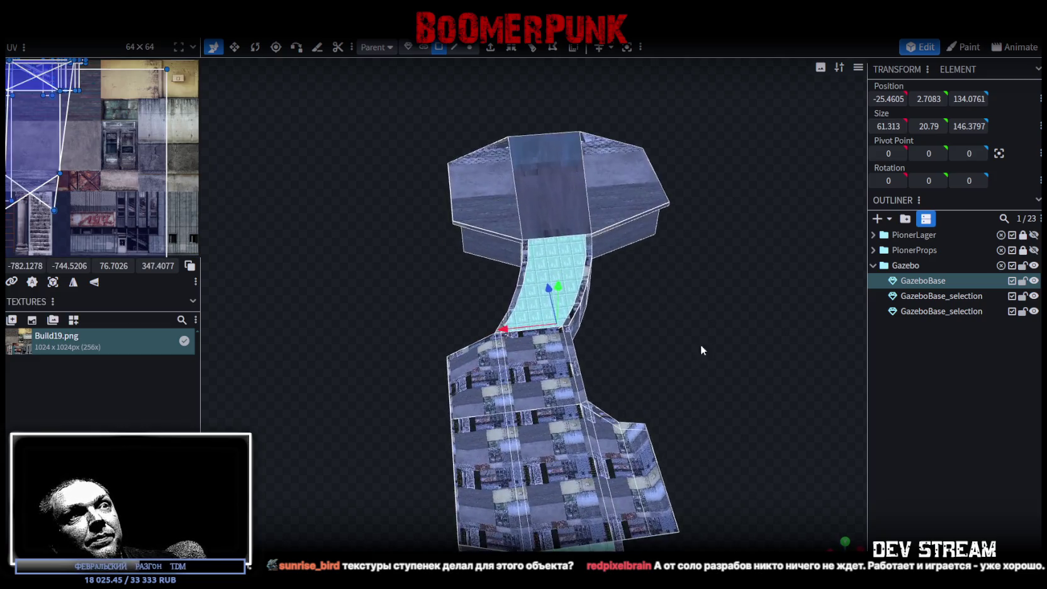
scroll(700, 353, "up", 2)
left_click(944, 300)
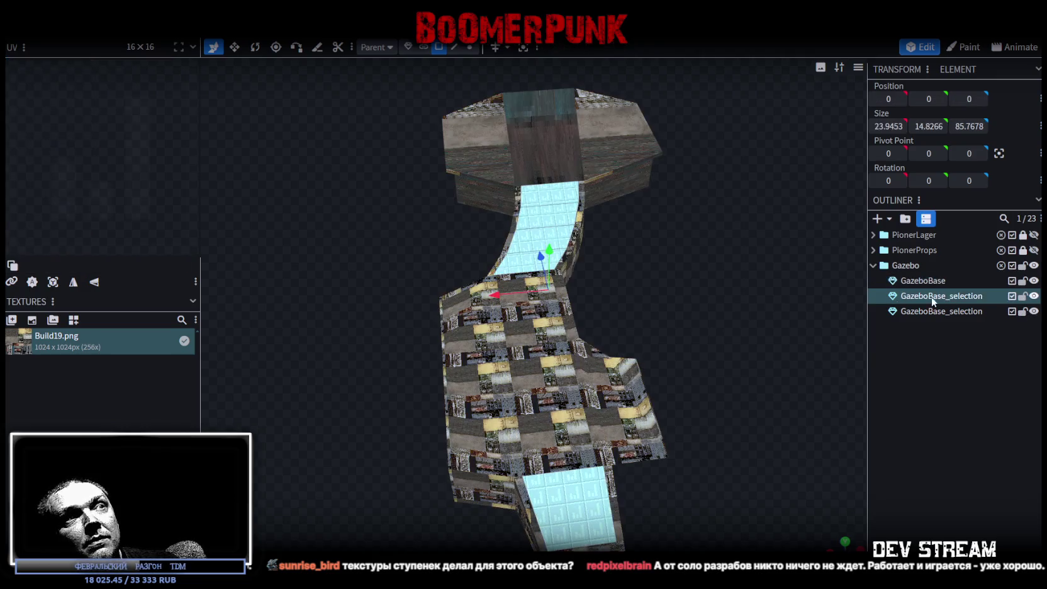
left_click(636, 350)
right_click(558, 482)
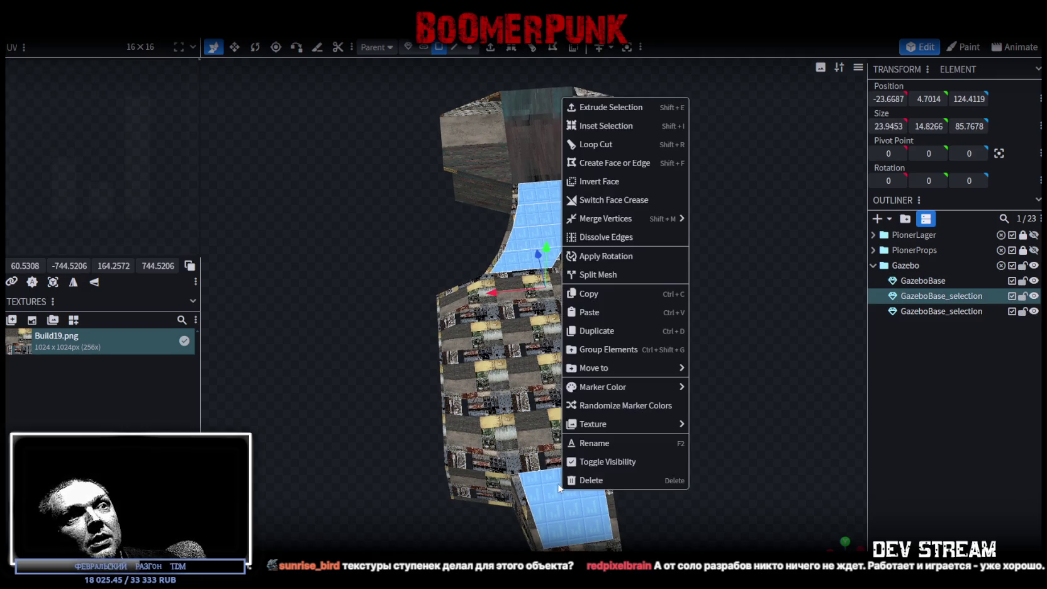
mouse_move(622, 423)
left_click(736, 444)
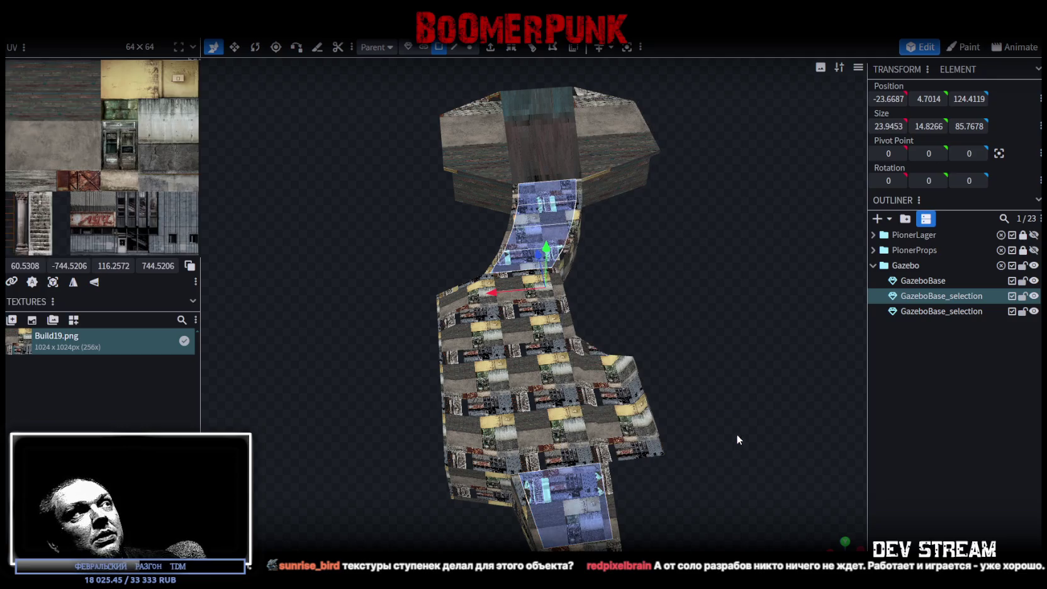
Texture the third GazeboBase_selection with Build19.png; hide GazeboBase and the other selection
left_click(909, 311)
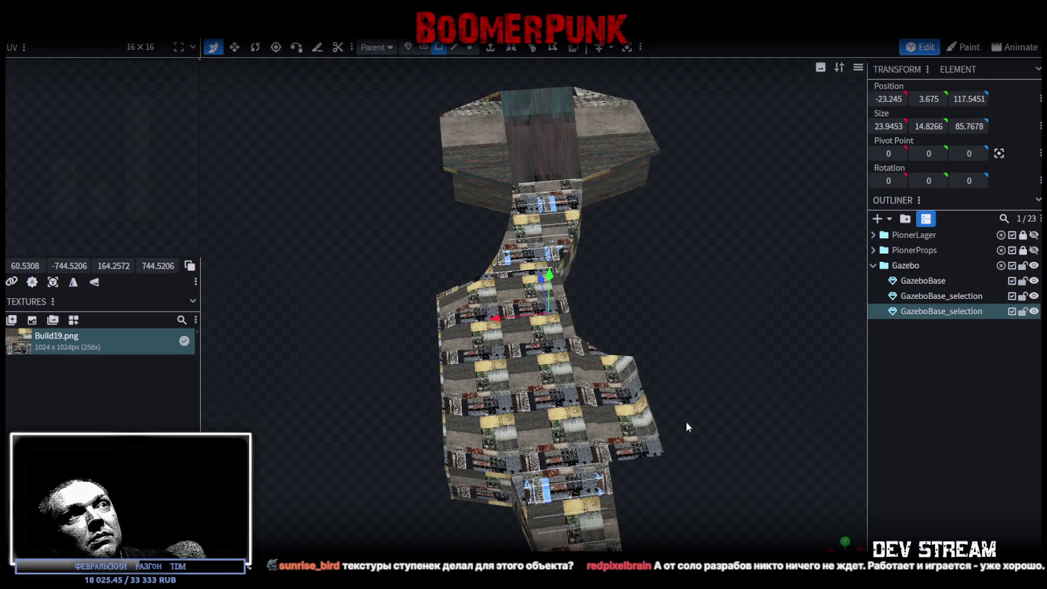
right_click(909, 314)
mouse_move(944, 510)
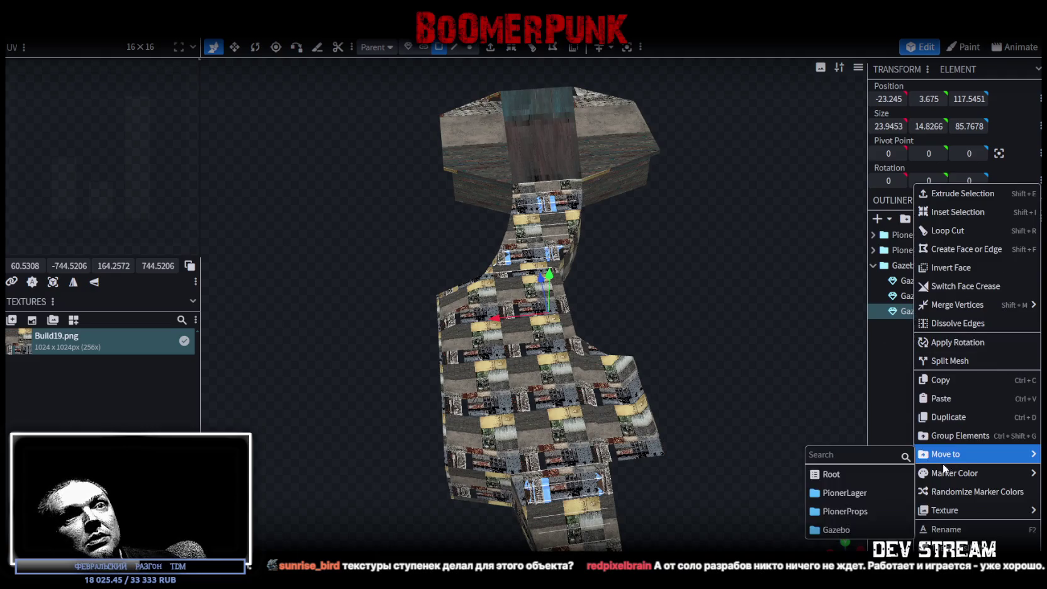
left_click(871, 530)
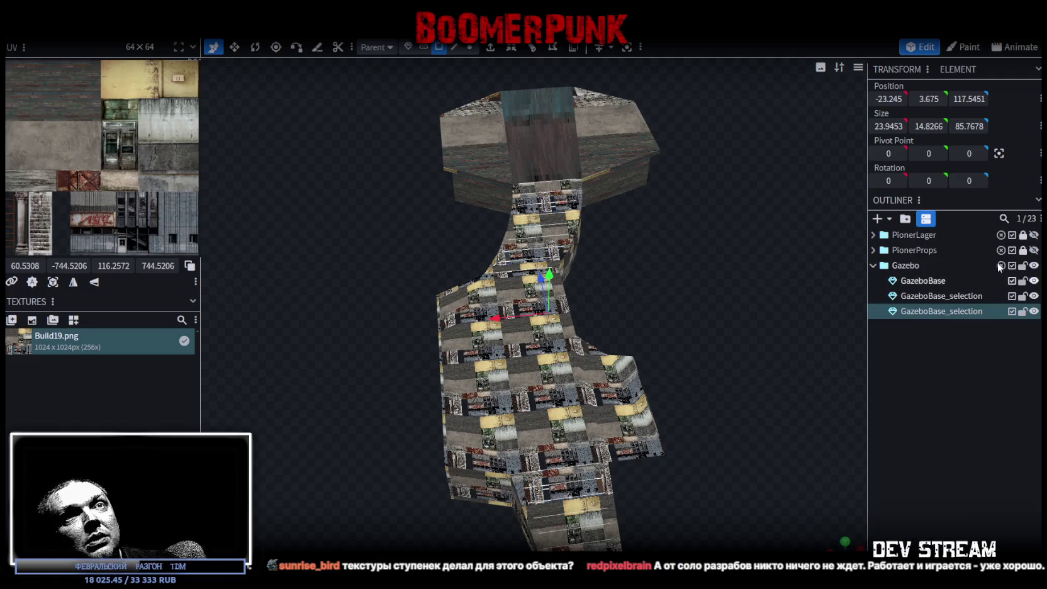
left_click(1033, 280)
left_click(1034, 295)
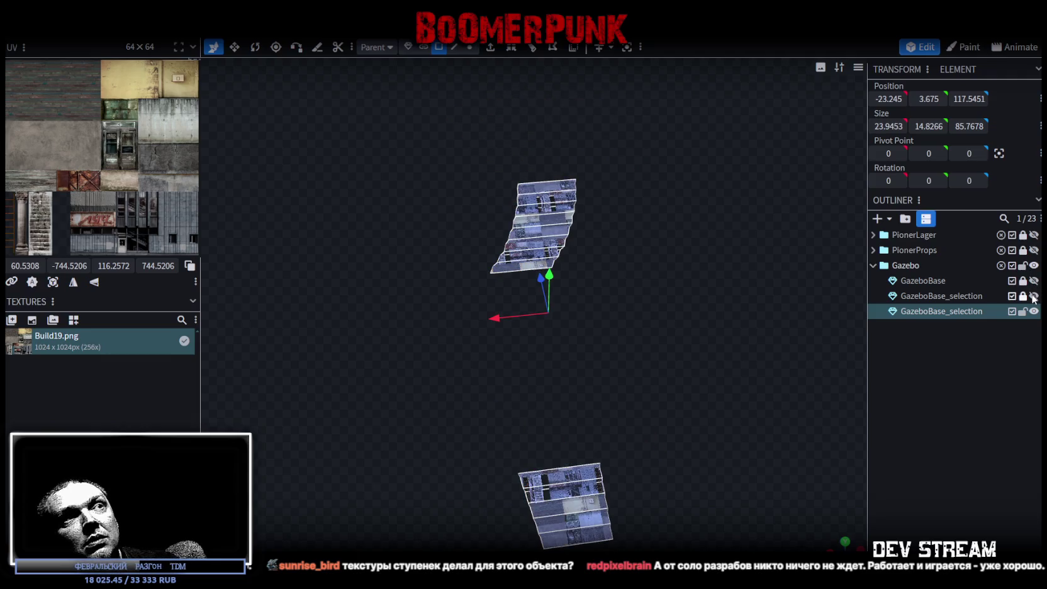
Widen the UV editor and bring the ramp's UV faces into view
scroll(140, 160, "down", 2)
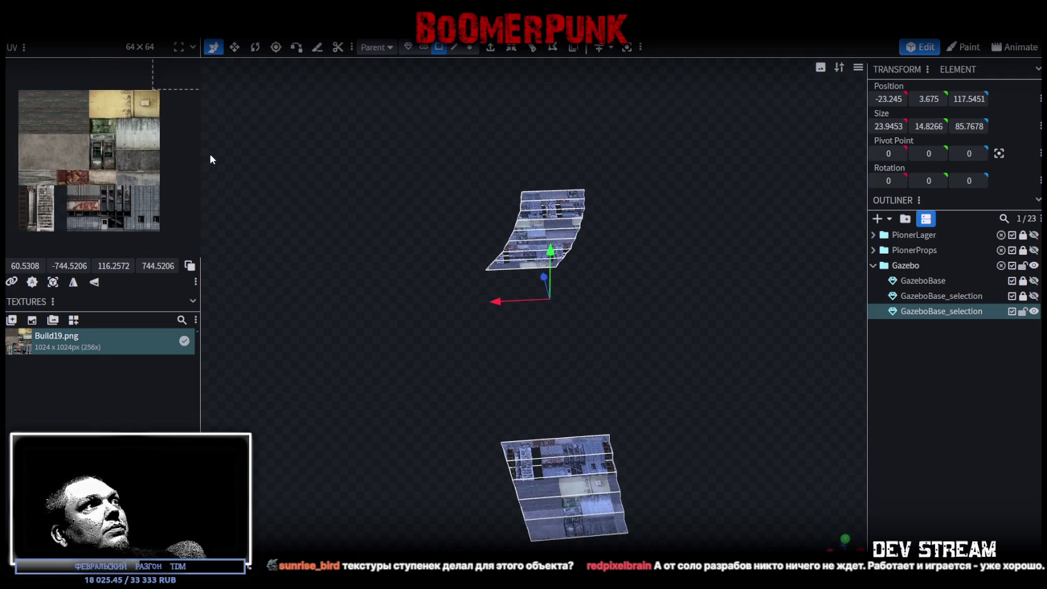
left_click_drag(199, 281, 506, 309)
scroll(337, 343, "down", 1)
scroll(307, 299, "down", 1)
middle_click_drag(307, 299, 272, 395)
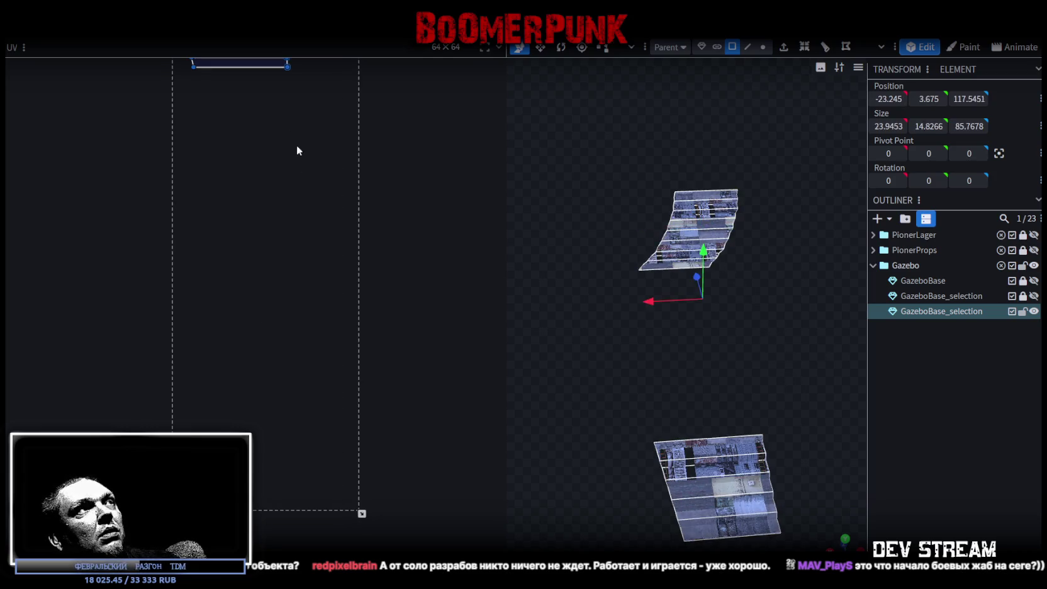
left_click_drag(237, 62, 283, 231)
scroll(201, 244, "up", 3)
scroll(192, 336, "up", 3)
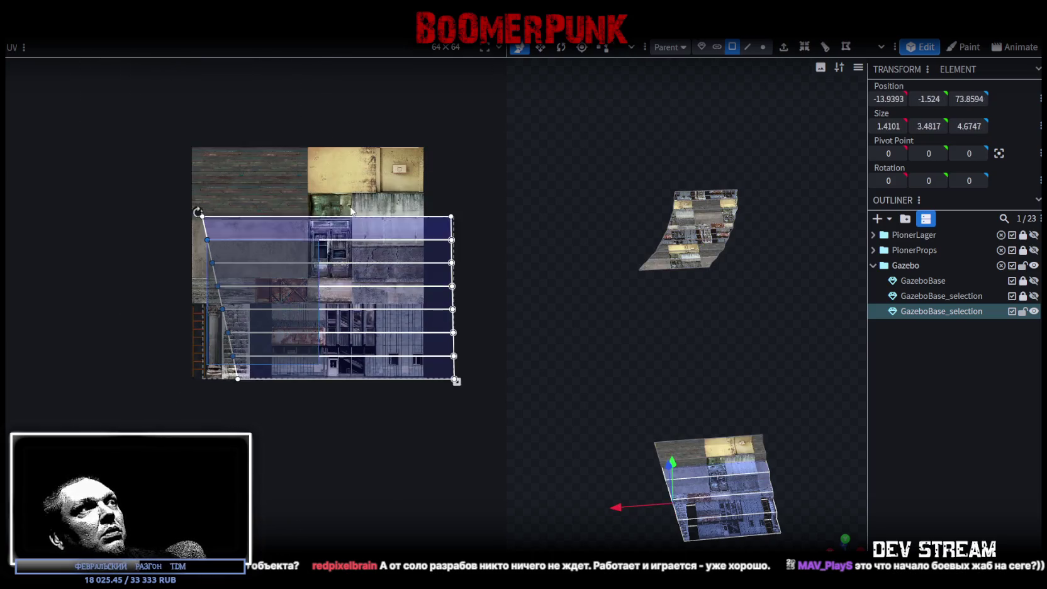
Box-select the ramp UV faces, shrink them to about half size and reposition them
left_click_drag(456, 376, 184, 139)
mouse_move(457, 382)
left_mouse_down()
mouse_move(313, 279)
mouse_move(362, 350)
left_mouse_up()
left_click_drag(592, 168, 763, 307)
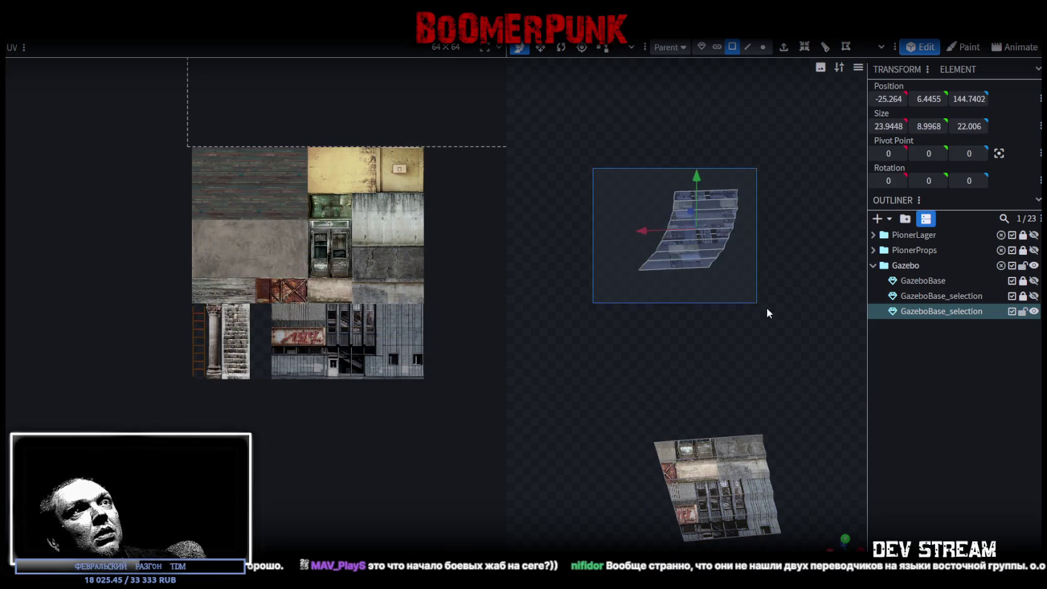
scroll(319, 268, "down", 3)
scroll(319, 268, "up", 4)
scroll(338, 210, "up", 1)
scroll(325, 331, "right", 2)
scroll(238, 359, "left", 1)
scroll(368, 451, "left", 1)
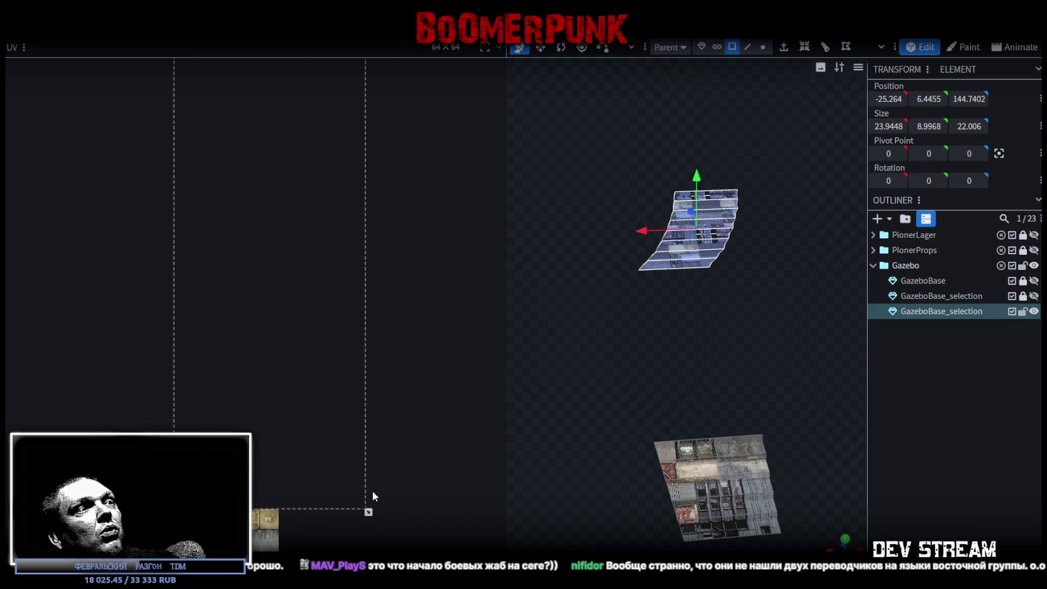
left_click_drag(369, 513, 228, 434)
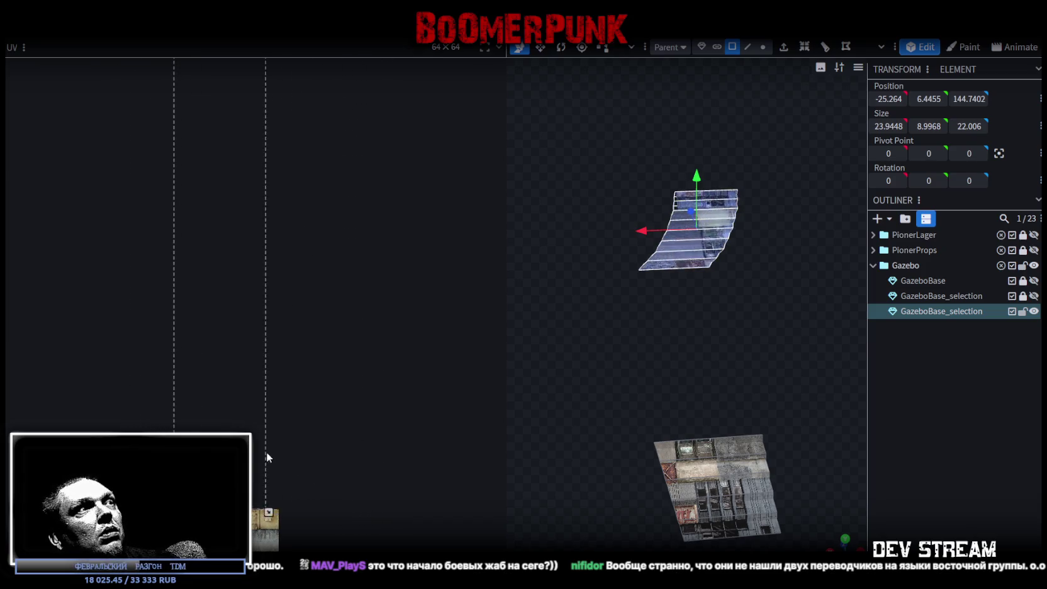
left_click_drag(227, 434, 327, 459)
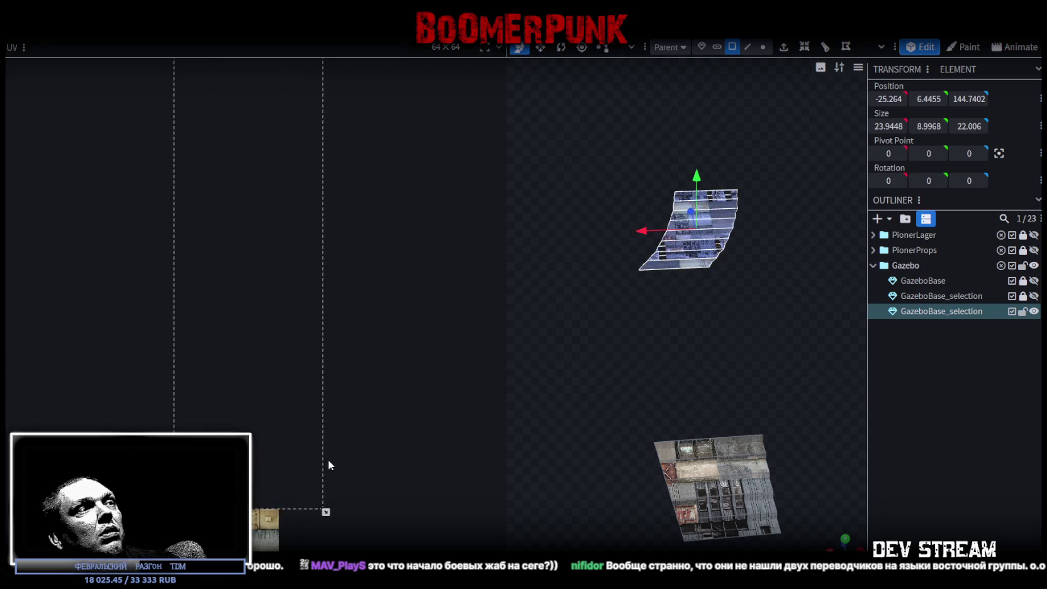
Resize the UV editor panel and stretch the ramp's UV box much wider
scroll(373, 483, "down", 4)
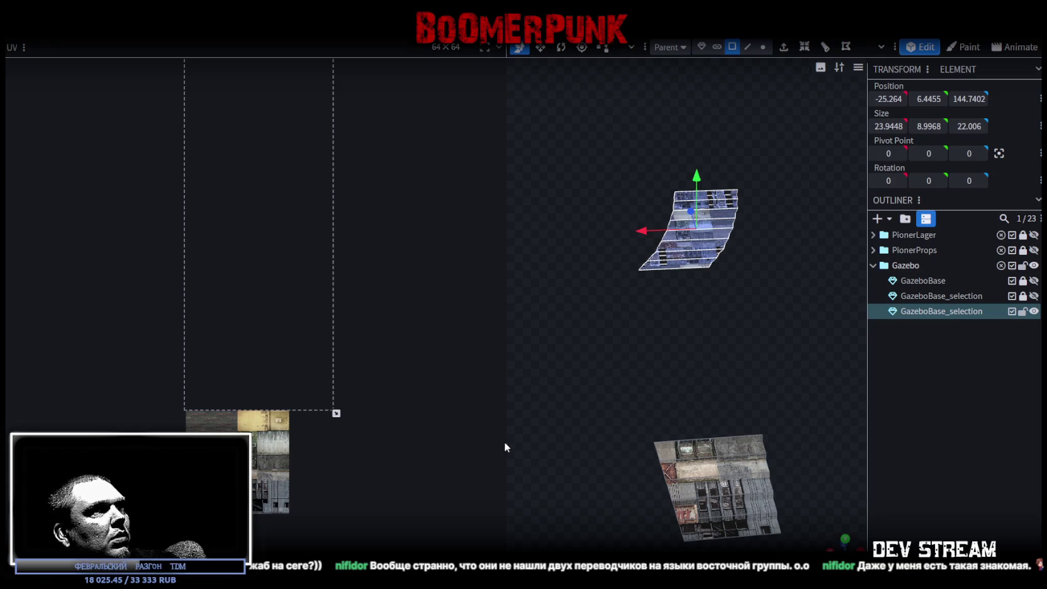
middle_click_drag(313, 306, 298, 467)
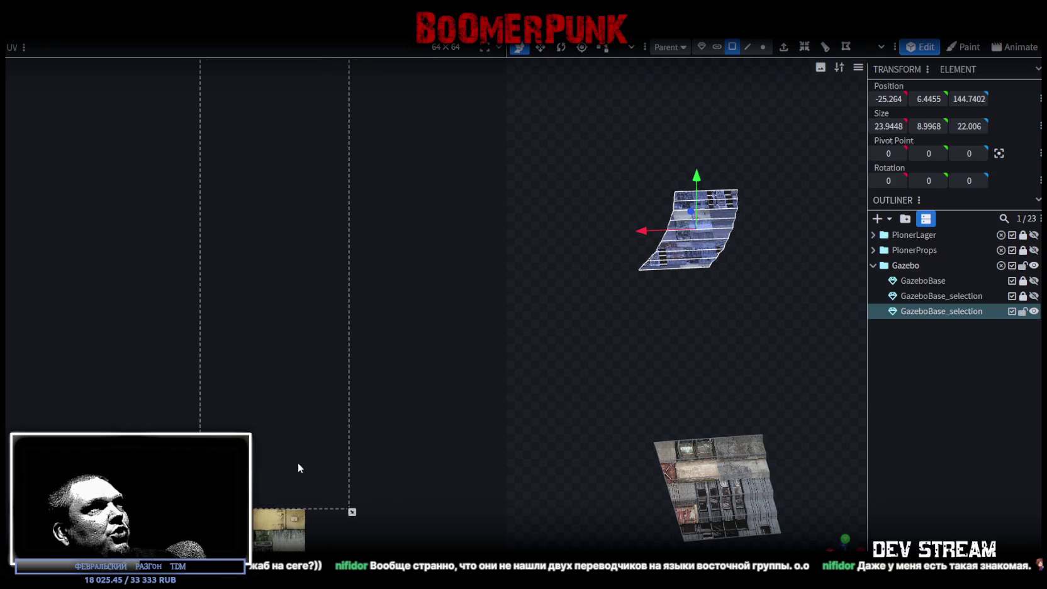
left_click_drag(509, 304, 351, 309)
scroll(168, 315, "up", 2)
scroll(169, 314, "down", 2)
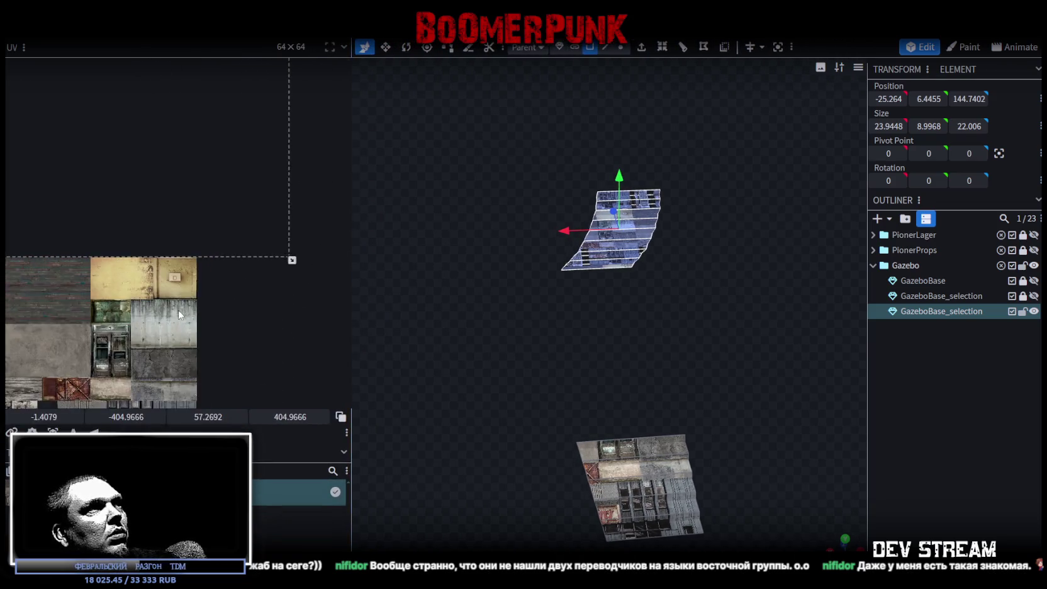
left_click_drag(352, 295, 817, 378)
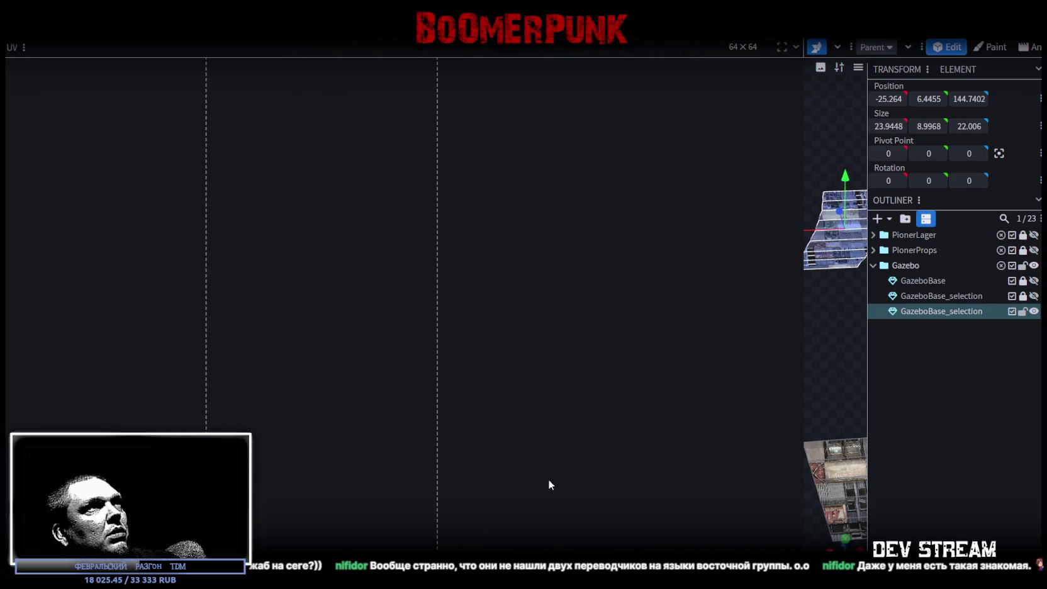
scroll(512, 238, "right", 1)
scroll(458, 236, "right", 1)
scroll(449, 257, "right", 2)
scroll(496, 388, "left", 2)
scroll(491, 434, "left", 1)
scroll(478, 405, "right", 2)
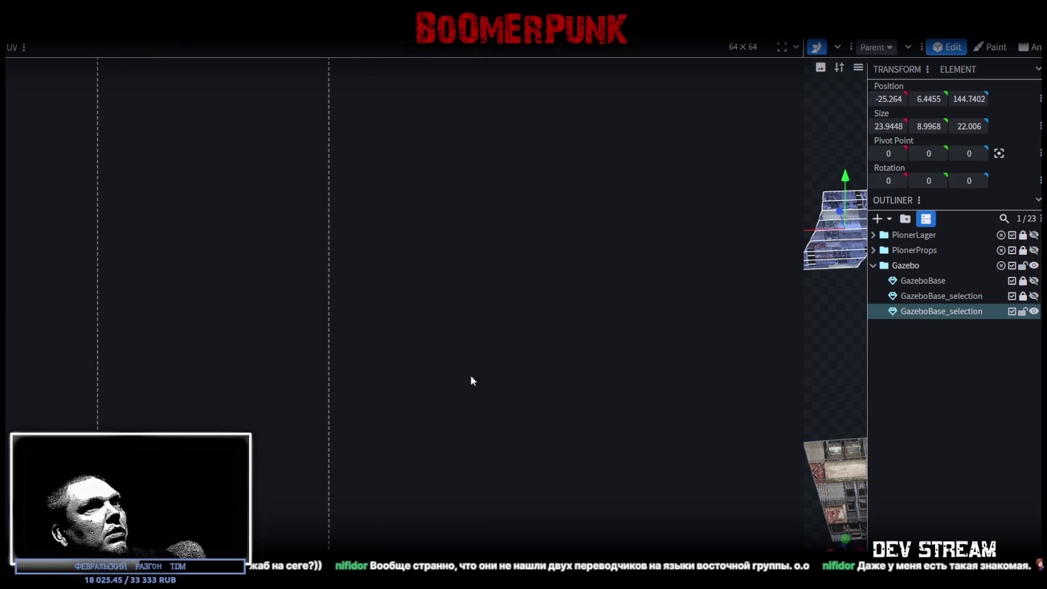
scroll(403, 352, "right", 1)
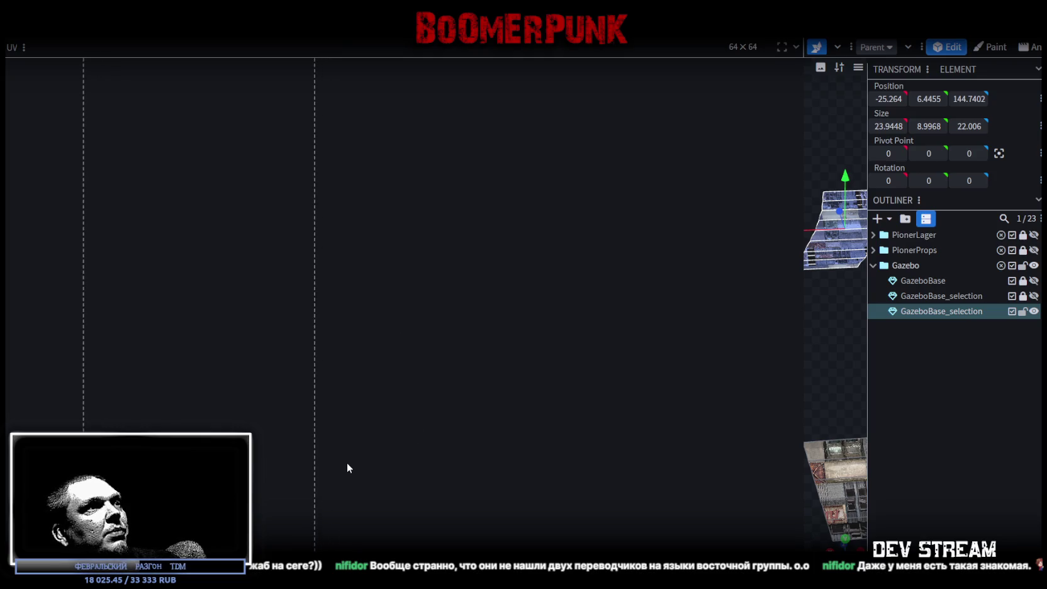
scroll(409, 421, "left", 2)
scroll(450, 403, "left", 1)
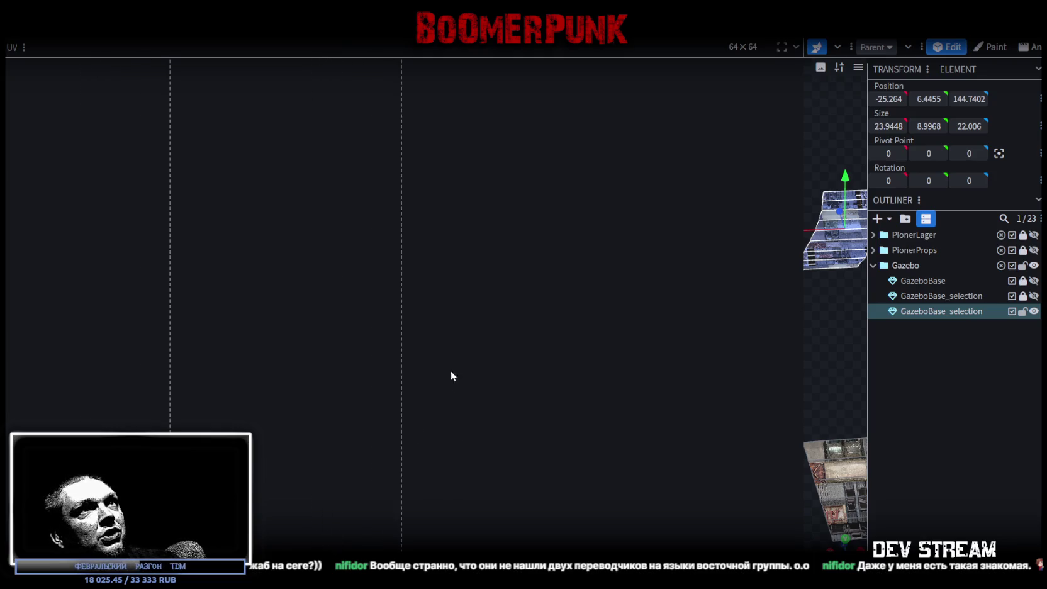
scroll(456, 315, "left", 1)
scroll(456, 314, "down", 3)
scroll(497, 296, "down", 2)
scroll(488, 280, "left", 1)
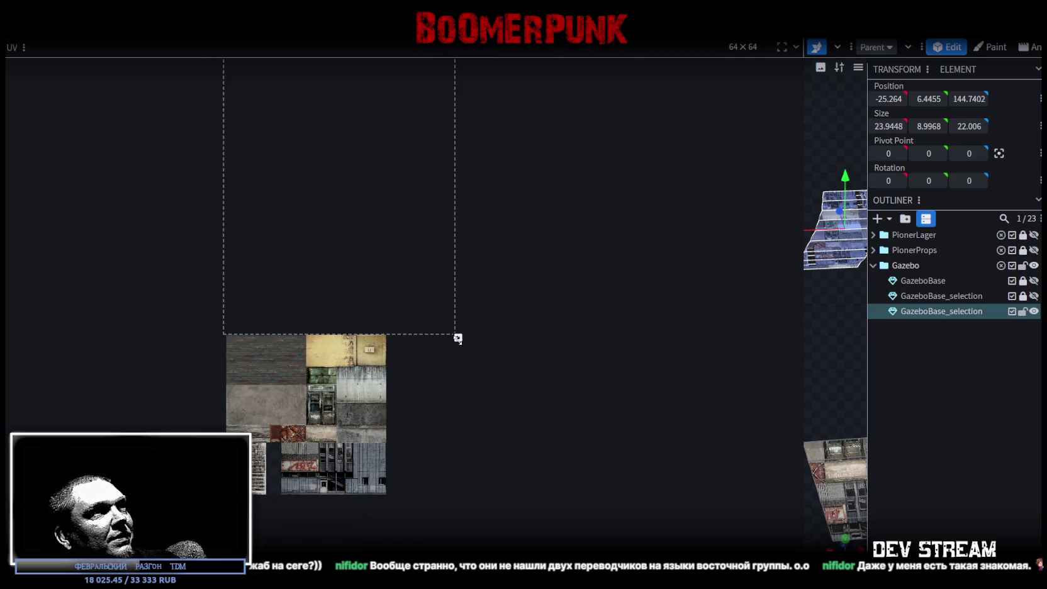
mouse_move(457, 338)
left_mouse_down()
mouse_move(860, 464)
mouse_move(747, 423)
left_mouse_up()
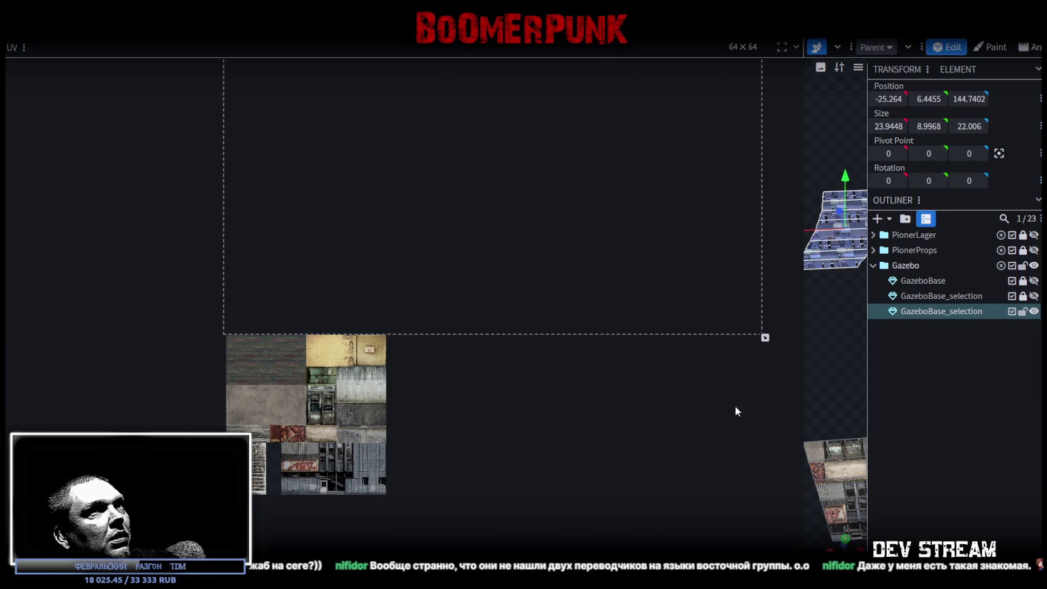
Undo the stretch to restore the ramp's UV faces as a compact strip
scroll(610, 292, "up", 3)
scroll(610, 292, "right", 2)
scroll(617, 305, "up", 3)
scroll(617, 304, "right", 1)
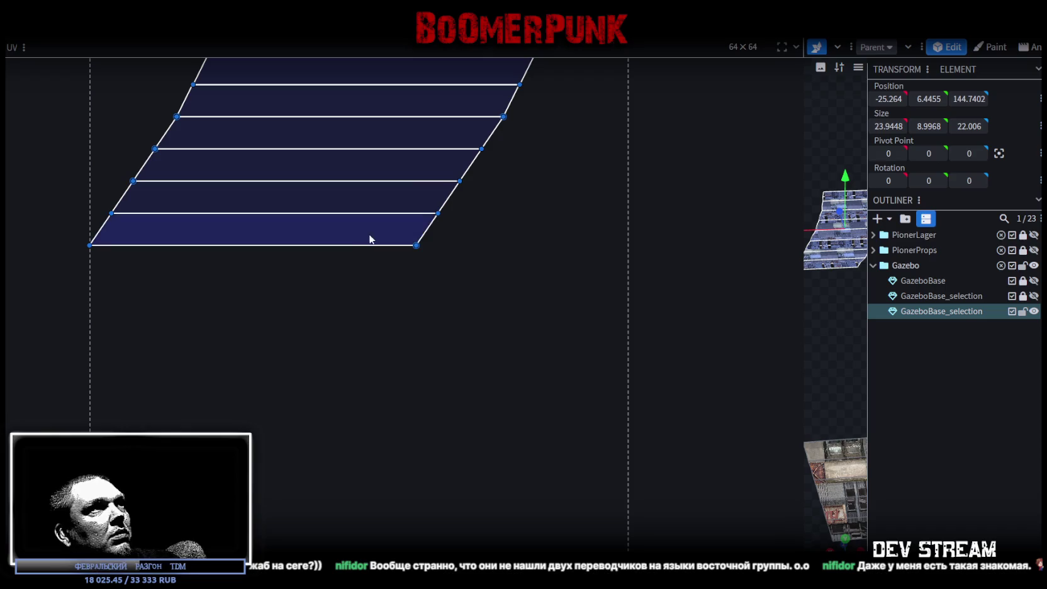
left_click(362, 336)
key("ctrl+z")
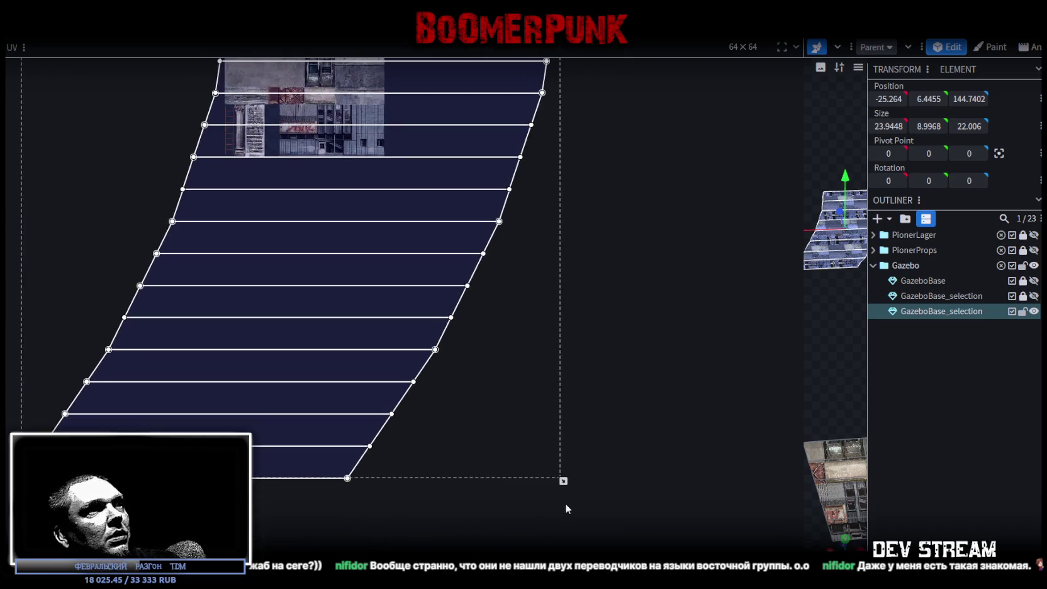
scroll(266, 260, "down", 3, "ctrl")
scroll(240, 200, "down", 2, "ctrl")
scroll(182, 200, "up", 2)
scroll(183, 200, "left", 1)
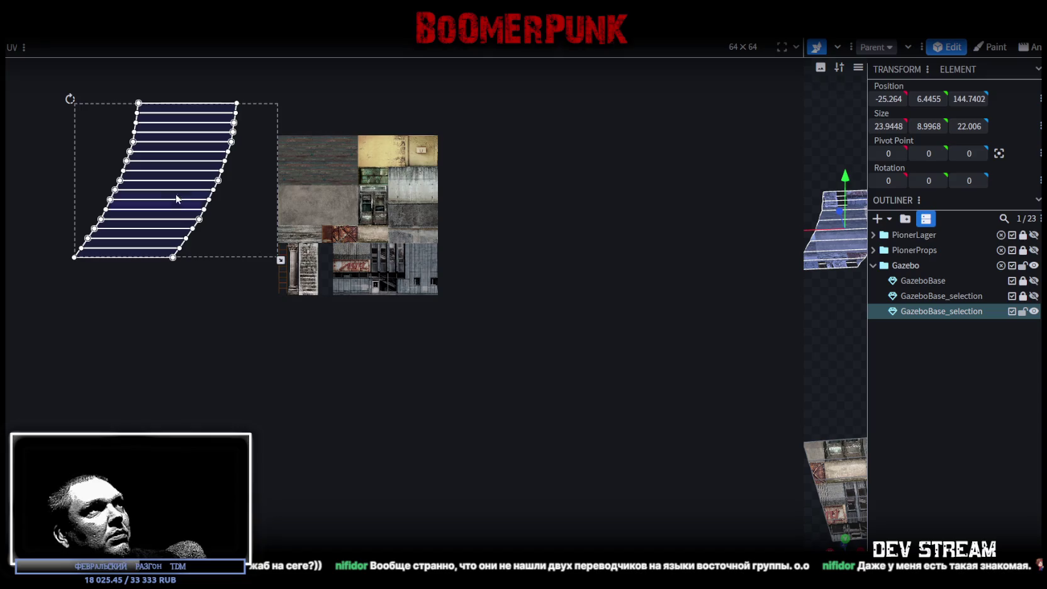
key("ctrl+z")
Narrow the UV panel, then shrink and place the ramp's UV face over the stone stair texture
mouse_move(807, 298)
left_mouse_down()
mouse_move(654, 280)
mouse_move(357, 284)
left_mouse_up()
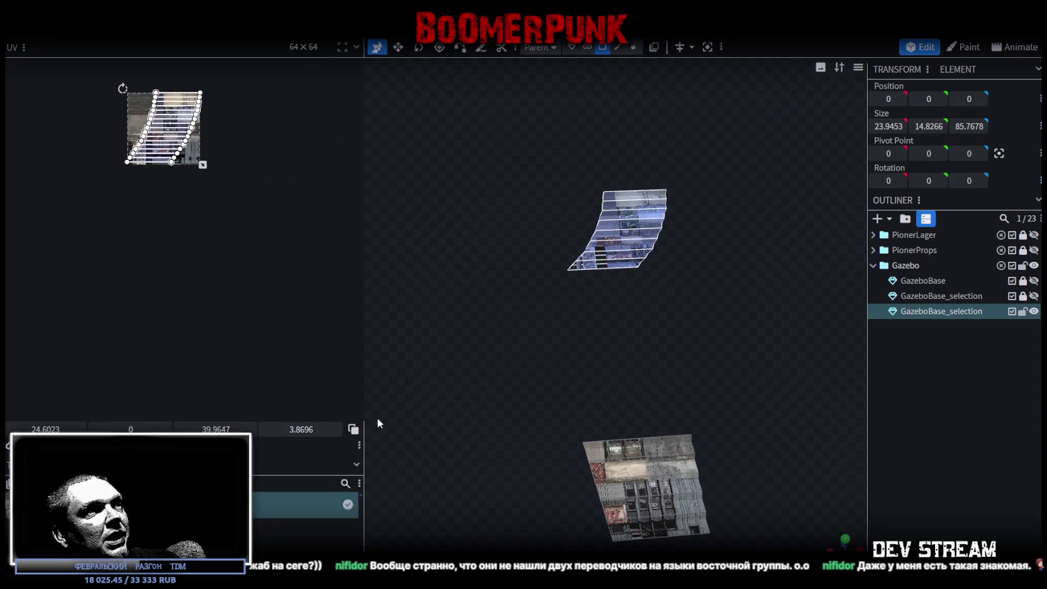
scroll(220, 220, "up", 3, "ctrl")
scroll(180, 171, "up", 2, "ctrl")
scroll(180, 172, "down", 3, "ctrl")
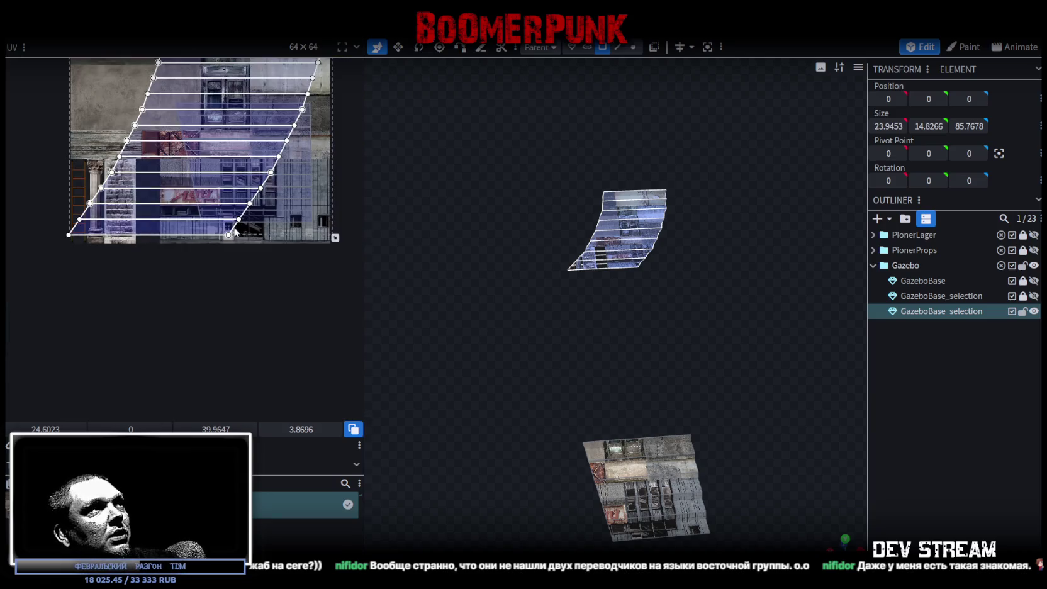
scroll(253, 272, "up", 1, "ctrl")
scroll(239, 230, "down", 3)
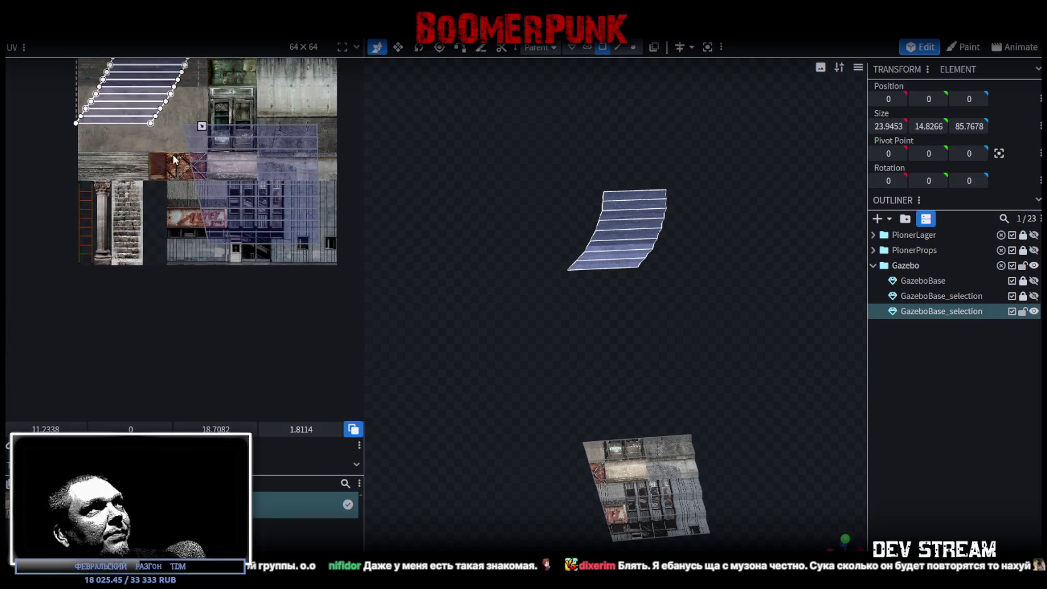
scroll(195, 220, "up", 3)
scroll(194, 220, "left", 1)
mouse_move(155, 196)
left_mouse_down()
mouse_move(152, 281)
mouse_move(128, 354)
left_mouse_up()
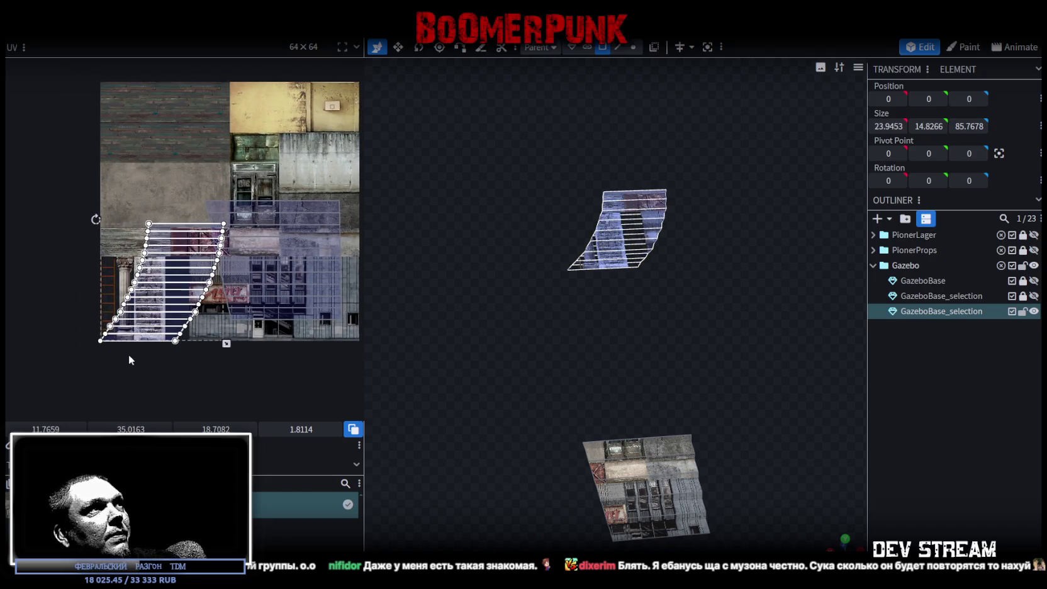
scroll(164, 343, "up", 3, "ctrl")
left_click_drag(302, 334, 155, 200)
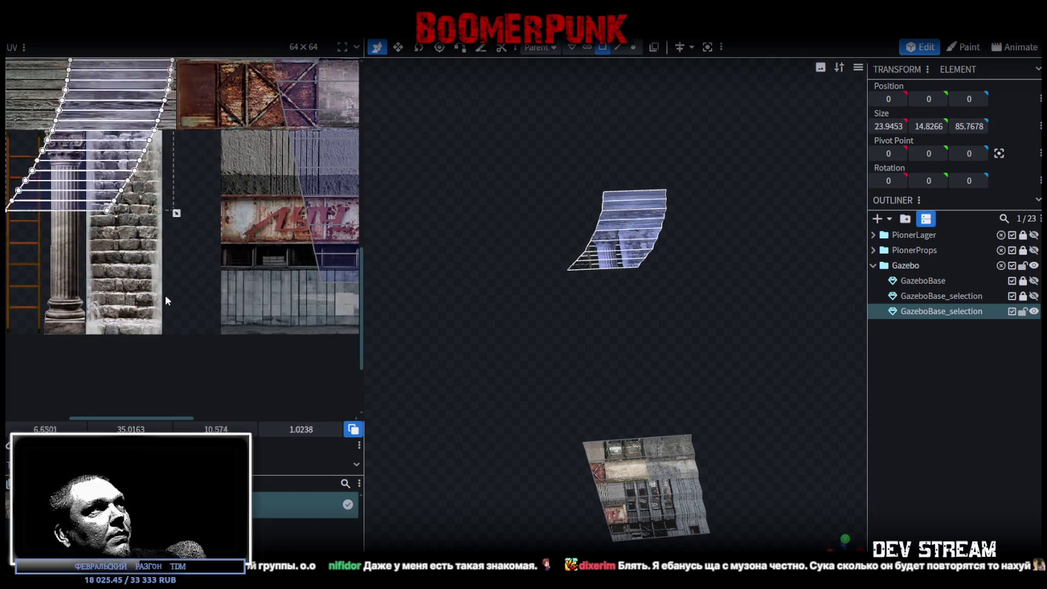
left_click_drag(74, 174, 124, 247)
scroll(145, 227, "up", 1, "ctrl")
scroll(163, 208, "up", 1, "ctrl")
scroll(183, 187, "up", 1, "ctrl")
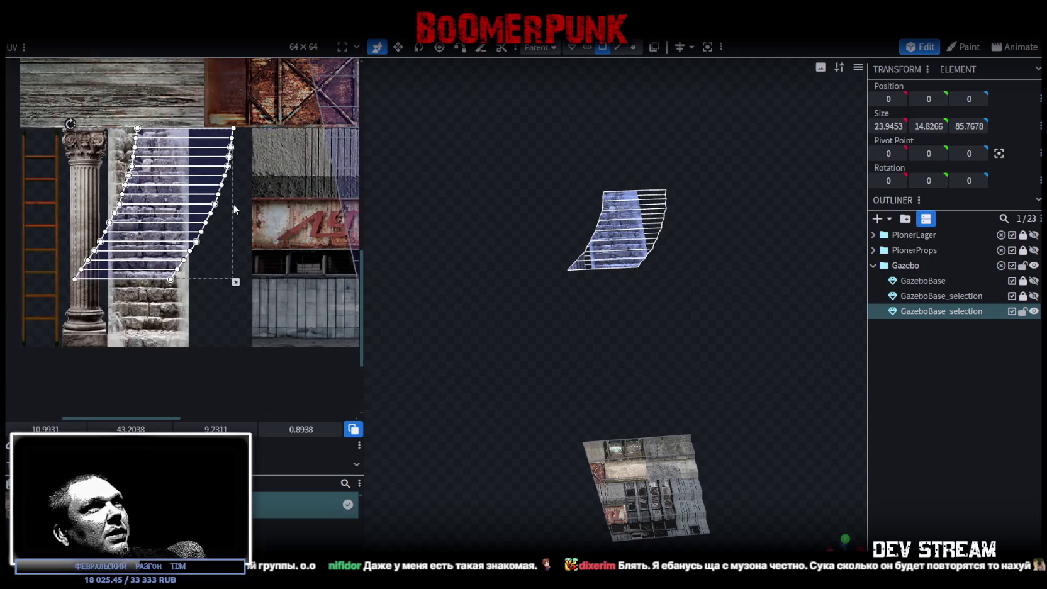
Move the ramp's UV past the concrete and up onto the dark plank texture
mouse_move(495, 258)
left_mouse_down()
mouse_move(616, 290)
mouse_move(647, 369)
mouse_move(599, 376)
mouse_move(586, 415)
mouse_move(366, 199)
left_mouse_up()
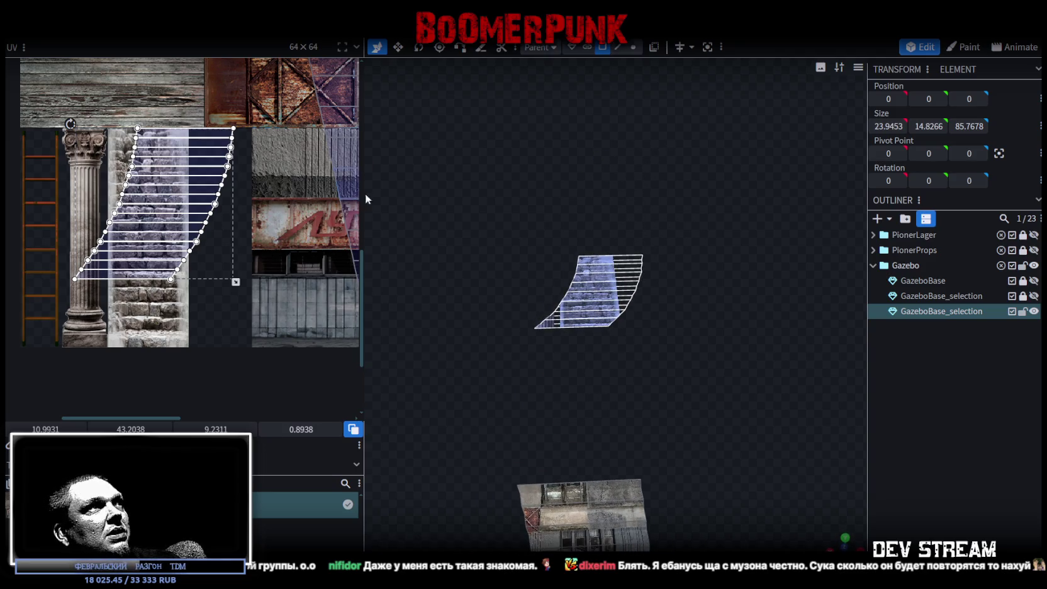
scroll(155, 92, "up", 3)
left_click_drag(220, 352, 157, 120)
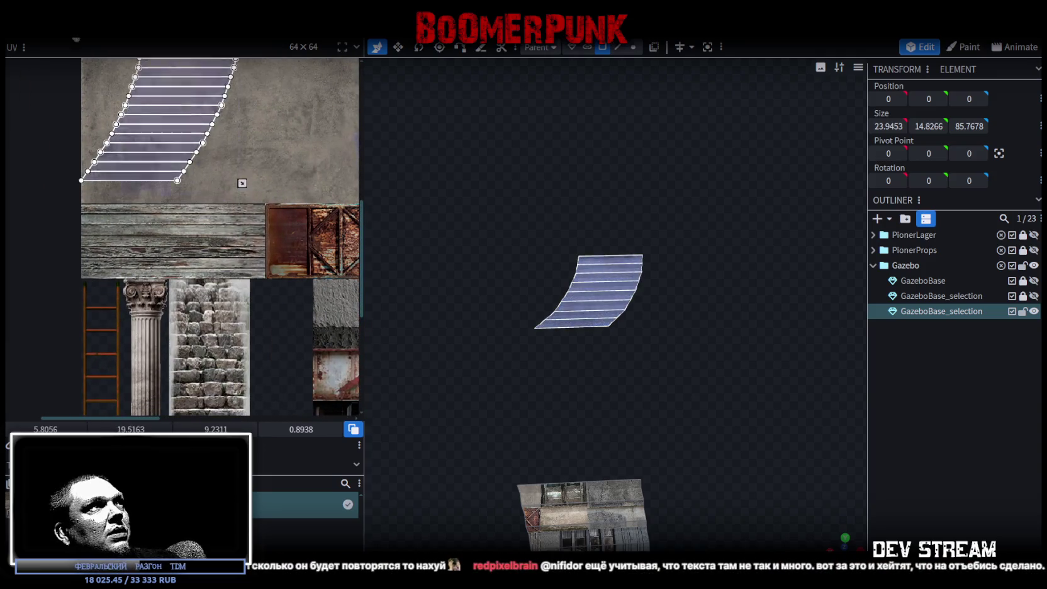
scroll(189, 176, "up", 3)
scroll(227, 124, "up", 2)
scroll(227, 126, "down", 2)
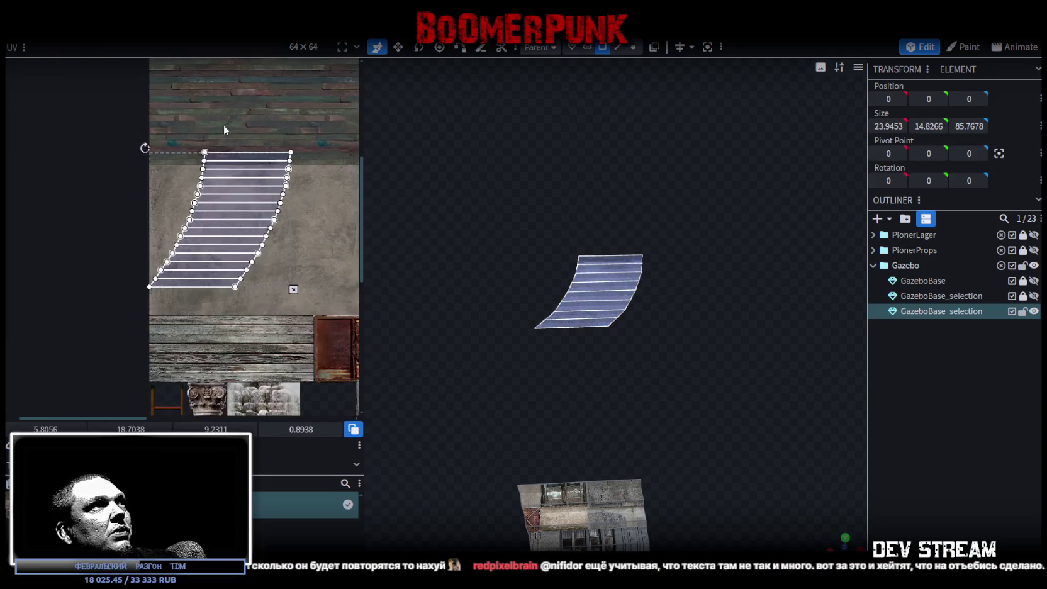
scroll(230, 201, "up", 3)
left_click(201, 153)
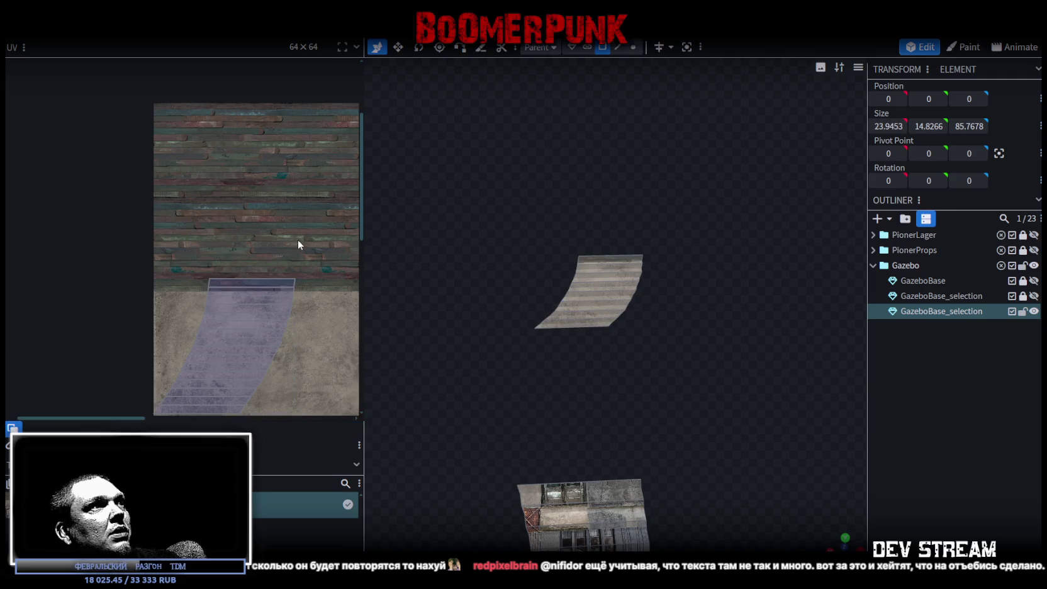
scroll(302, 238, "down", 3)
left_click(258, 254)
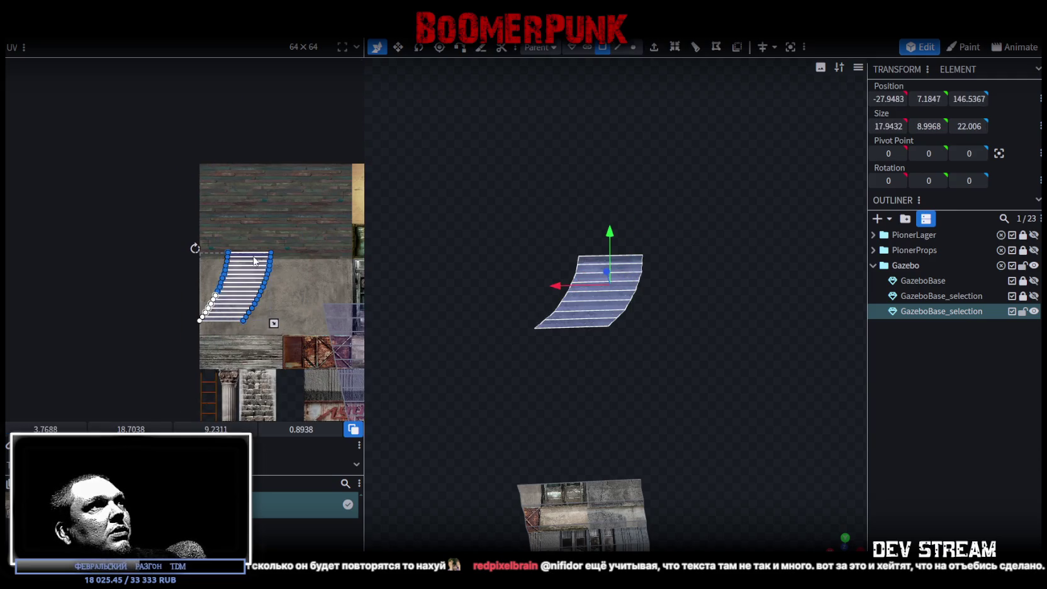
left_click_drag(254, 261, 200, 137)
scroll(184, 132, "up", 3)
scroll(219, 275, "up", 2)
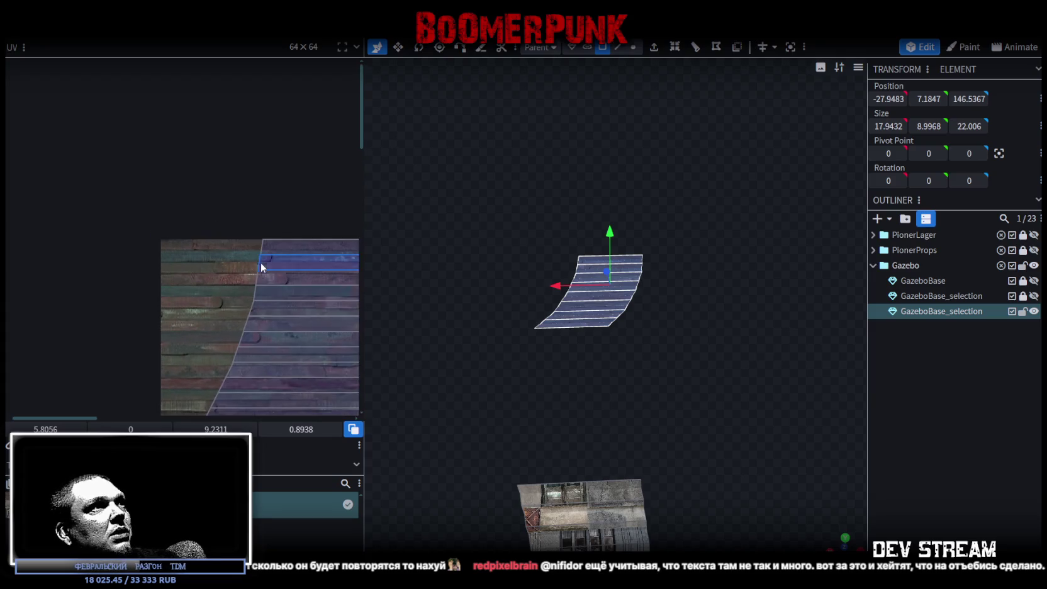
Slide the top step strips to the texture's left edge and stack them in a column
middle_click_drag(261, 271, 225, 149)
left_click_drag(225, 149, 11, 117)
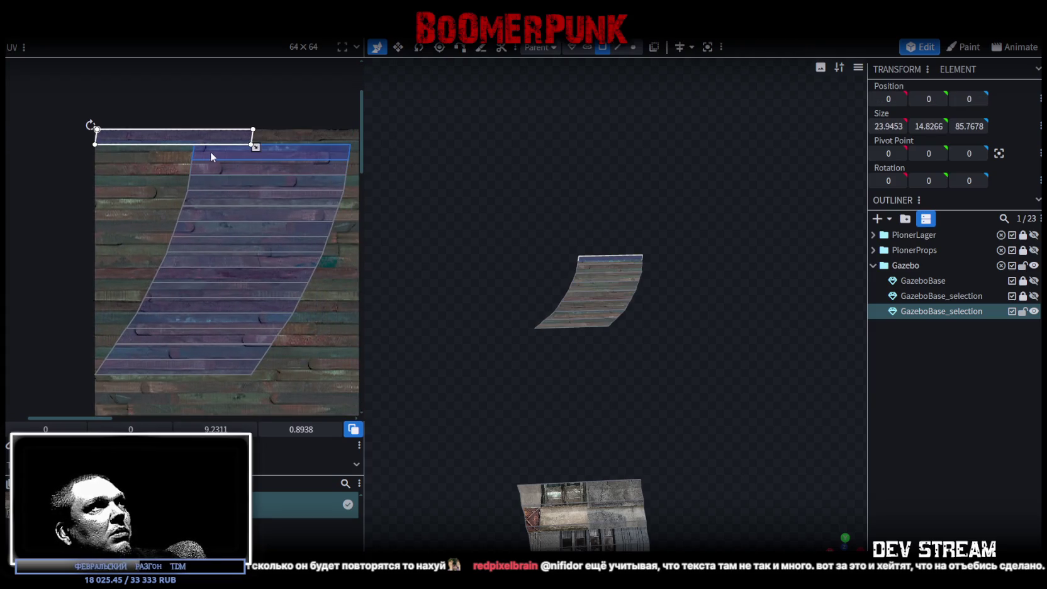
left_click_drag(219, 157, 96, 157)
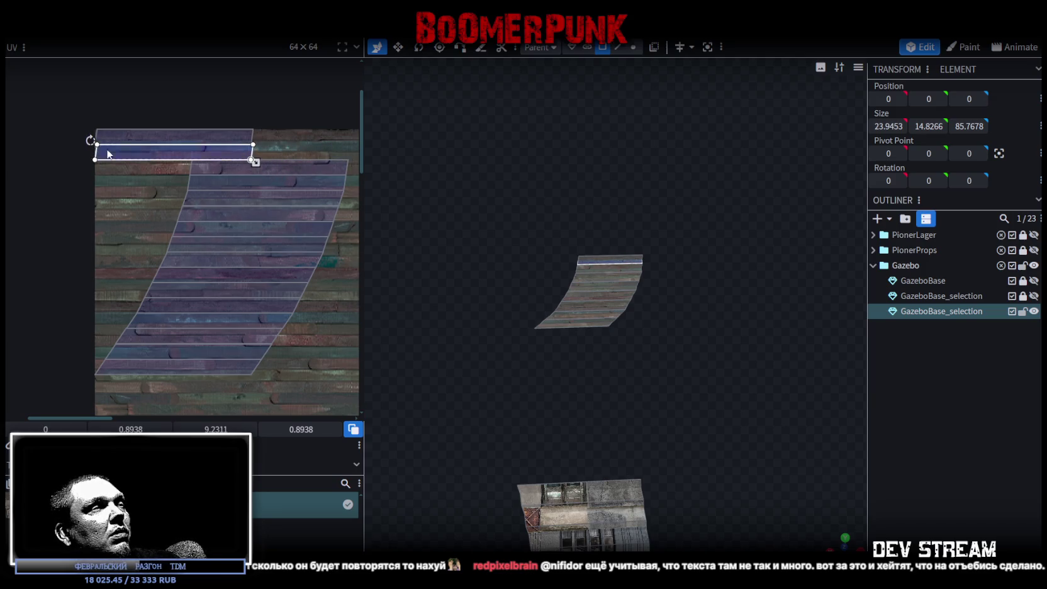
scroll(201, 158, "up", 1)
left_click_drag(208, 183, 79, 188)
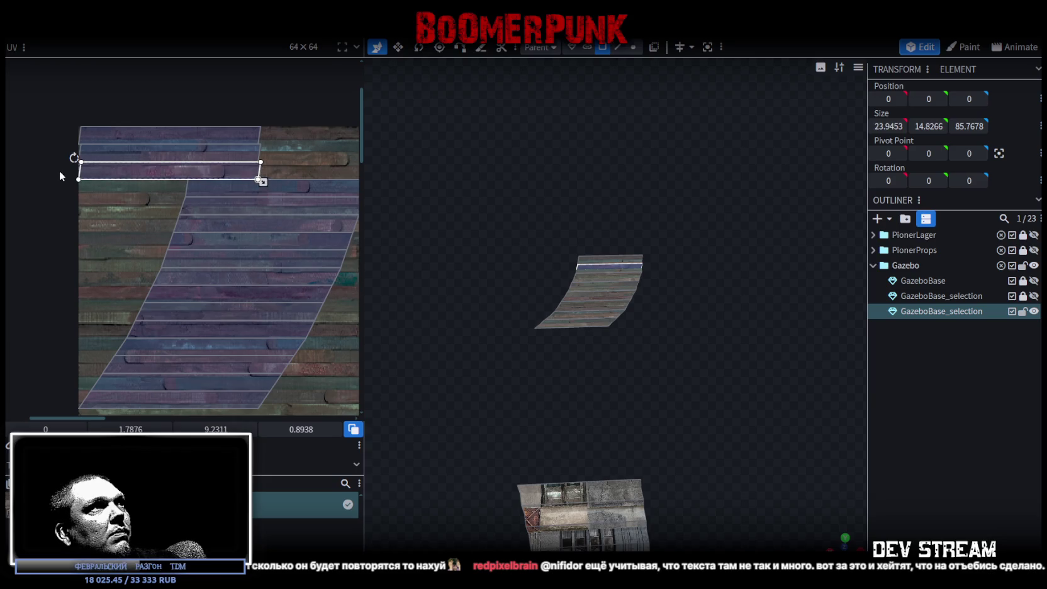
mouse_move(157, 188)
left_mouse_down()
mouse_move(157, 200)
mouse_move(146, 192)
left_mouse_up()
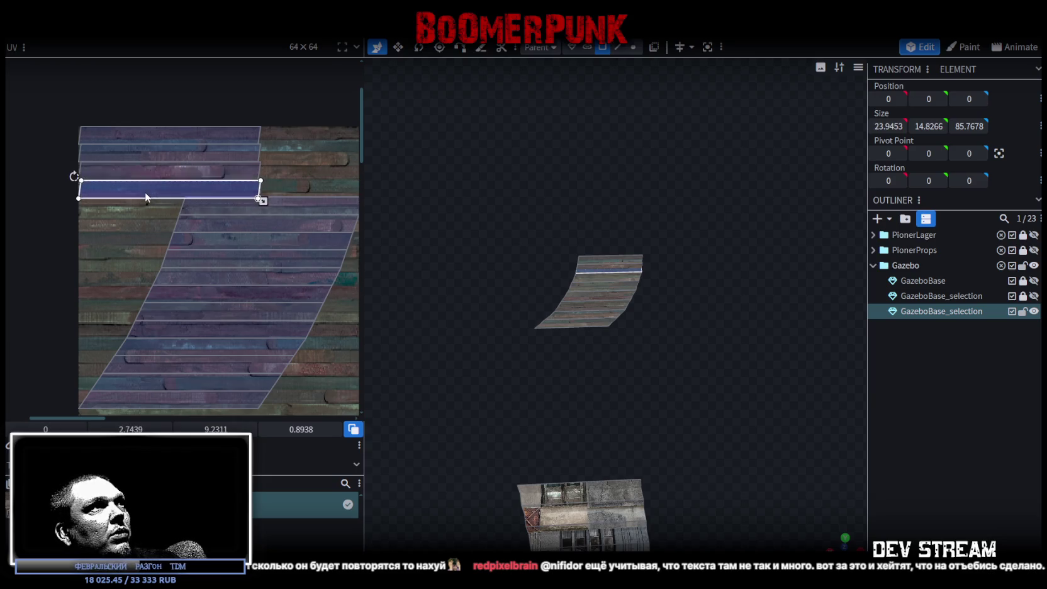
mouse_move(146, 192)
left_mouse_down()
mouse_move(298, 256)
mouse_move(176, 257)
left_mouse_up()
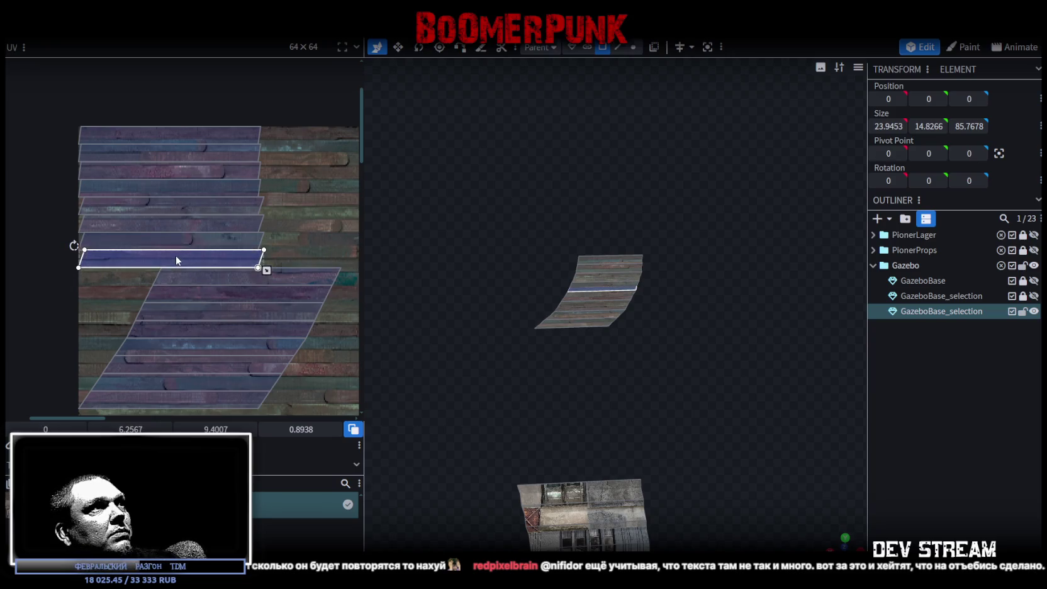
mouse_move(283, 282)
left_mouse_down()
mouse_move(267, 305)
mouse_move(191, 294)
mouse_move(232, 337)
mouse_move(216, 329)
mouse_move(233, 330)
left_mouse_up()
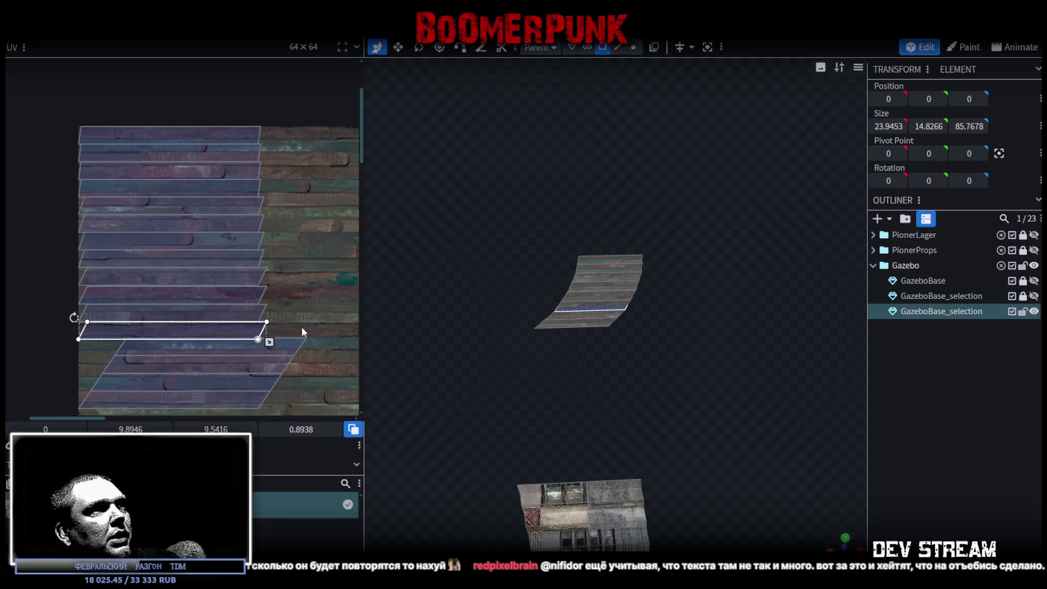
Nudge the lowest step strip into line, then select all of the ramp's faces
scroll(300, 202, "down", 2)
scroll(108, 201, "up", 1, "ctrl")
left_click(188, 213)
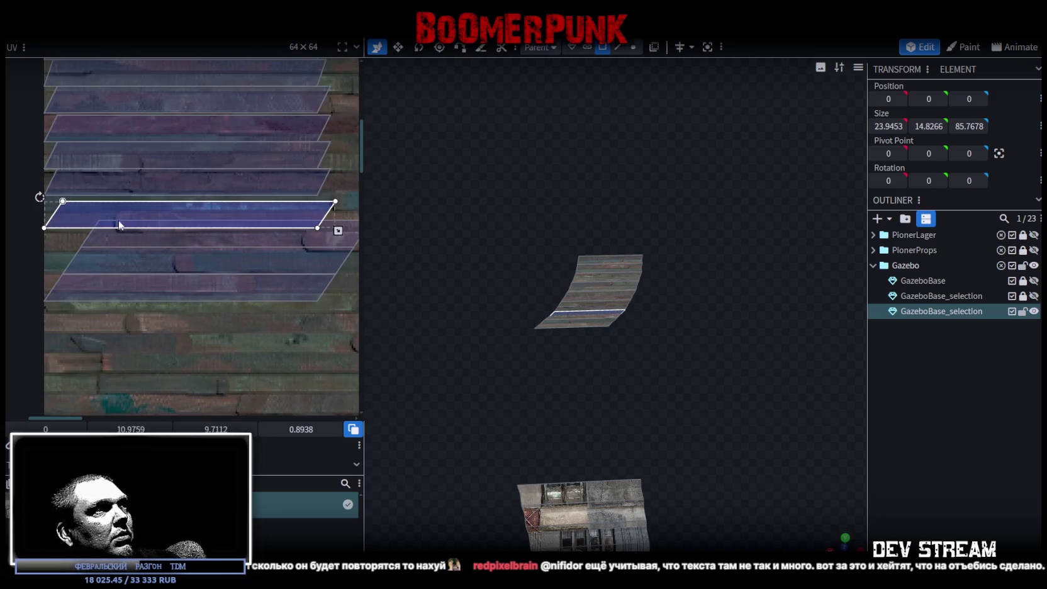
left_click(93, 254)
mouse_move(93, 253)
left_mouse_down()
mouse_move(120, 287)
mouse_move(108, 298)
left_mouse_up()
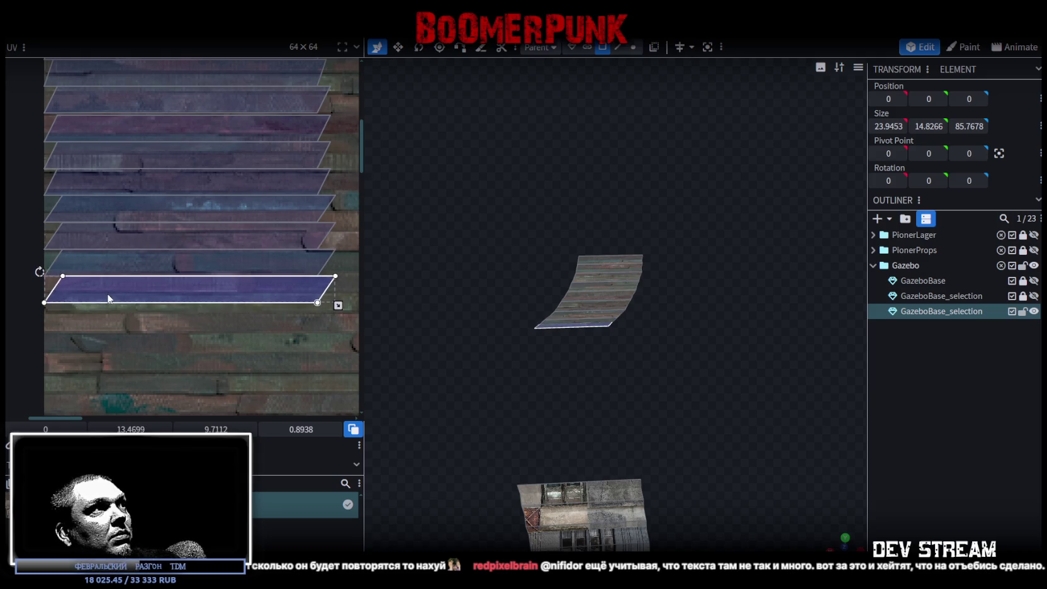
key("ctrl+a")
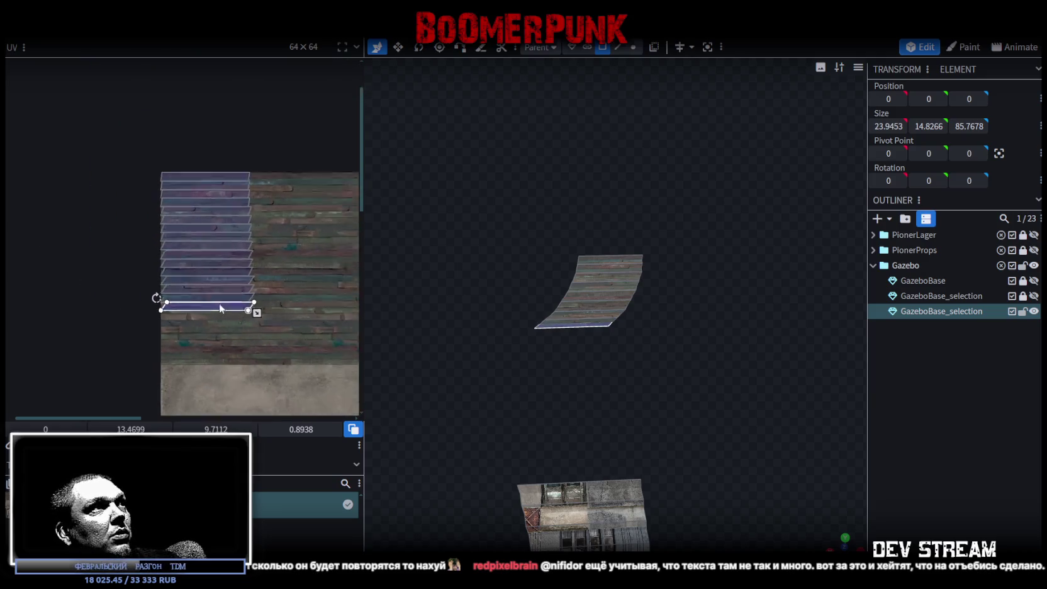
Move the whole ramp UV across the atlas onto the stone staircase texture
middle_click_drag(278, 325, 194, 139)
left_click_drag(145, 126, 226, 374)
scroll(188, 189, "down", 3)
scroll(167, 96, "up", 3)
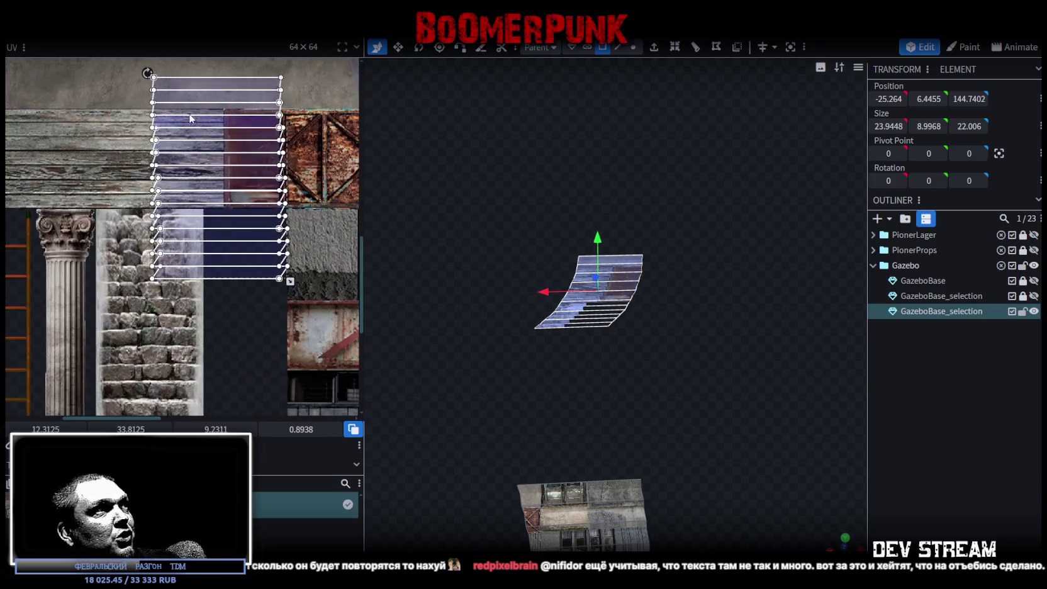
left_click_drag(167, 96, 113, 227)
scroll(149, 277, "up", 5)
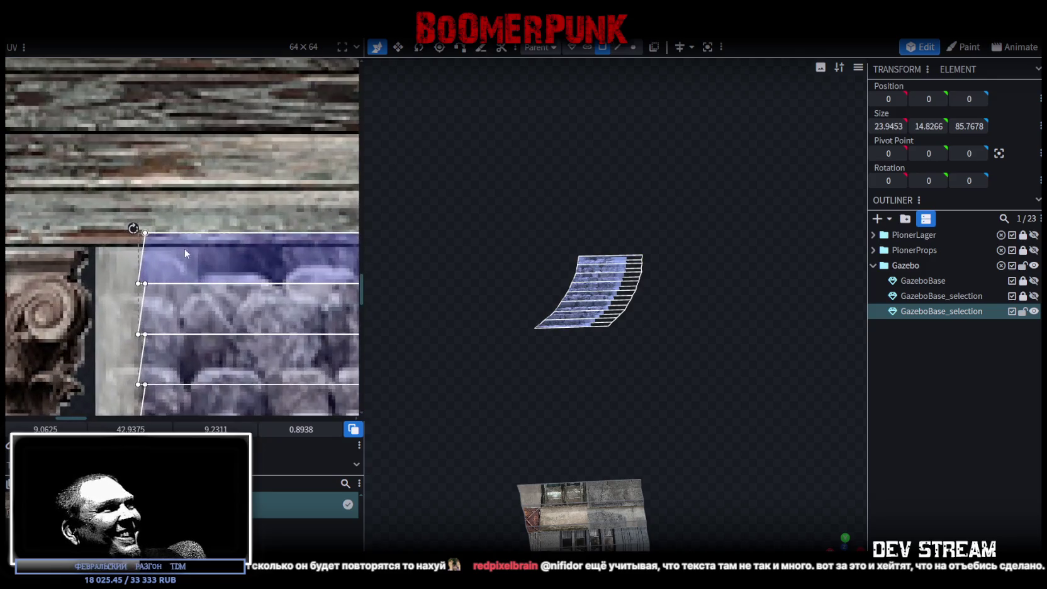
left_click_drag(149, 278, 146, 267)
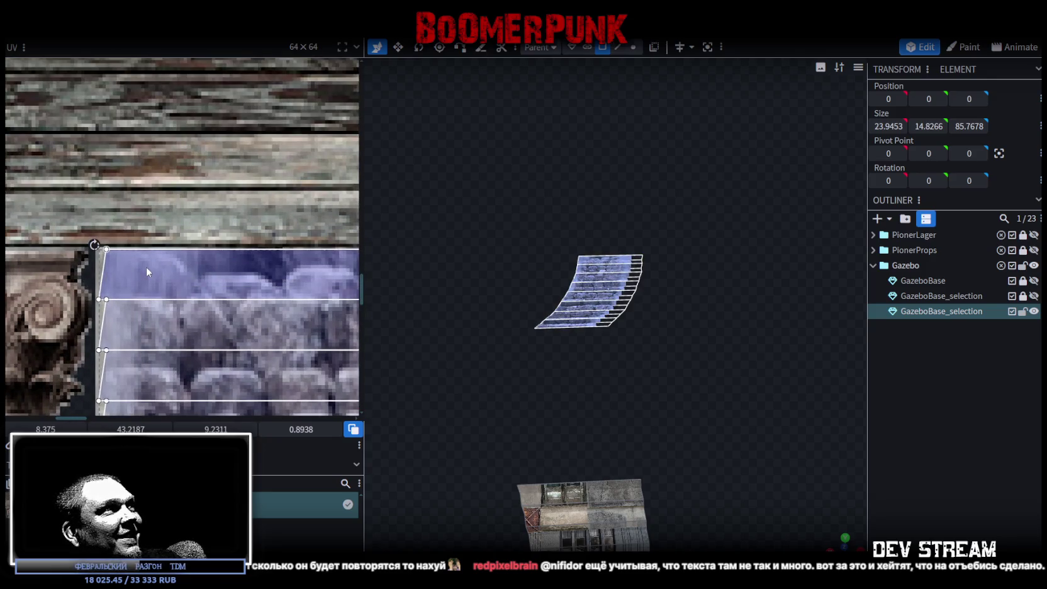
scroll(145, 266, "down", 4)
scroll(175, 277, "down", 3)
scroll(202, 111, "down", 1)
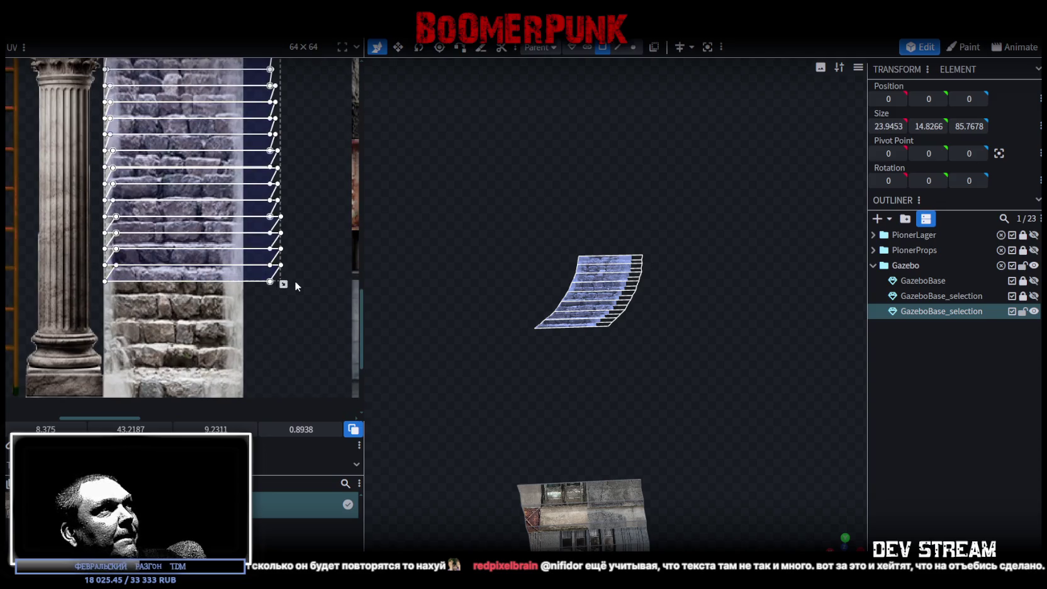
Make the ramp UV narrower and taller so it stretches down over more stone steps
left_click_drag(284, 283, 243, 325)
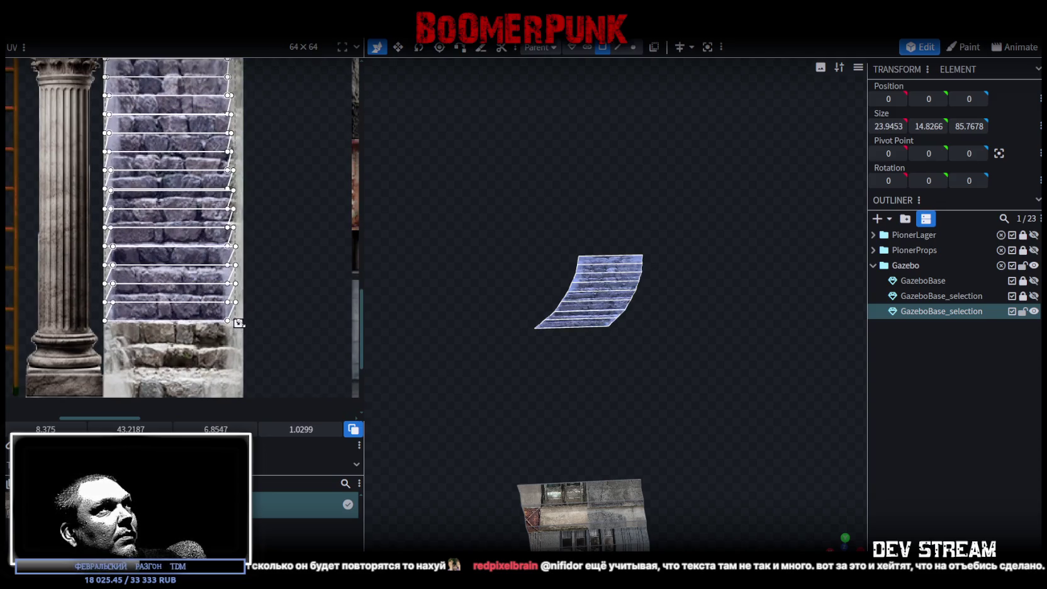
scroll(258, 327, "up", 1)
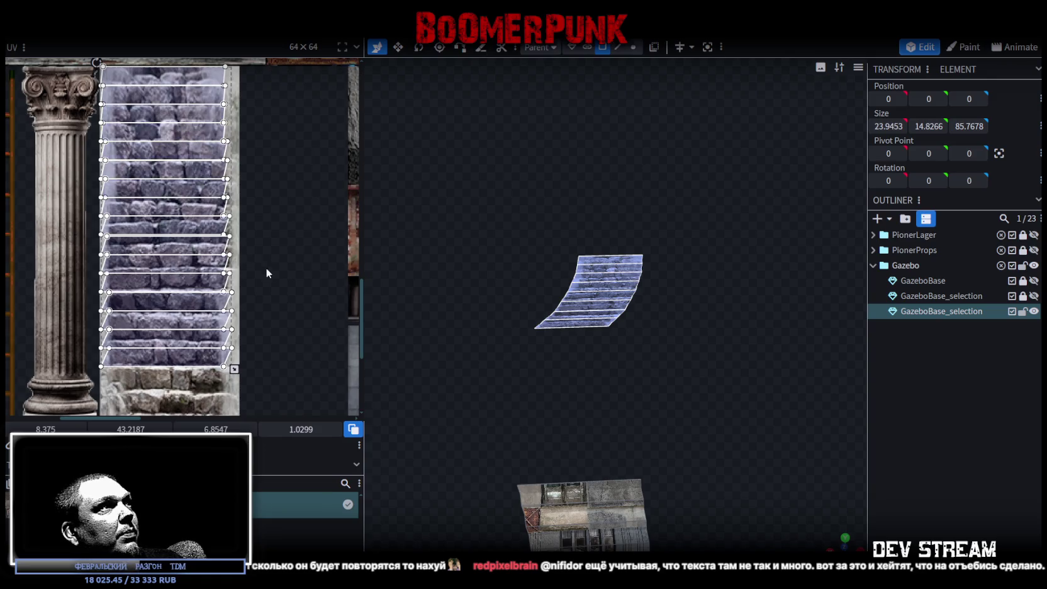
scroll(267, 252, "down", 1)
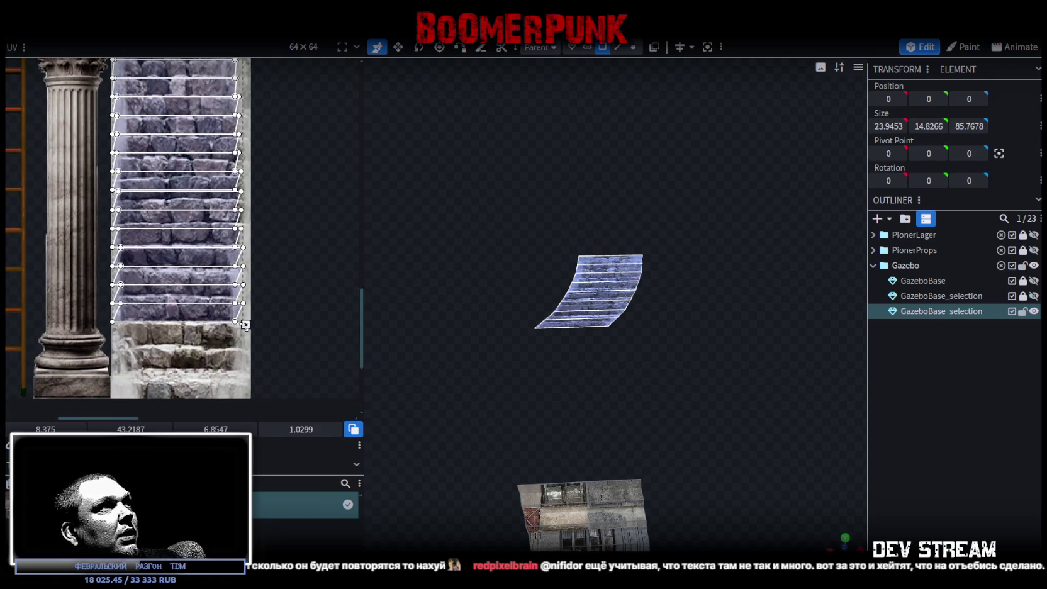
left_click_drag(245, 325, 244, 336)
scroll(279, 245, "up", 1)
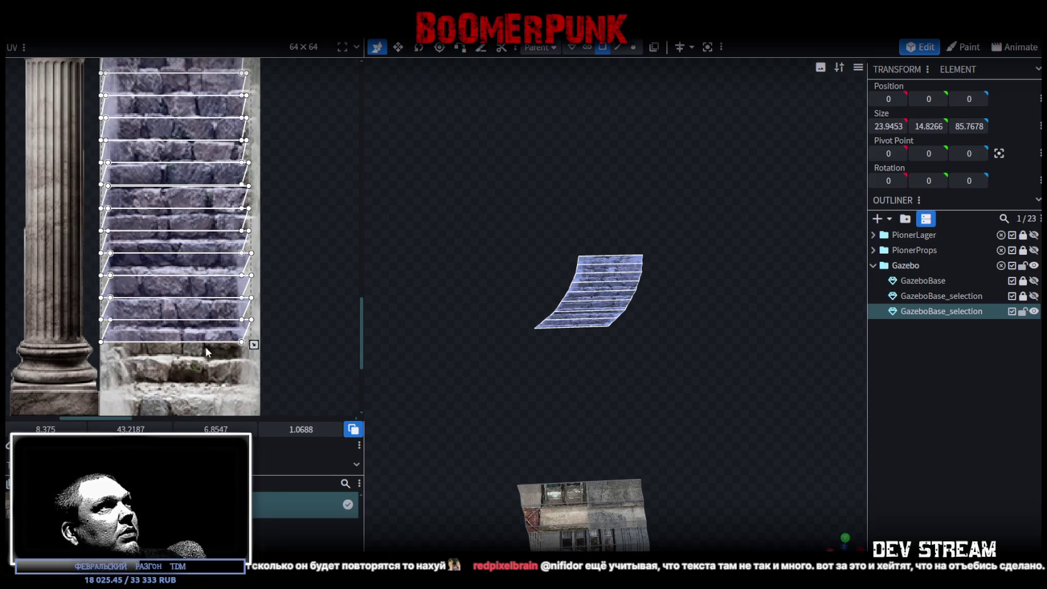
left_click(176, 323)
left_click(191, 200)
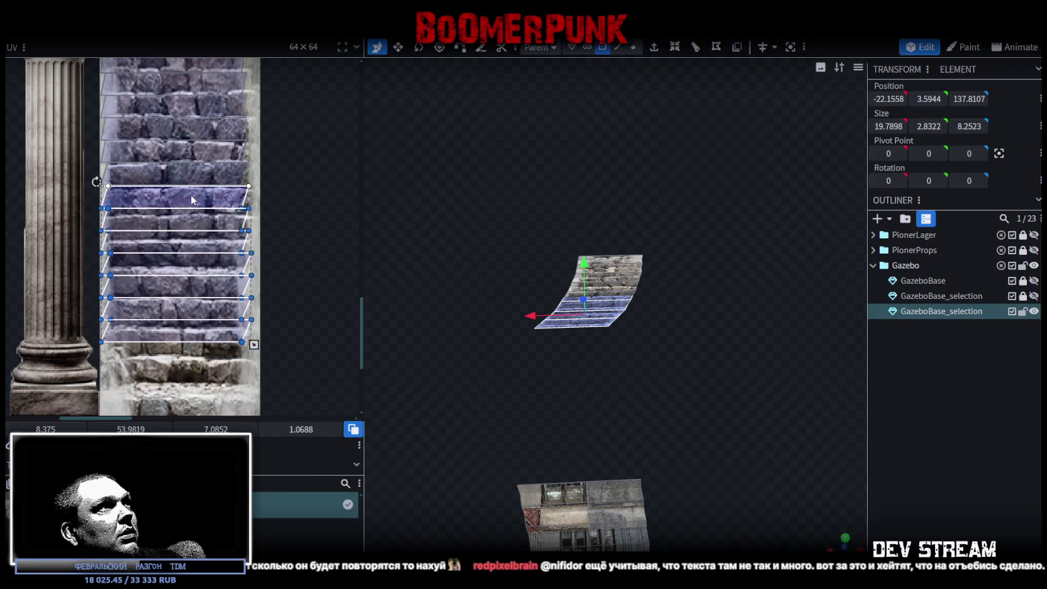
left_click_drag(192, 199, 191, 197)
left_click_drag(254, 346, 256, 368)
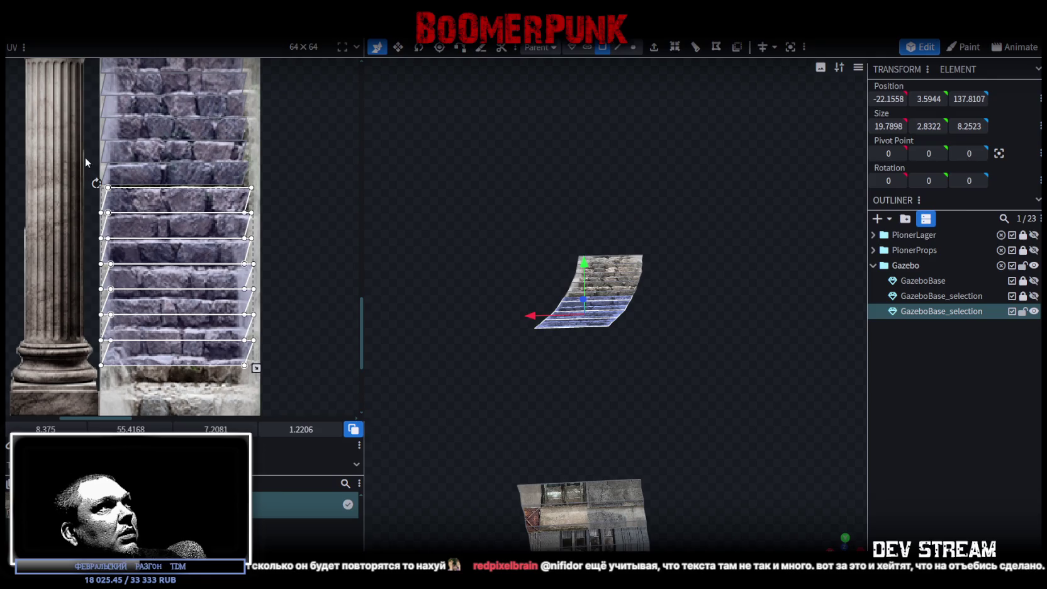
Stretch the lower step faces further down the stairs and shorten the bottom step's area
left_click_drag(85, 154, 149, 165)
scroll(265, 176, "up", 2)
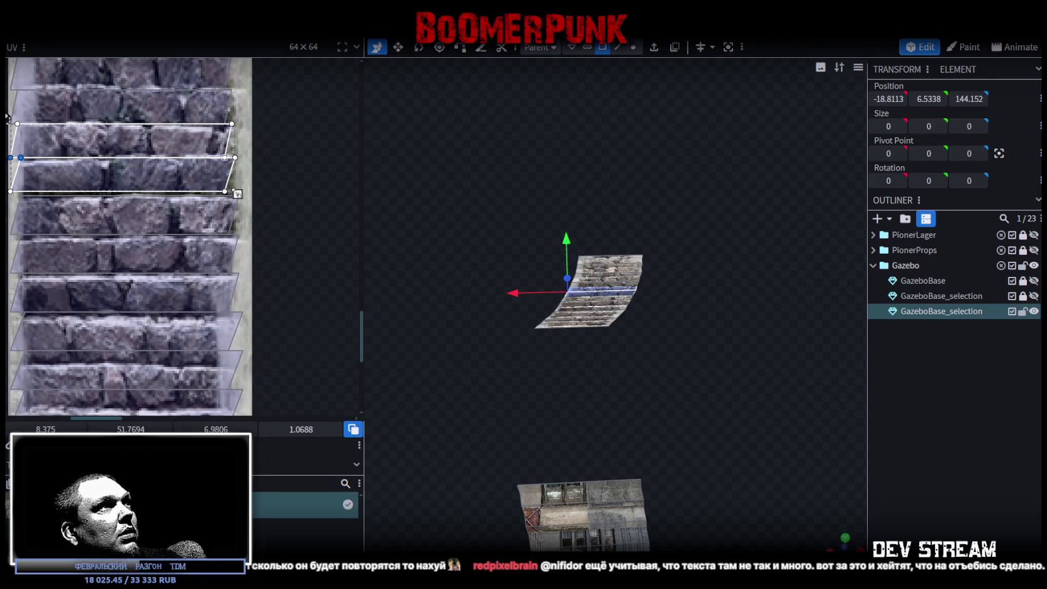
scroll(245, 129, "down", 2)
left_click(184, 220)
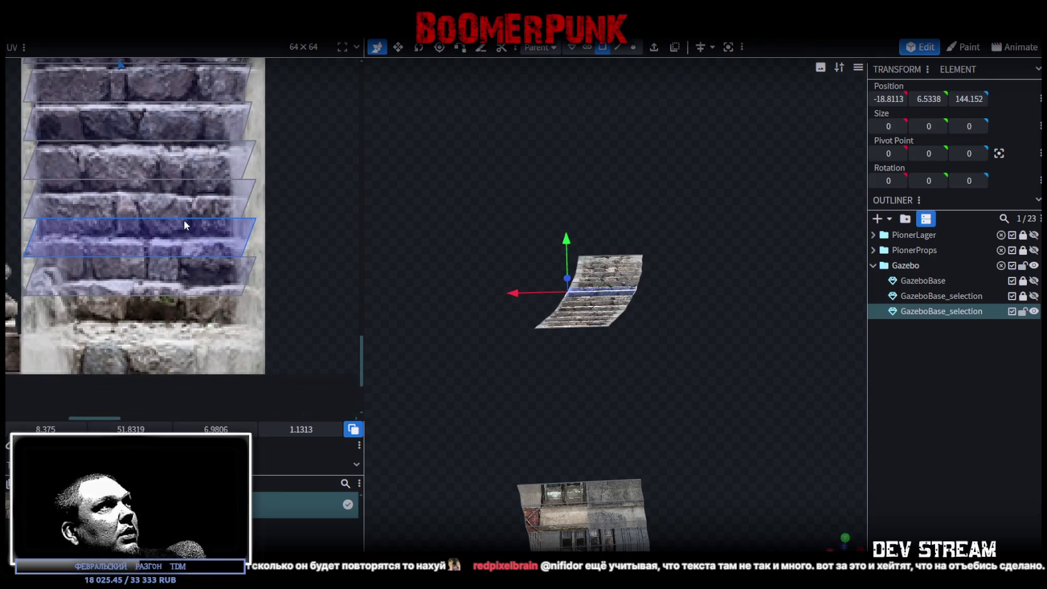
scroll(185, 246, "up", 1)
scroll(186, 265, "down", 1)
left_click(114, 318)
mouse_move(114, 318)
left_mouse_down()
mouse_move(250, 169)
mouse_move(252, 141)
left_mouse_up()
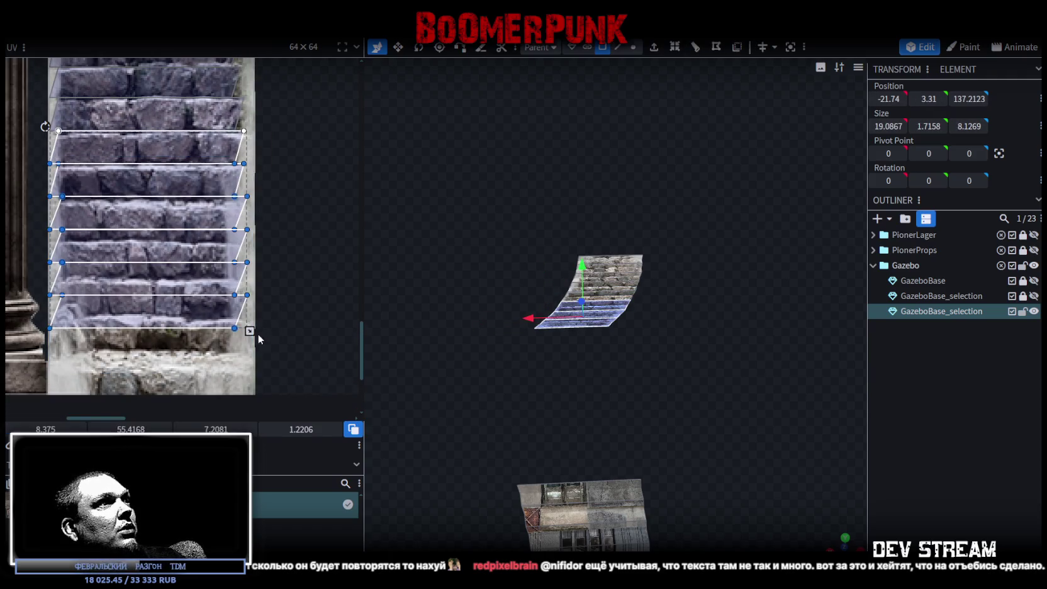
mouse_move(250, 331)
left_mouse_down()
mouse_move(258, 341)
mouse_move(44, 196)
left_mouse_up()
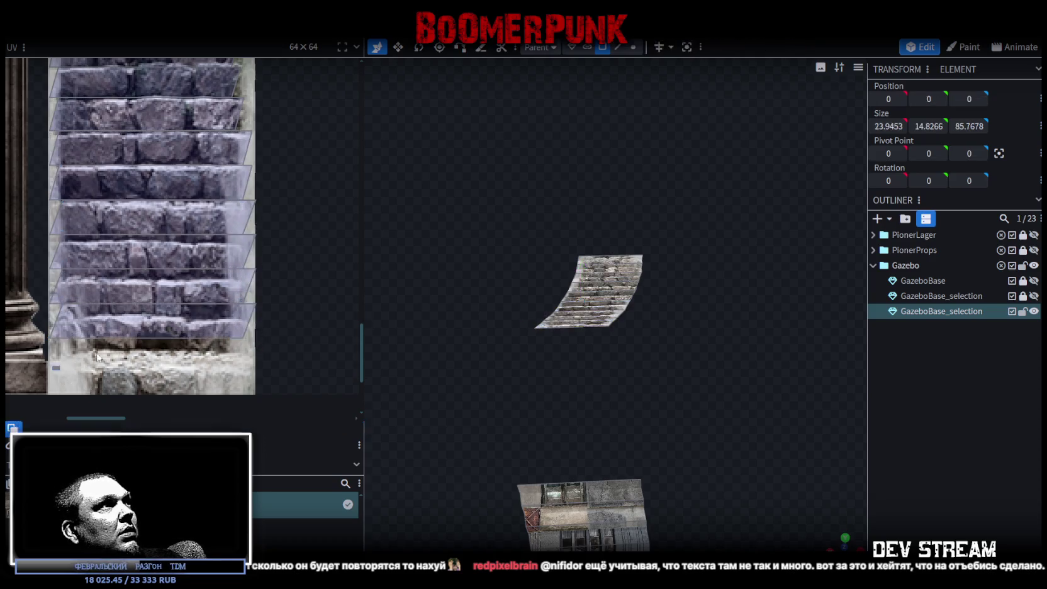
left_click_drag(258, 341, 258, 359)
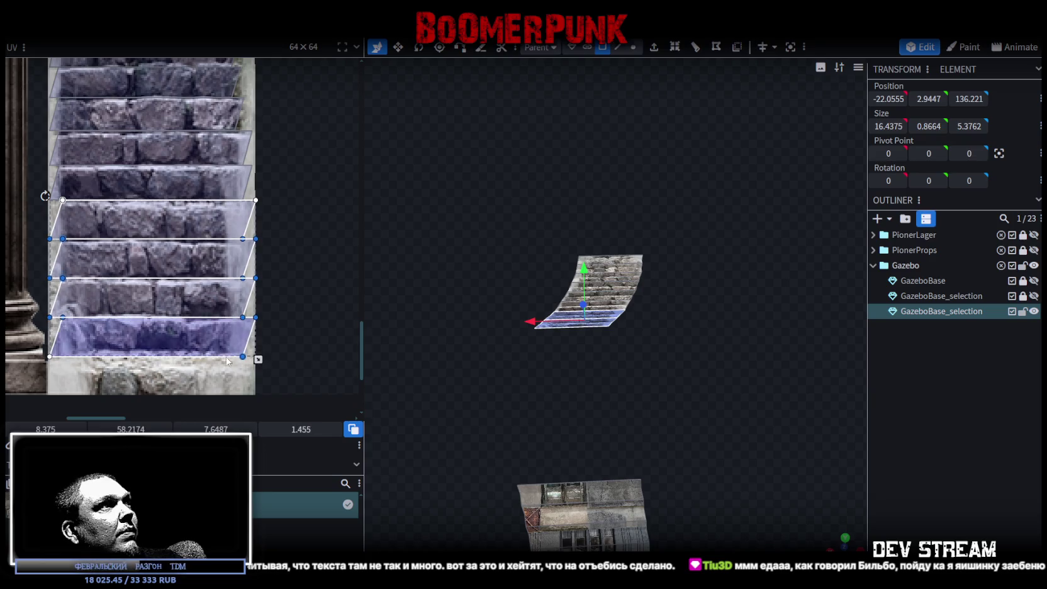
left_click(229, 335)
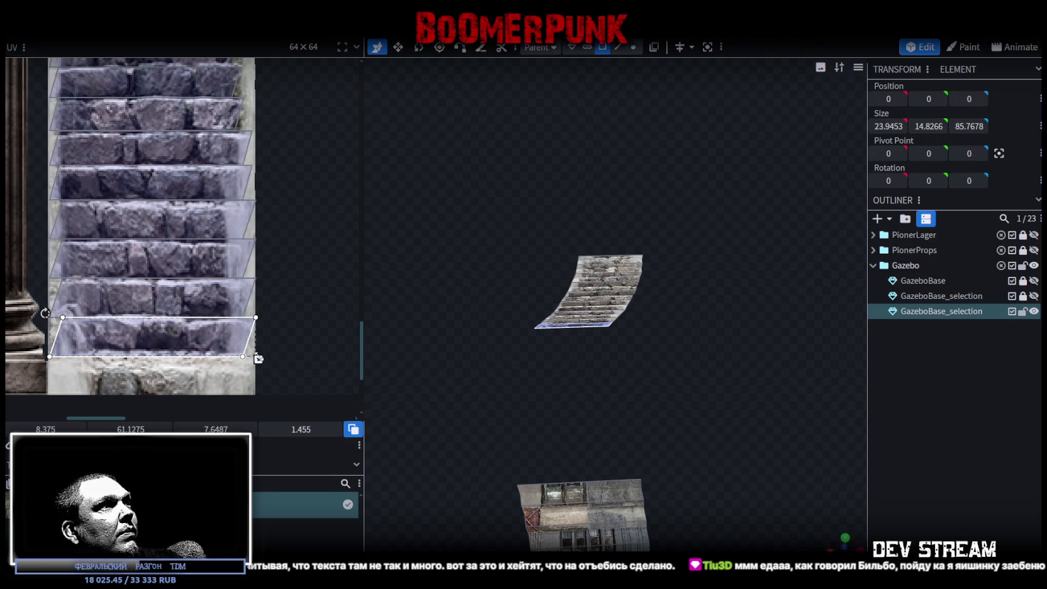
left_click_drag(257, 358, 258, 353)
Orbit around the staircase, select the second stair ramp and all its step faces
left_click_drag(579, 321, 454, 346)
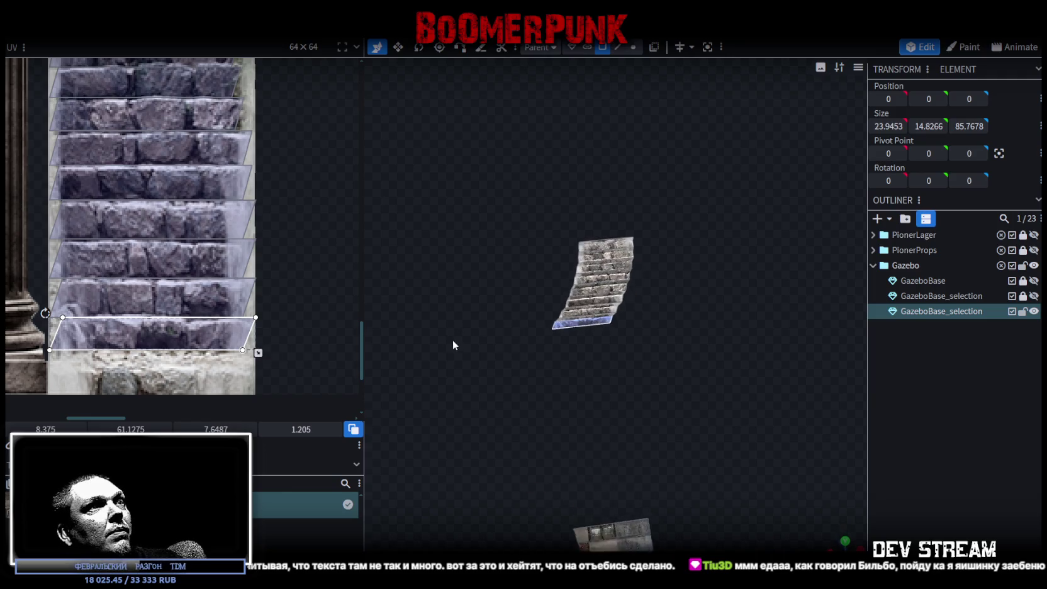
scroll(503, 390, "up", 5)
mouse_move(648, 439)
left_mouse_down()
mouse_move(460, 420)
mouse_move(511, 386)
mouse_move(454, 393)
left_mouse_up()
scroll(440, 409, "up", 3)
mouse_move(429, 427)
left_mouse_down()
mouse_move(477, 422)
mouse_move(475, 384)
left_mouse_up()
scroll(188, 220, "down", 5)
mouse_move(474, 294)
left_mouse_down()
mouse_move(478, 347)
mouse_move(625, 265)
mouse_move(625, 369)
mouse_move(636, 350)
left_mouse_up()
scroll(479, 354, "down", 2)
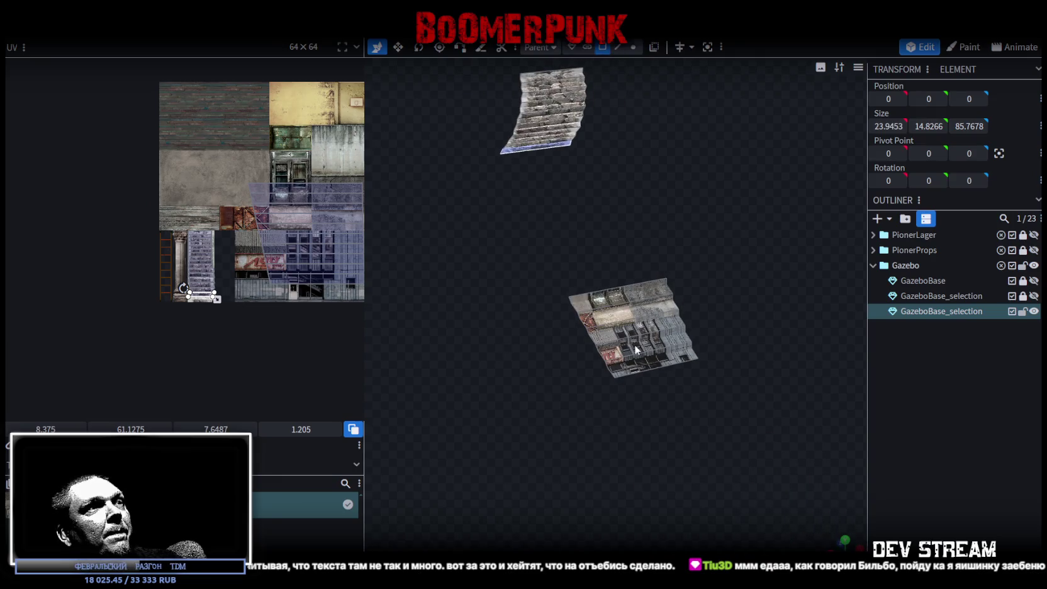
left_click(636, 350)
scroll(270, 260, "up", 3)
scroll(257, 129, "down", 3)
mouse_move(257, 130)
left_mouse_down()
mouse_move(314, 238)
mouse_move(246, 273)
mouse_move(187, 203)
left_mouse_up()
Drag the second ramp's UV island down onto the stone steps and resize it to fit
scroll(187, 204, "up", 5)
middle_click_drag(212, 256, 153, 123)
left_click_drag(144, 117, 274, 207)
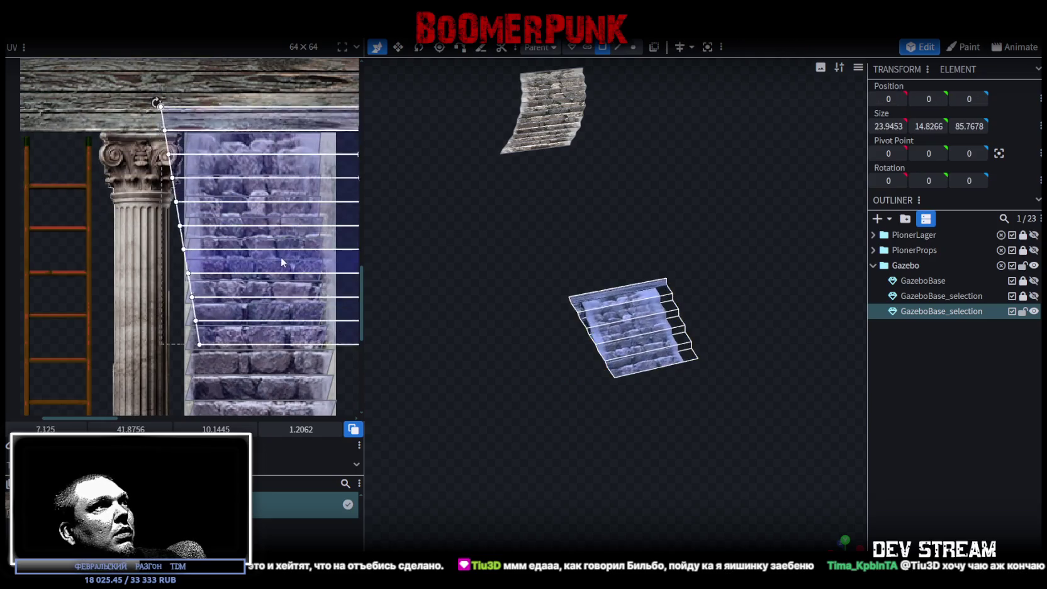
middle_click_drag(292, 267, 222, 159)
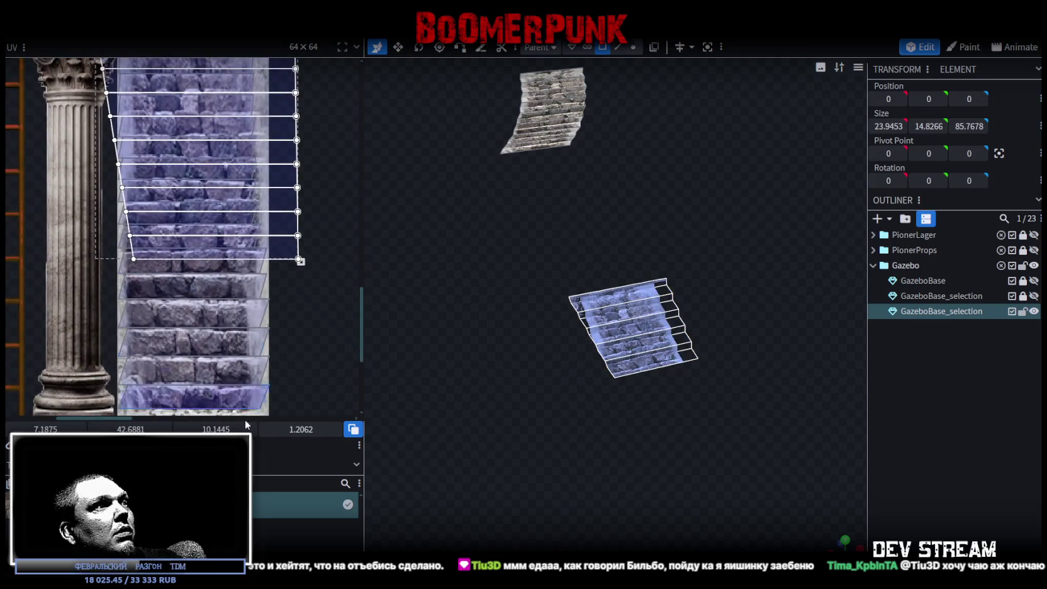
mouse_move(270, 340)
middle_mouse_down()
mouse_move(276, 377)
mouse_move(269, 260)
middle_mouse_up()
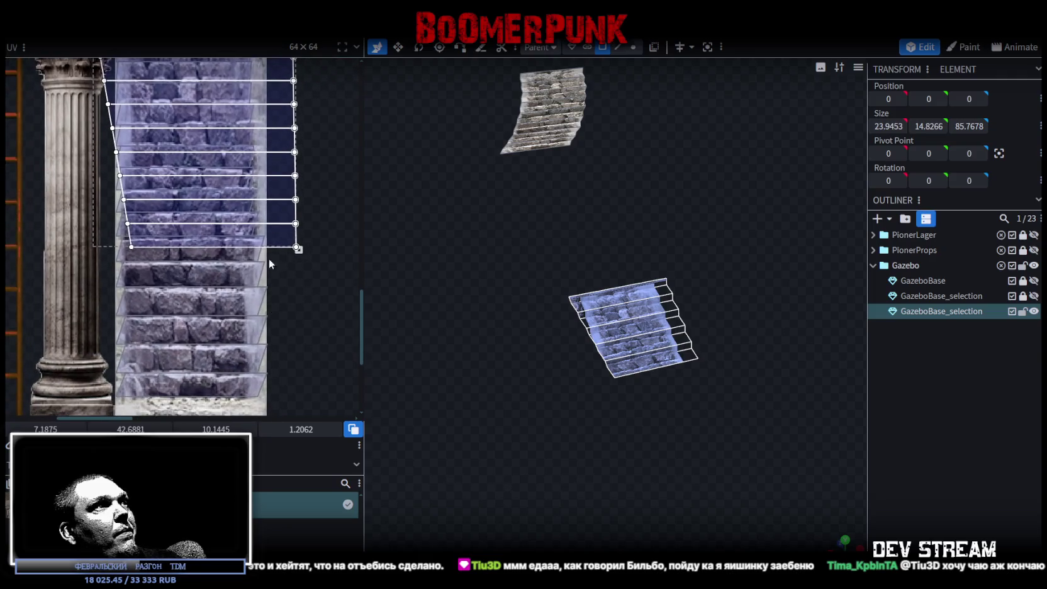
left_click_drag(265, 241, 304, 402)
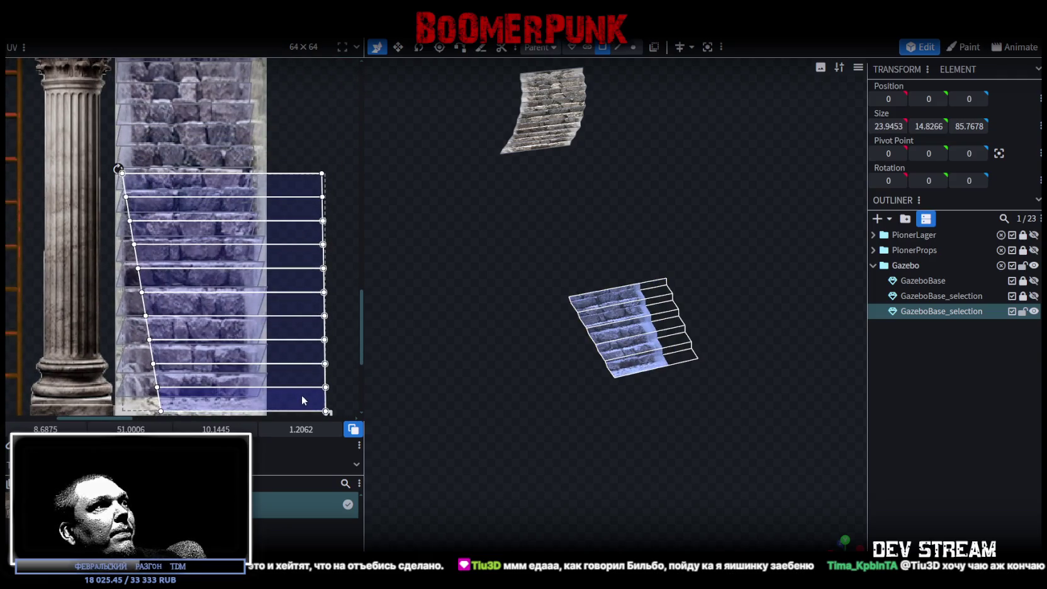
middle_click_drag(305, 401, 298, 365)
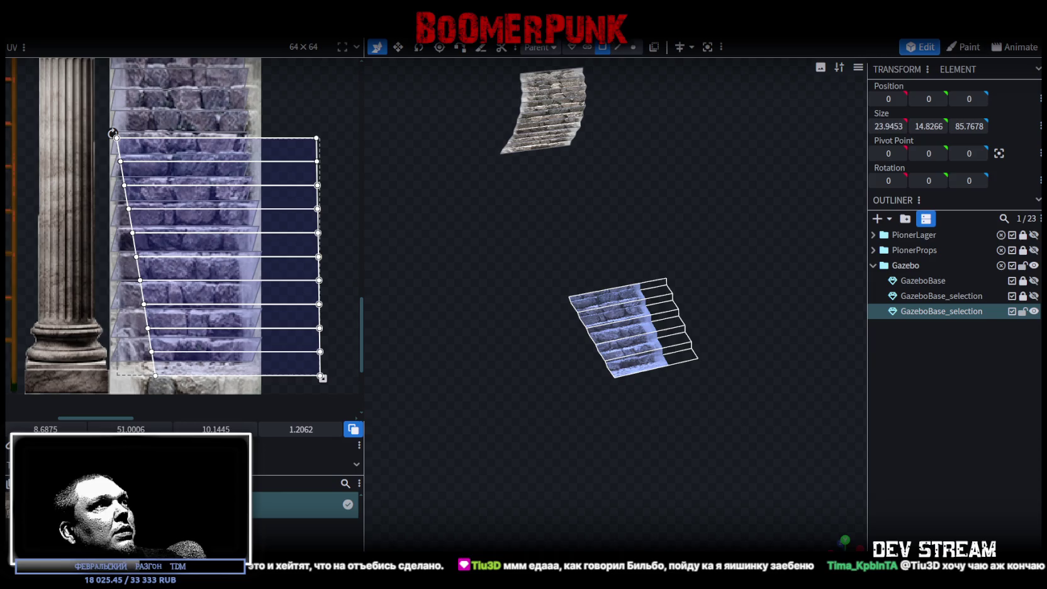
mouse_move(252, 329)
left_mouse_down()
mouse_move(237, 371)
mouse_move(239, 346)
left_mouse_up()
mouse_move(319, 373)
left_mouse_down()
mouse_move(293, 381)
mouse_move(277, 271)
left_mouse_up()
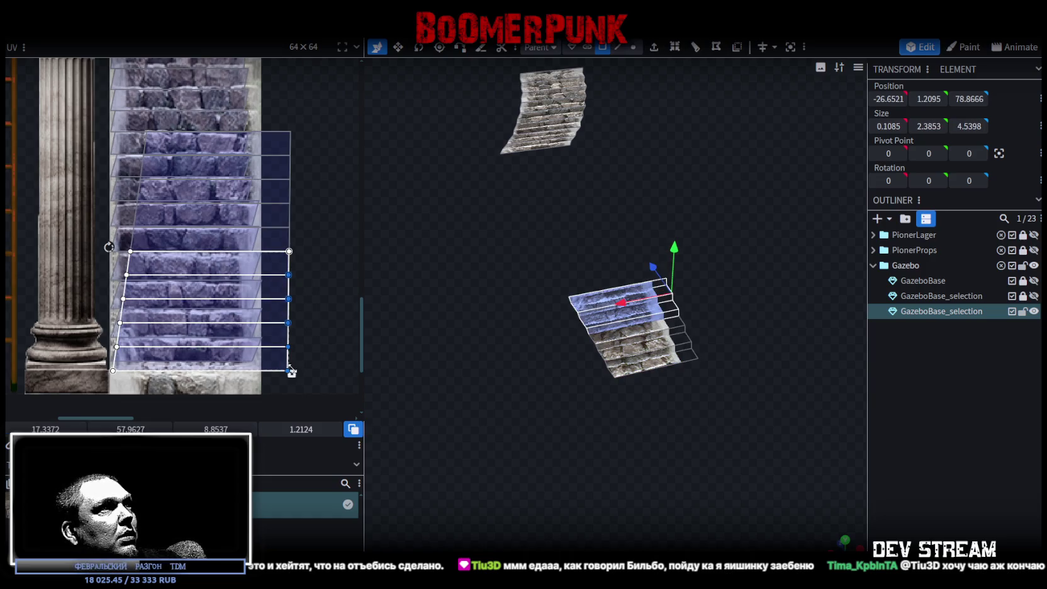
Shrink the ramp's texture area slightly, then shorten and stretch the lower steps' UVs downward
mouse_move(319, 379)
left_mouse_down()
mouse_move(256, 168)
mouse_move(266, 167)
left_mouse_up()
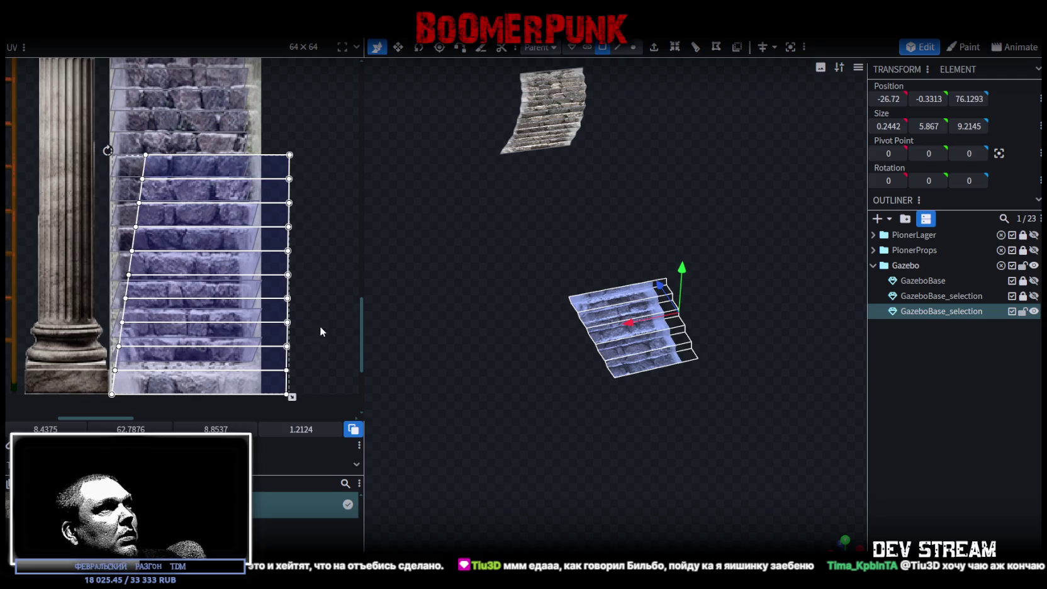
scroll(312, 356, "up", 2)
left_click_drag(275, 409, 278, 374)
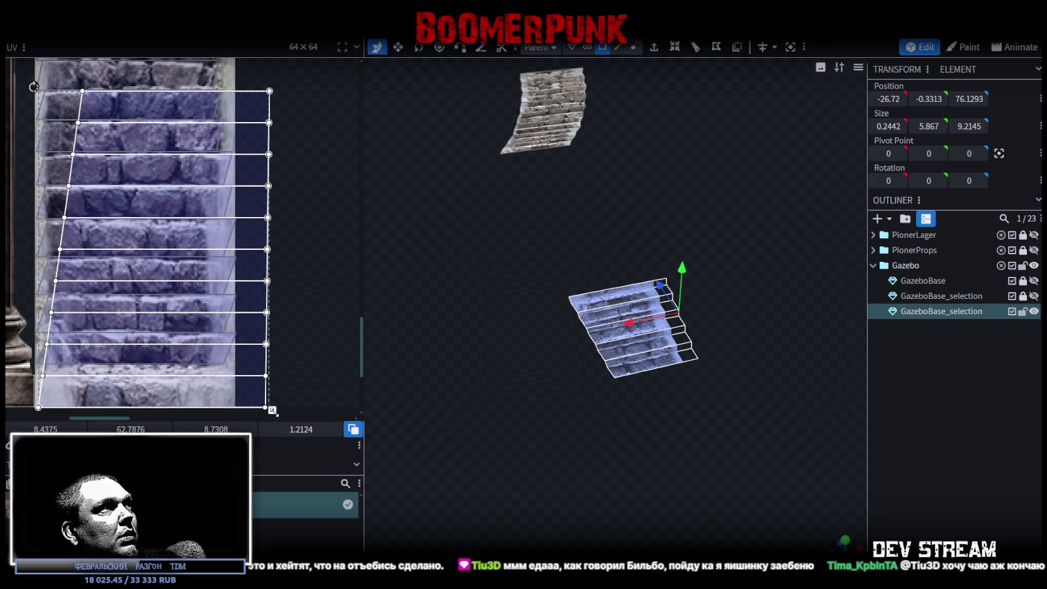
scroll(290, 239, "down", 1)
left_click_drag(294, 236, 259, 365)
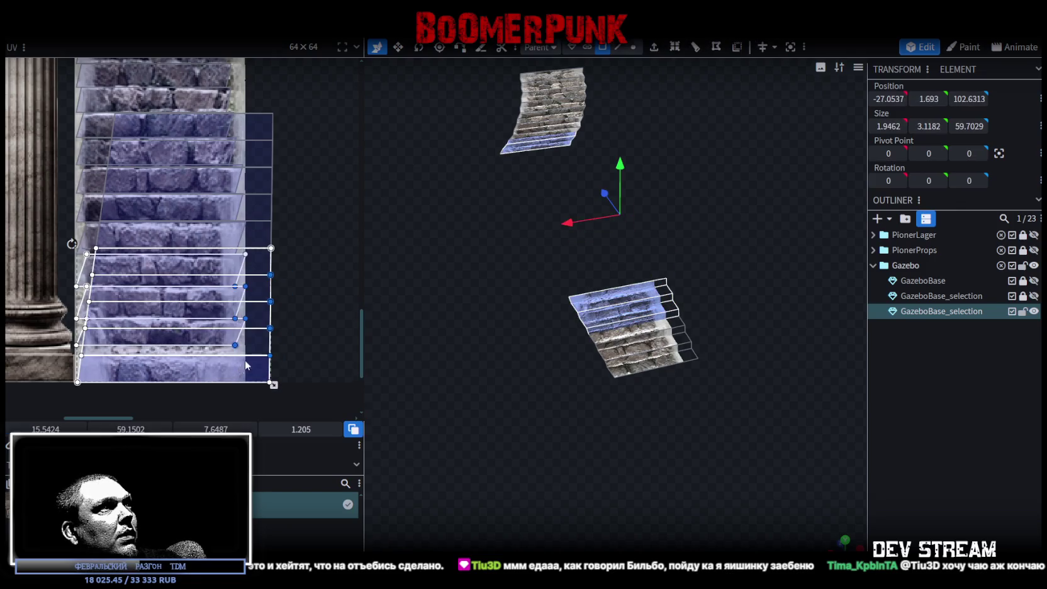
mouse_move(289, 271)
left_mouse_down()
mouse_move(266, 370)
mouse_move(274, 364)
left_mouse_up()
left_click_drag(228, 267, 225, 274)
scroll(289, 327, "up", 2)
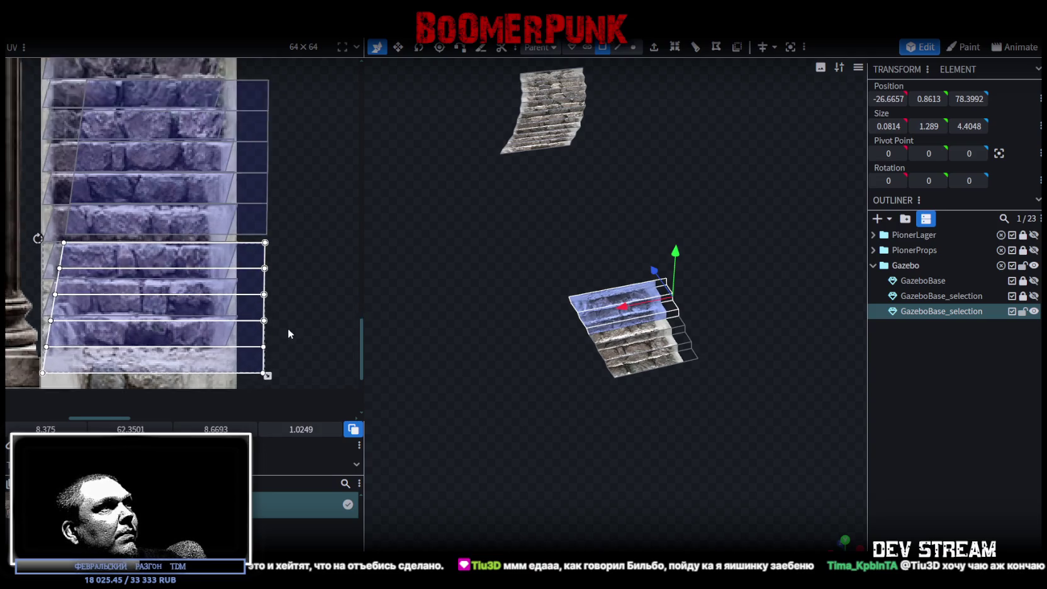
left_click_drag(269, 382, 265, 434)
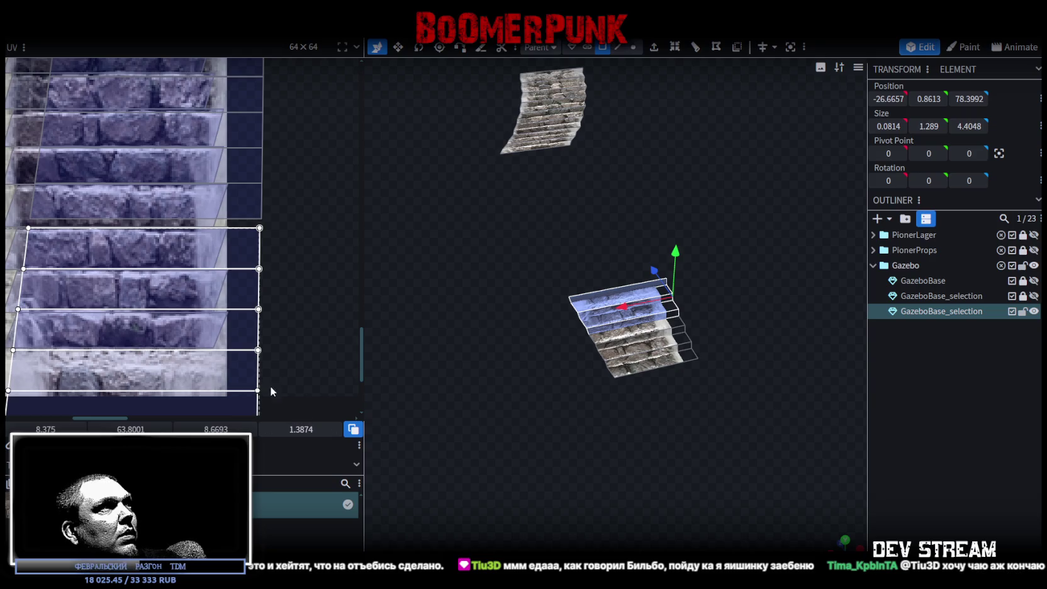
scroll(270, 386, "down", 2)
scroll(307, 263, "up", 1)
Realign the lower five steps, then narrow the whole island to about 7.39 wide
mouse_move(310, 126)
left_mouse_down()
mouse_move(269, 394)
mouse_move(261, 392)
left_mouse_up()
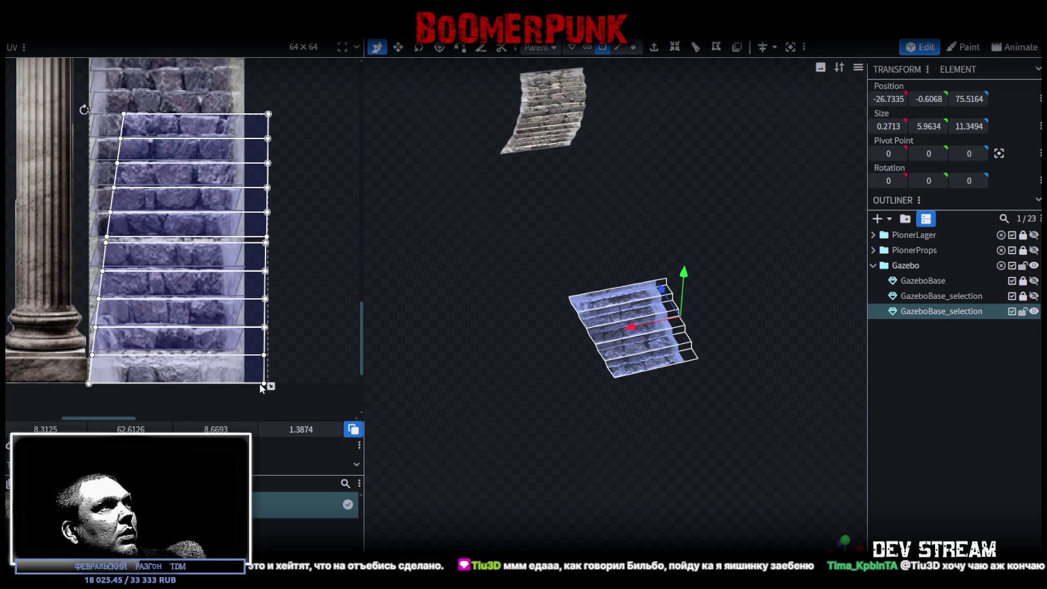
left_click_drag(282, 247, 256, 365)
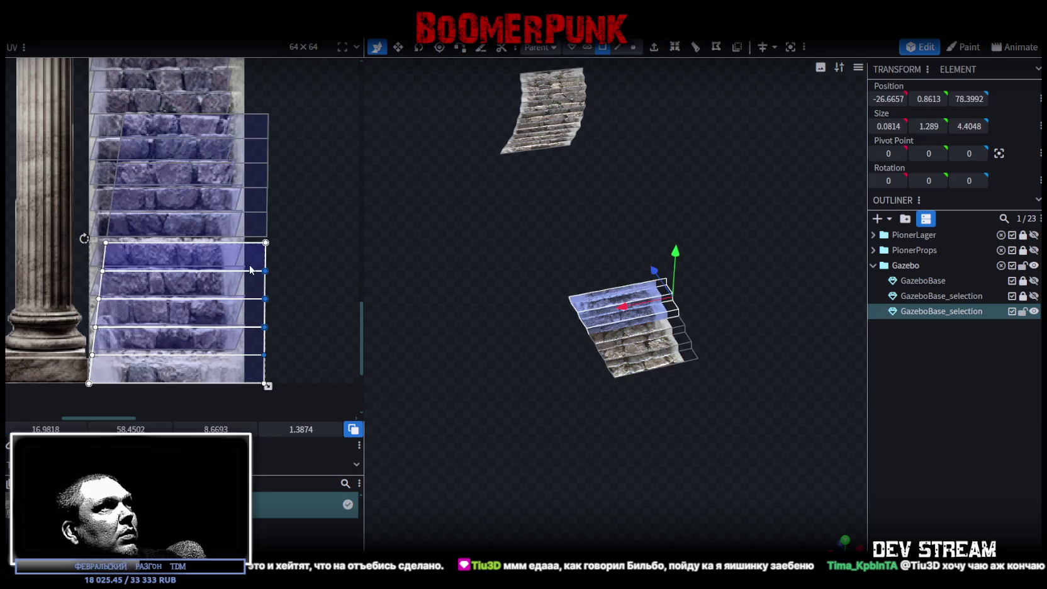
left_click_drag(248, 260, 247, 254)
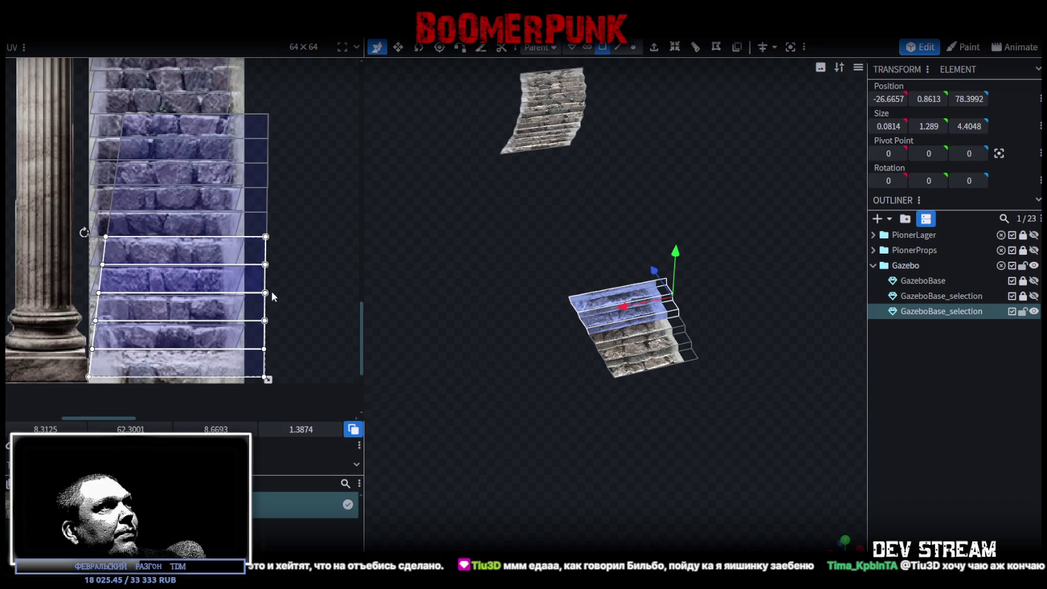
left_click_drag(269, 379, 273, 389)
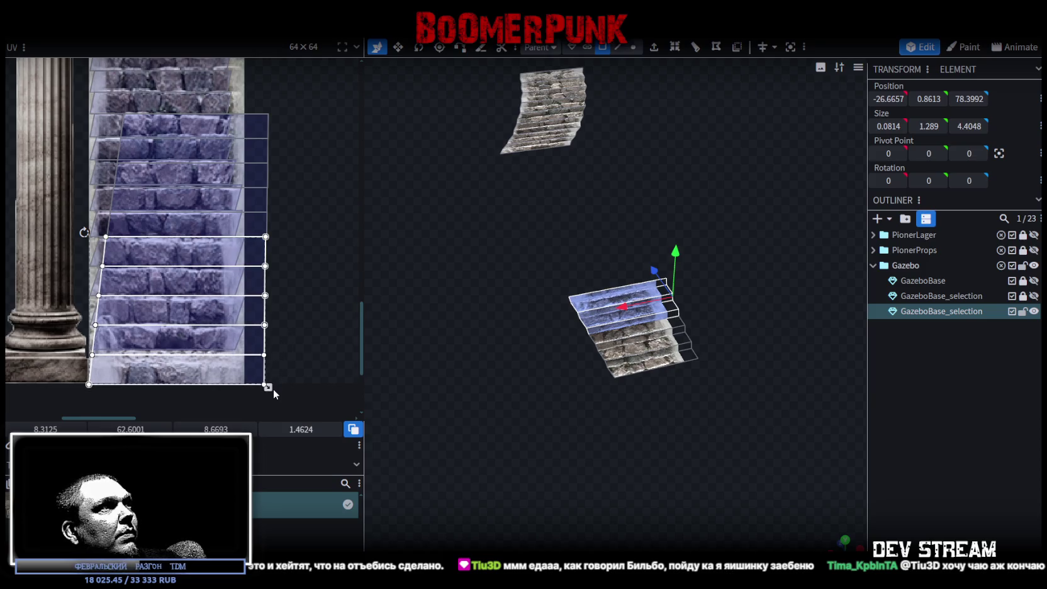
left_click(280, 272)
key("ctrl+a")
left_click_drag(267, 387, 244, 384)
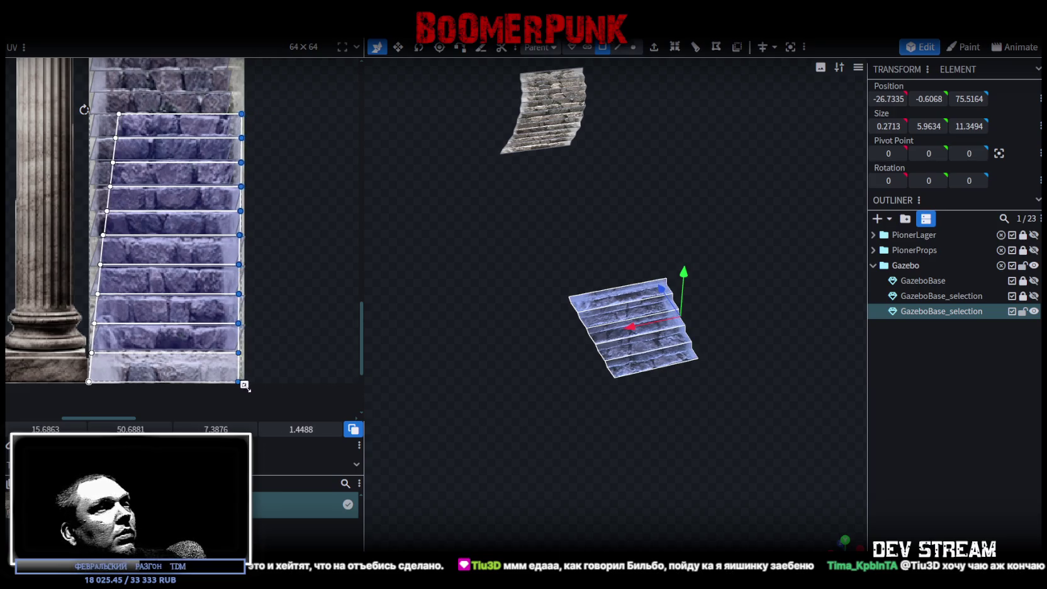
scroll(548, 421, "up", 3)
left_click_drag(548, 422, 481, 384)
scroll(481, 385, "up", 2)
left_click(658, 372)
mouse_move(658, 373)
left_mouse_down()
mouse_move(514, 367)
mouse_move(515, 360)
left_mouse_up()
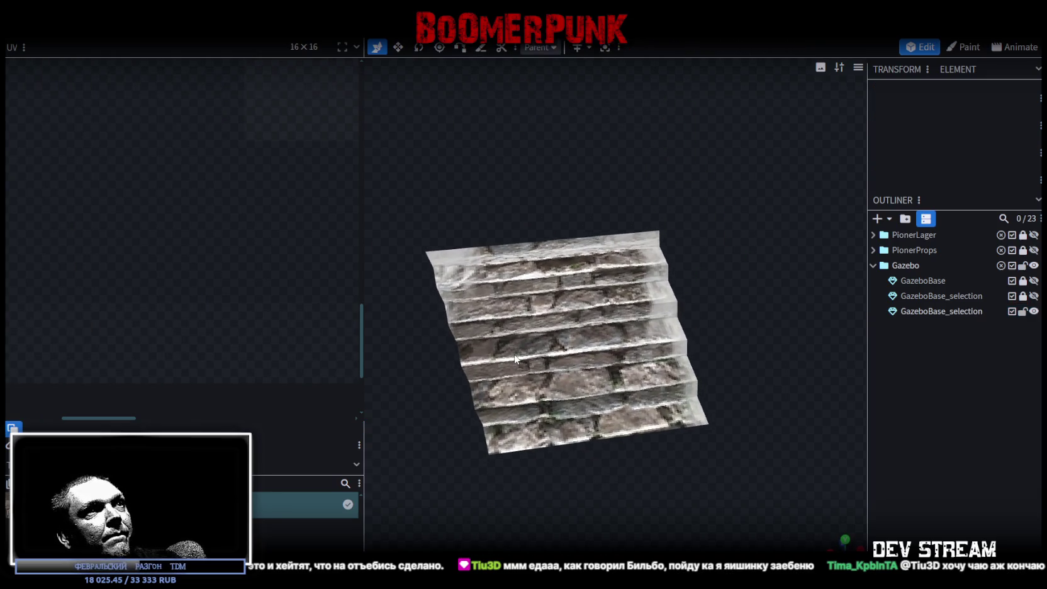
left_click(532, 290)
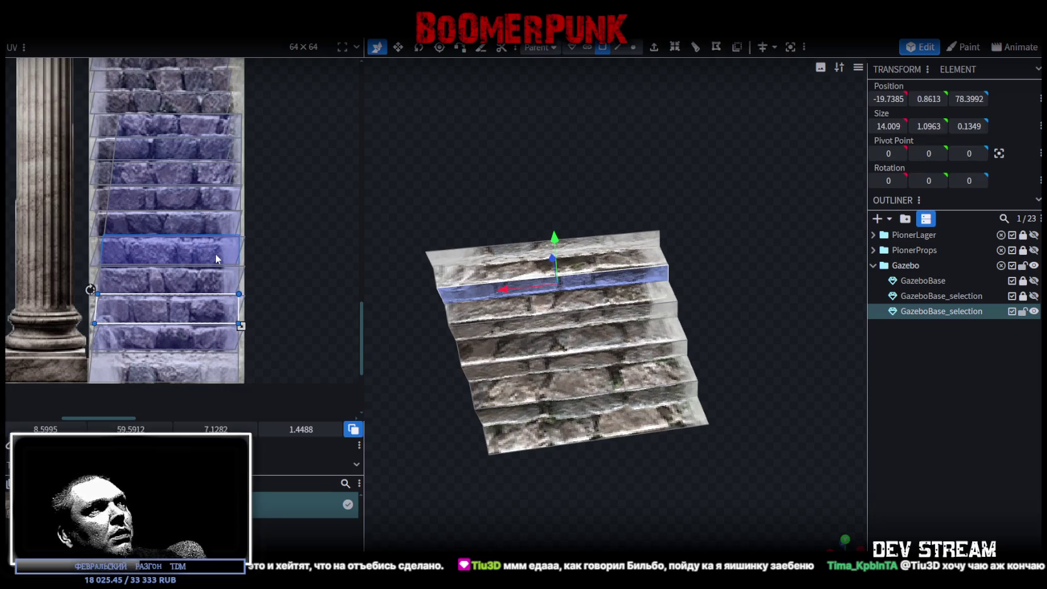
scroll(432, 315, "up", 4)
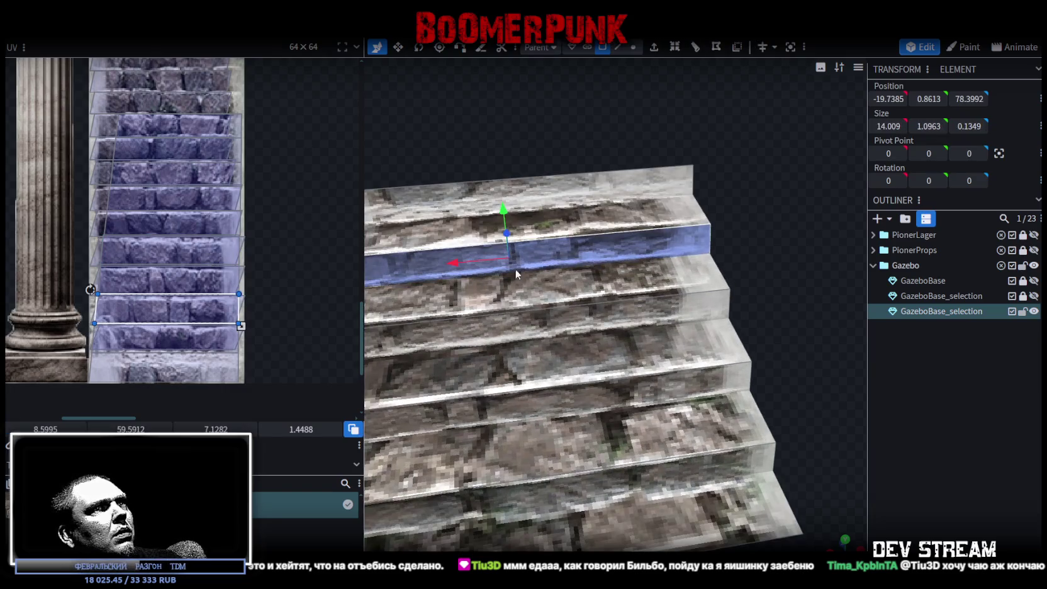
left_click(572, 298)
scroll(569, 314, "down", 3)
scroll(570, 321, "down", 2)
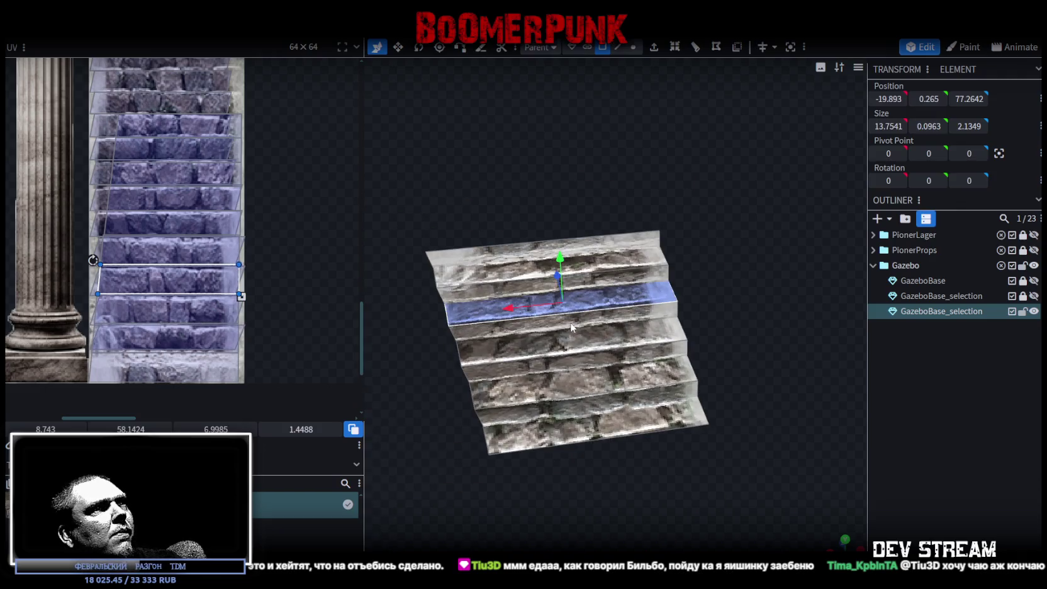
left_click(610, 363)
left_click(620, 386)
left_click(630, 409)
left_click(632, 416)
scroll(328, 261, "down", 3)
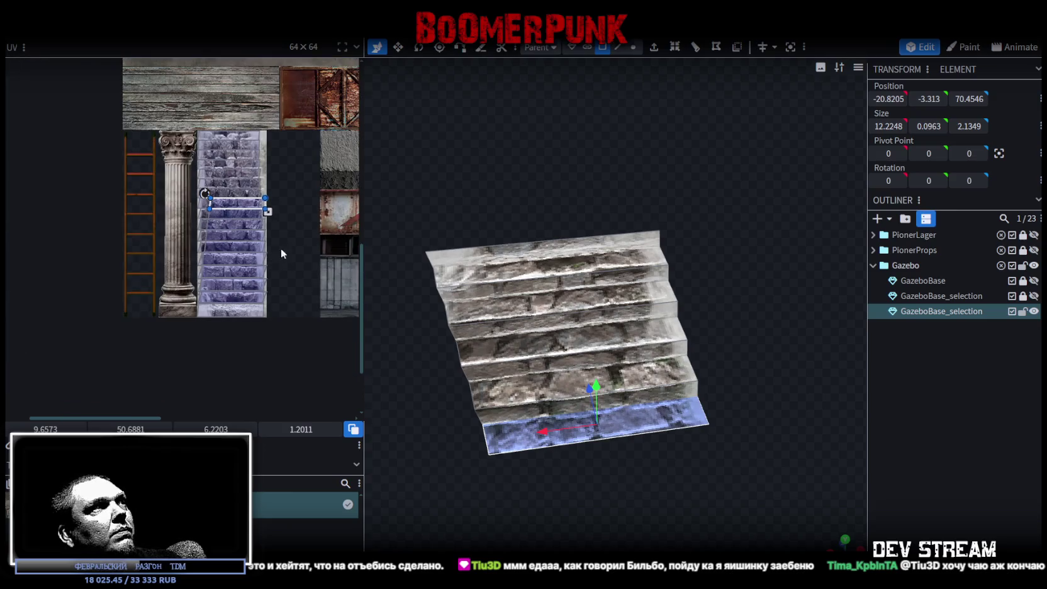
key("ctrl+z")
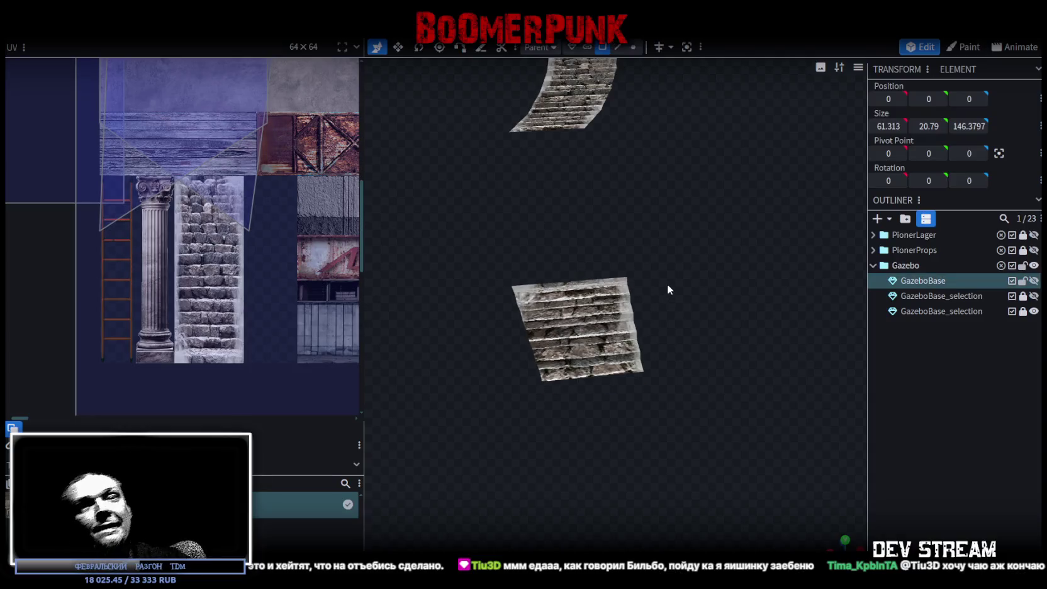
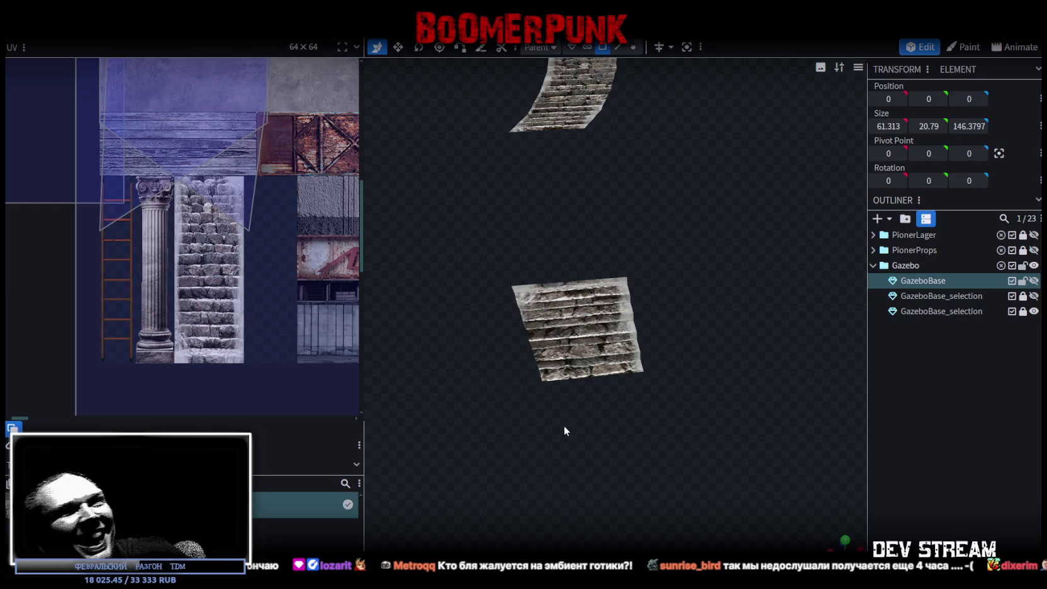
Make the GazeboBase mesh visible again and pick its stair part
left_click_drag(564, 425, 552, 247)
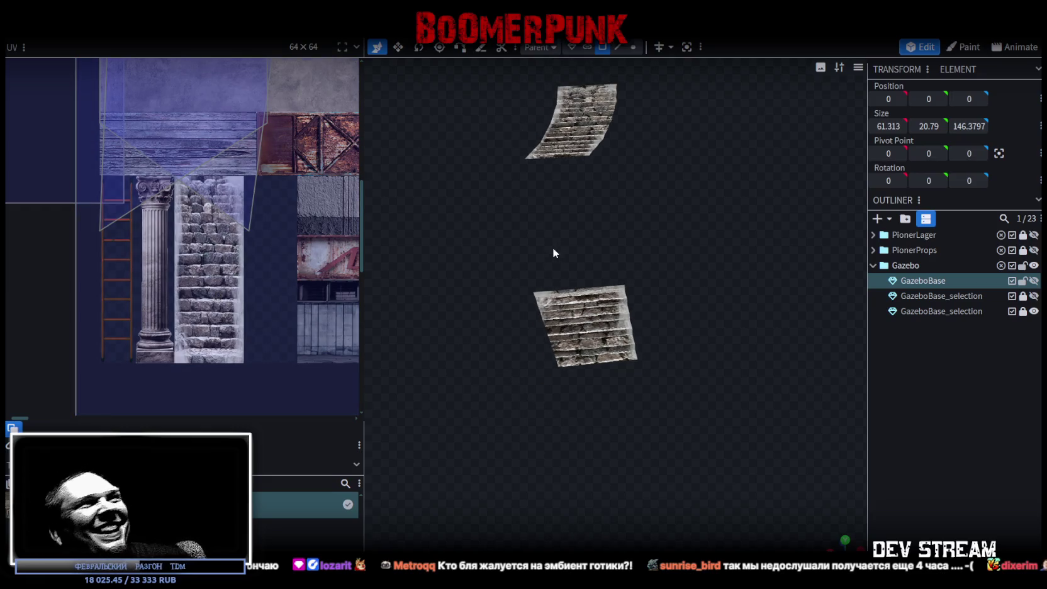
left_click(1033, 281)
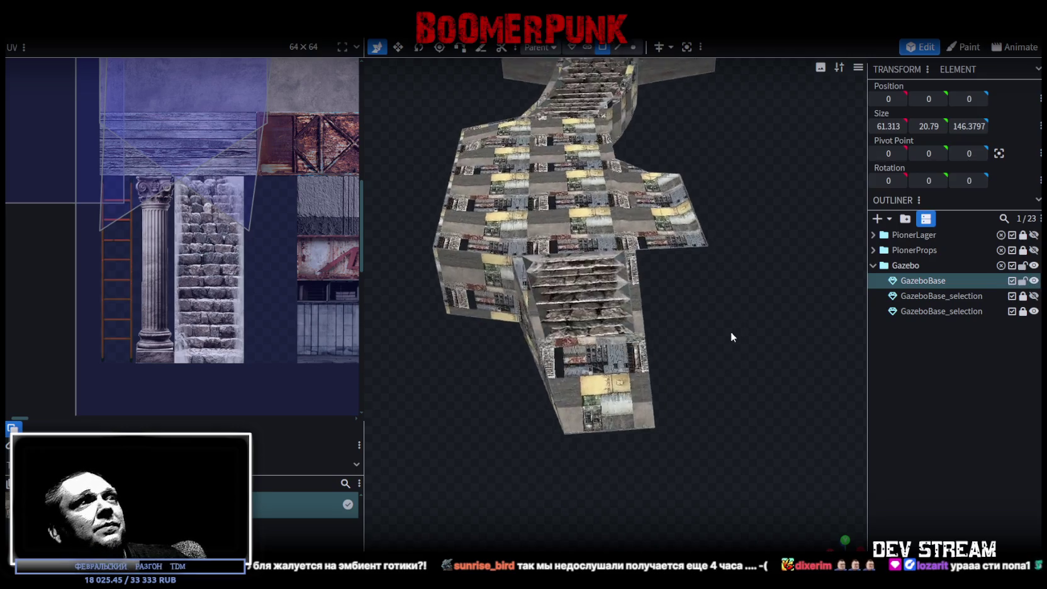
scroll(734, 339, "up", 5)
left_click(646, 307)
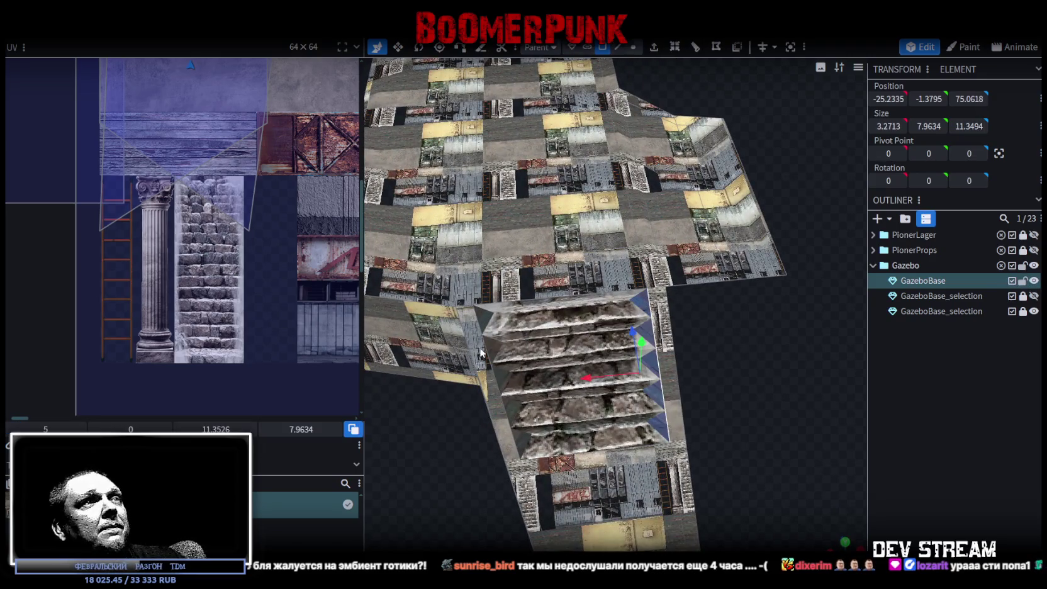
left_click(479, 324)
mouse_move(479, 324)
left_mouse_down()
mouse_move(745, 240)
mouse_move(743, 326)
mouse_move(776, 340)
mouse_move(703, 237)
left_mouse_up()
Select the side face strips along both the right and left stair edges
left_click(628, 179)
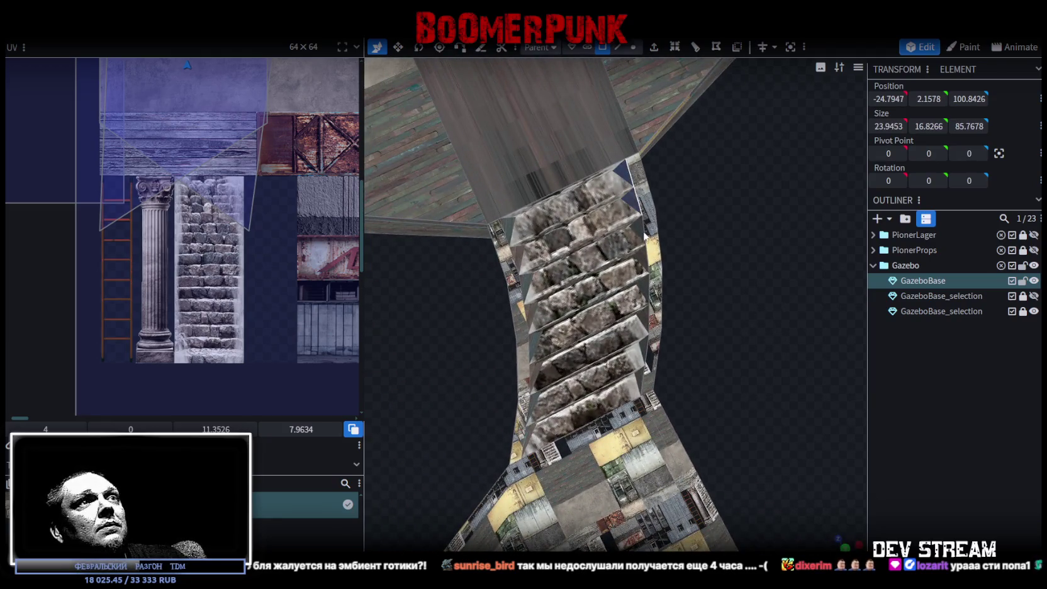
left_click(644, 293, "shift")
left_click(646, 351, "shift")
left_click(529, 416, "shift")
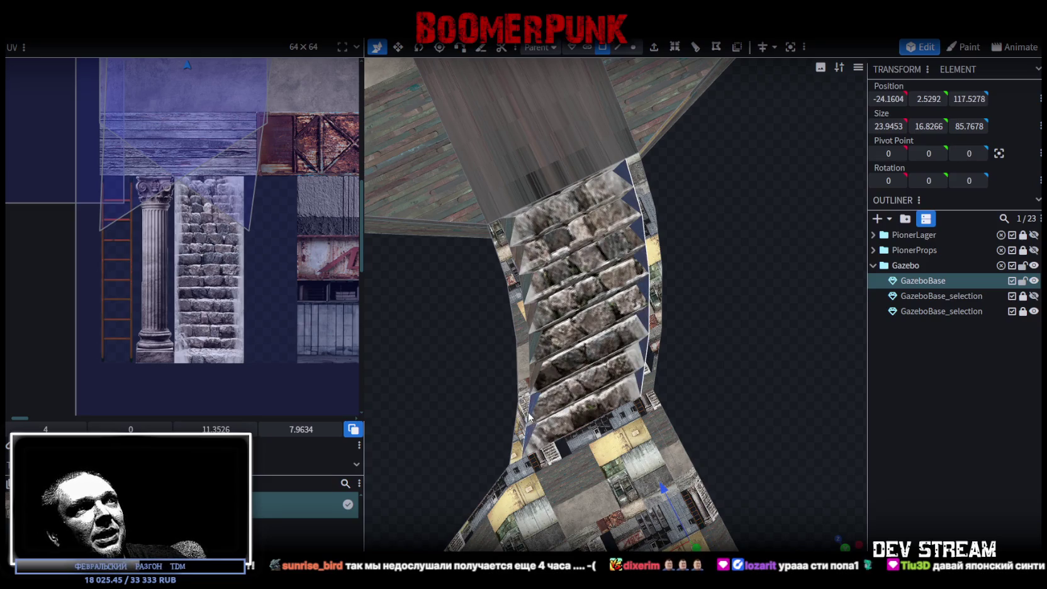
left_click(536, 372, "shift")
left_click(528, 318, "shift")
left_click(519, 254, "shift")
mouse_move(676, 366)
left_mouse_down()
mouse_move(694, 397)
mouse_move(659, 516)
left_mouse_up()
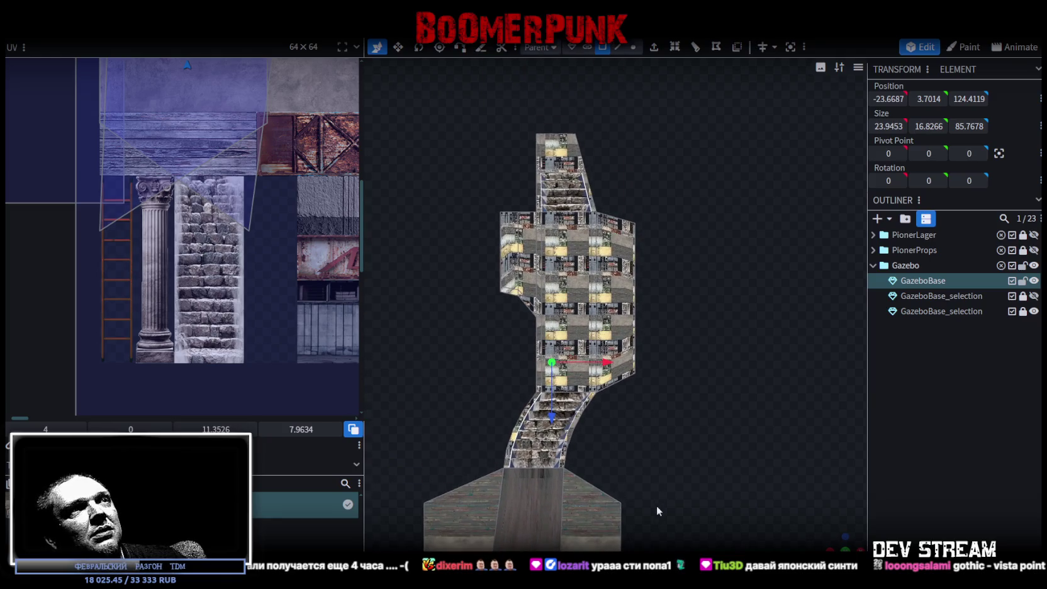
Move the selected stair-side UV islands onto the building texture atlas
scroll(163, 236, "down", 3)
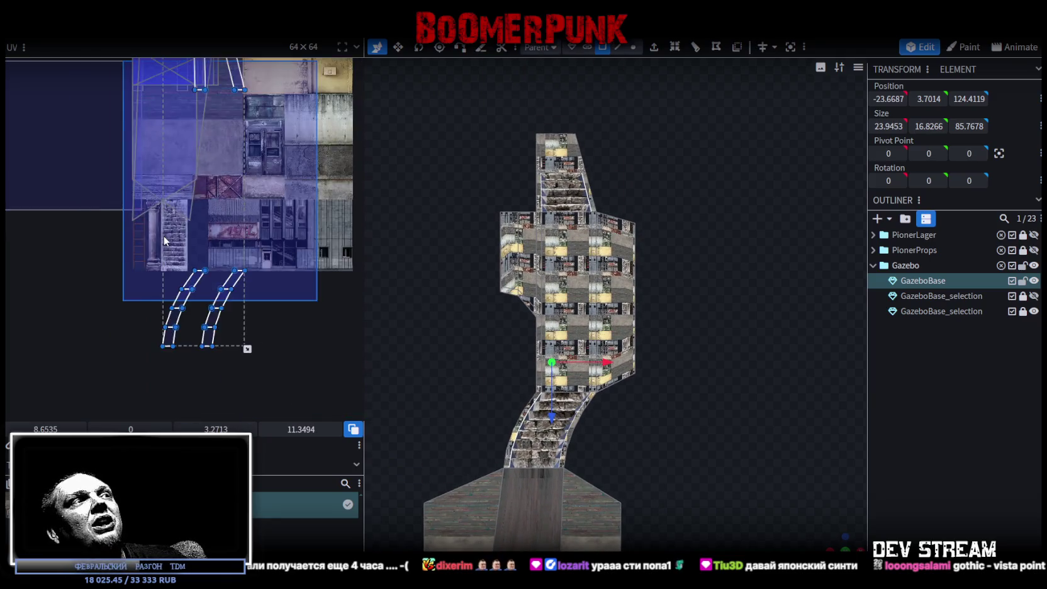
scroll(164, 235, "down", 1)
left_click_drag(211, 321, 298, 272)
middle_click_drag(313, 272, 308, 322)
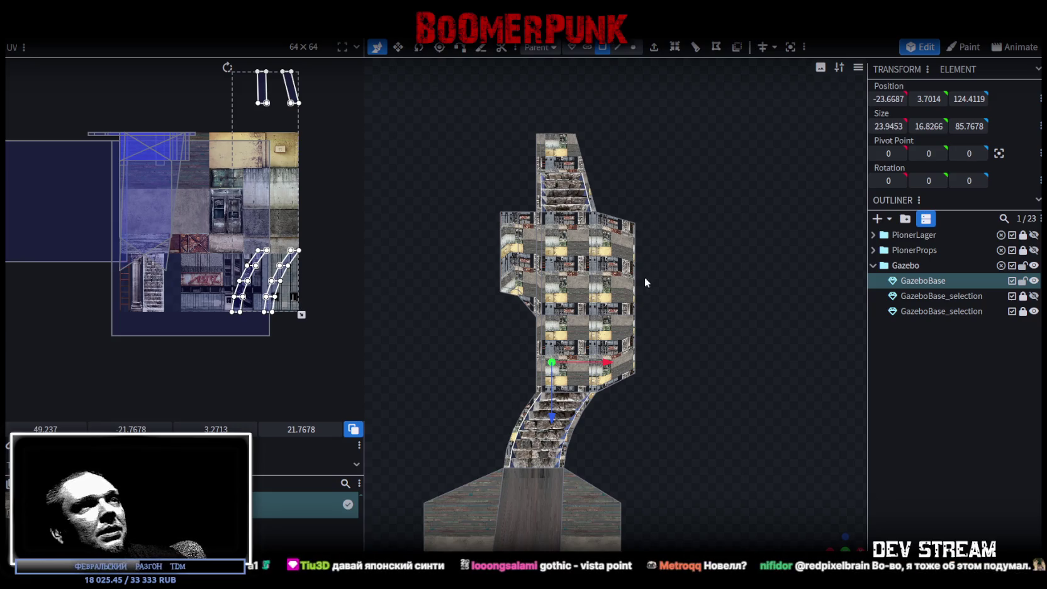
scroll(609, 437, "up", 2)
scroll(696, 428, "up", 2)
scroll(697, 427, "up", 2)
scroll(708, 322, "up", 2)
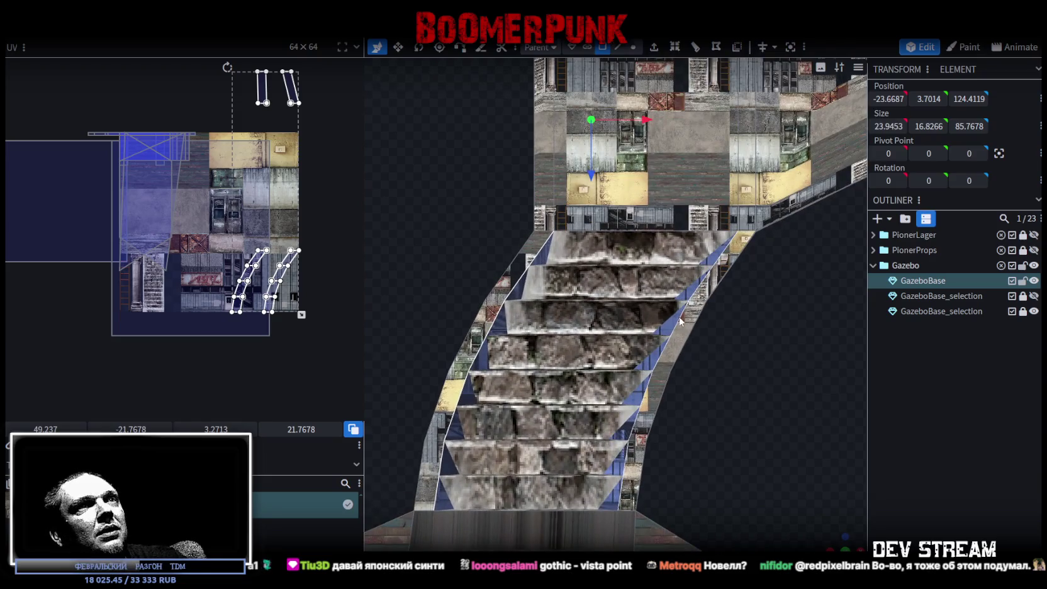
right_click(670, 328)
mouse_move(711, 223)
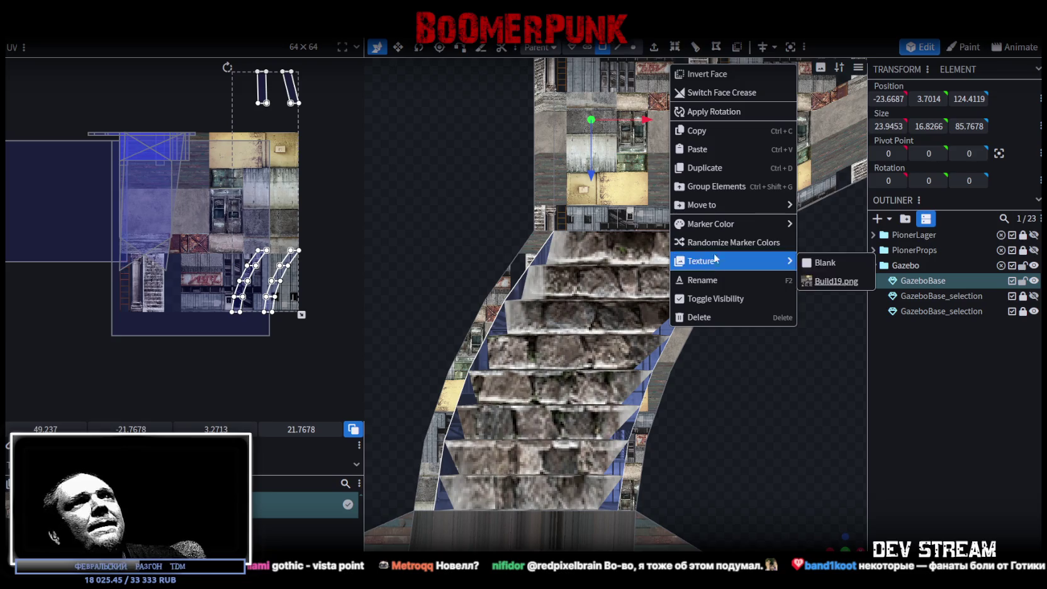
Split the selected stair-side faces into a new GazeboBase_selection mesh and select it
left_click(653, 358)
right_click(653, 358)
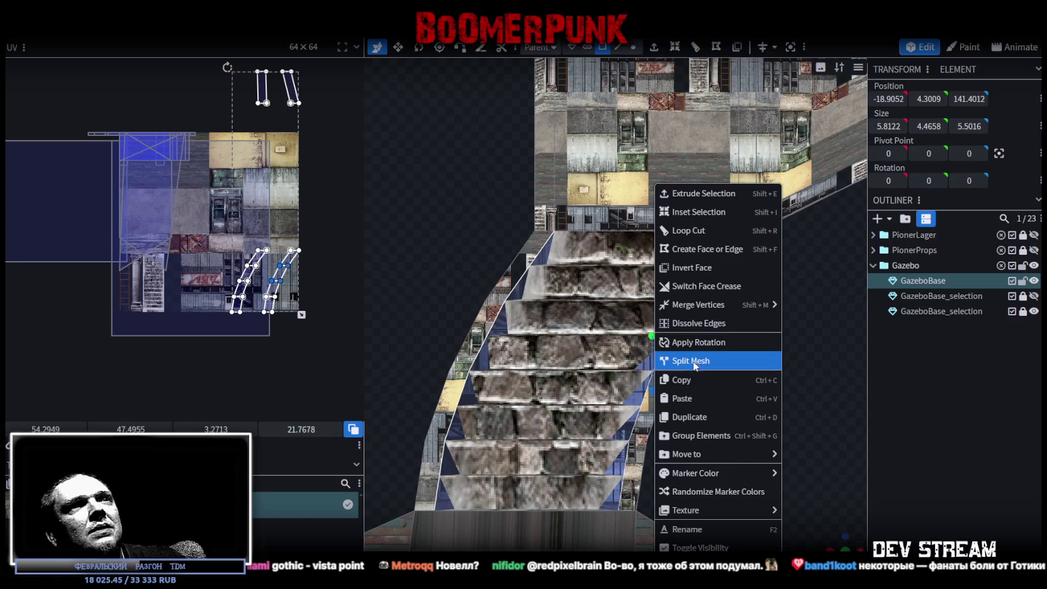
left_click(695, 363)
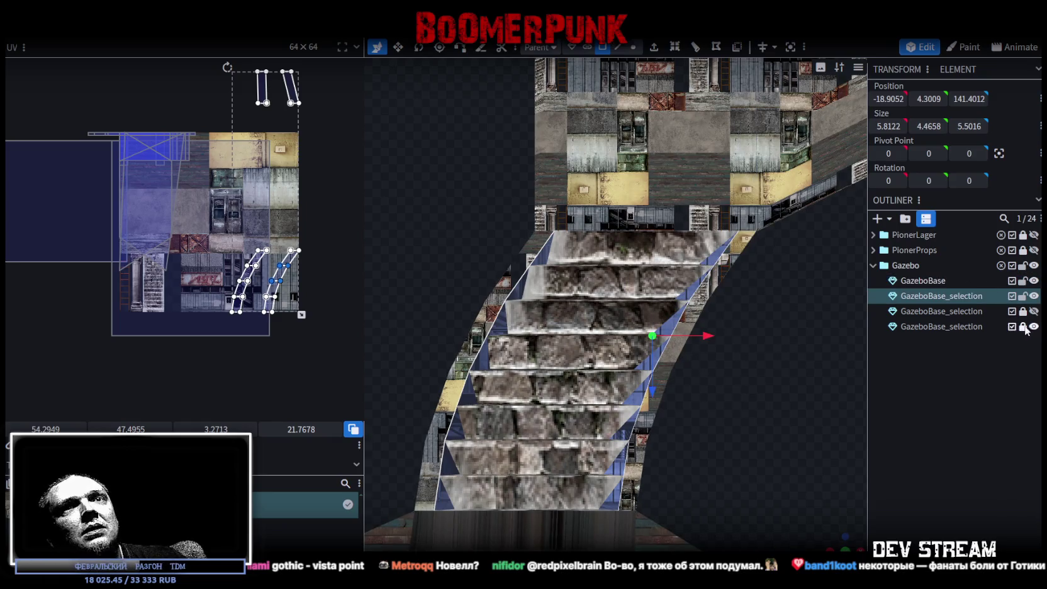
left_click(964, 327)
left_click(963, 295)
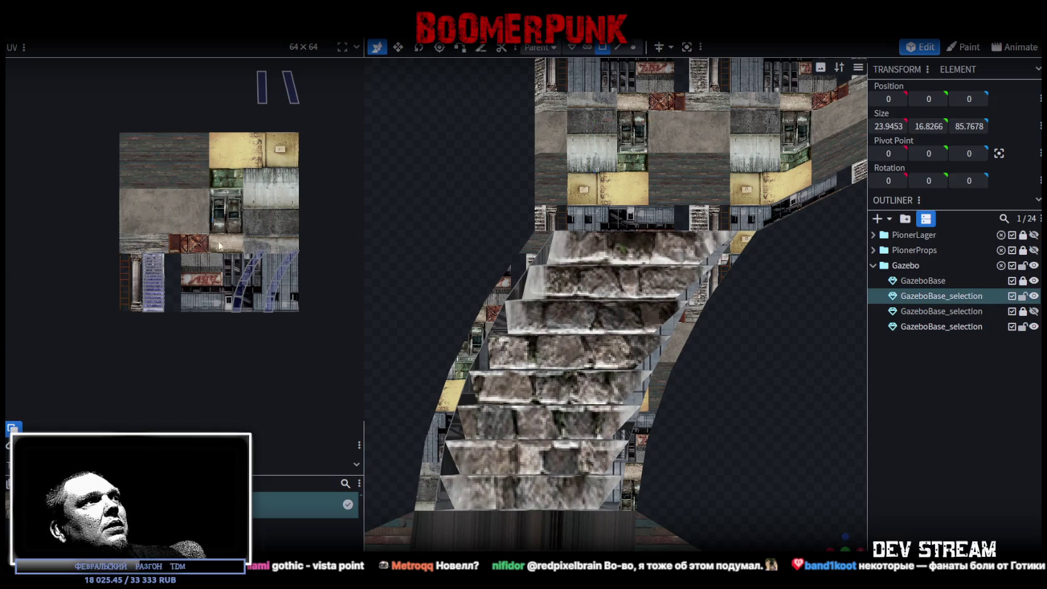
Move the right stair-side UV strip onto the atlas's plank area
left_click_drag(220, 246, 300, 315)
scroll(315, 315, "up", 3)
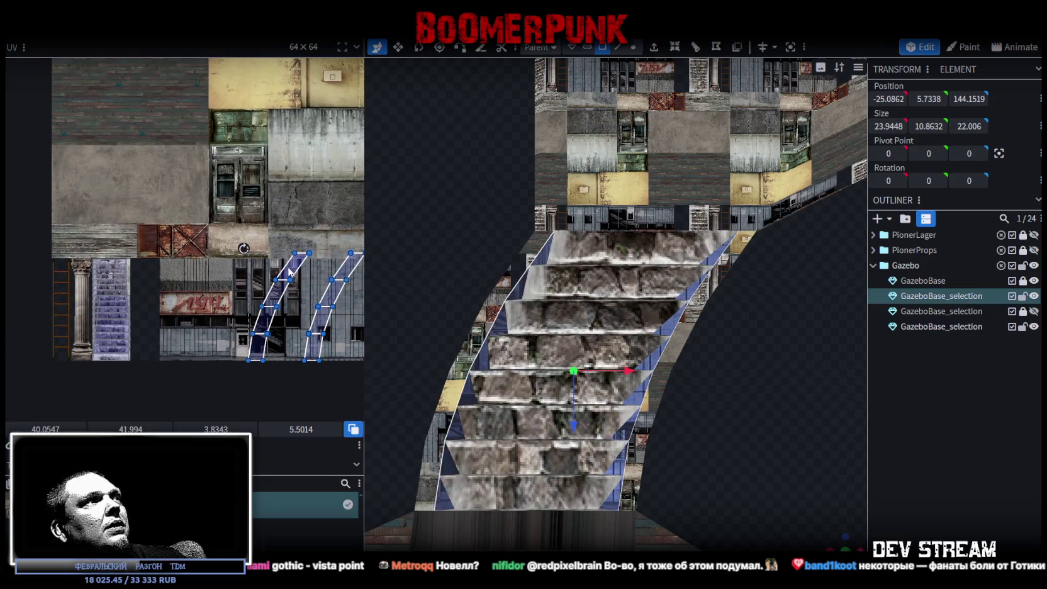
middle_click_drag(290, 272, 207, 175)
scroll(102, 115, "down", 2)
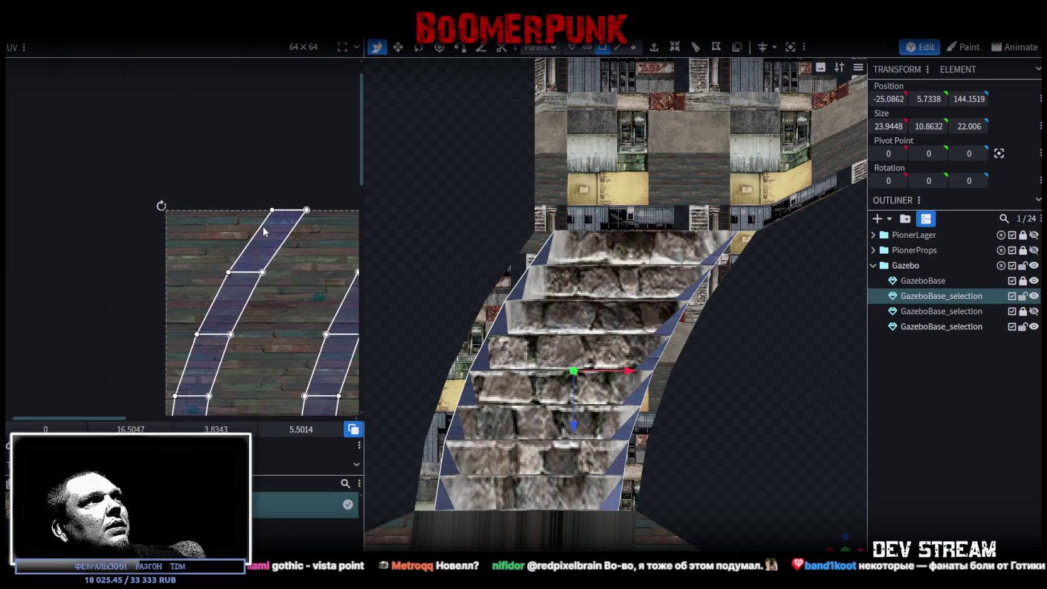
middle_click_drag(304, 220, 228, 122)
left_click_drag(311, 324, 254, 154)
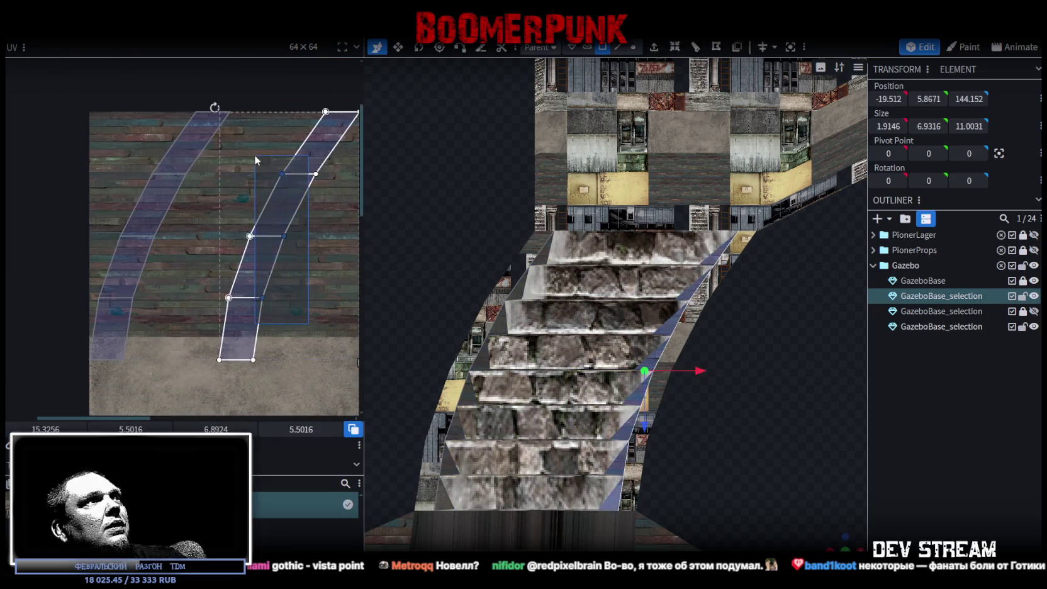
left_click_drag(318, 183, 186, 182)
scroll(156, 127, "up", 2)
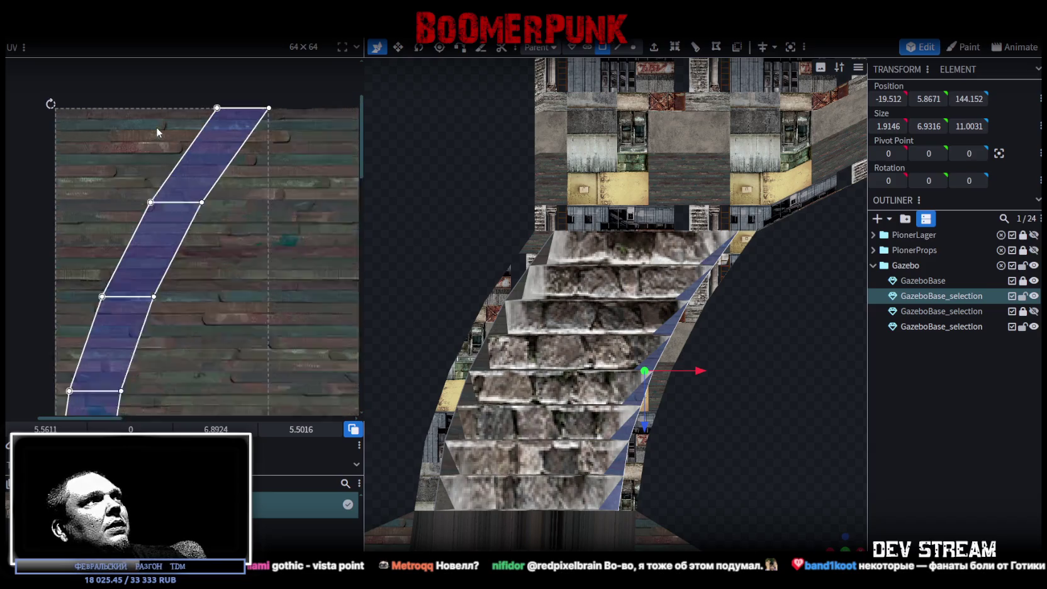
Straighten the strip's top and middle UV vertices into an upright vertical strip
left_click_drag(300, 148, 162, 89)
left_click_drag(224, 104, 38, 100)
left_click_drag(277, 250, 85, 193)
scroll(139, 220, "up", 1)
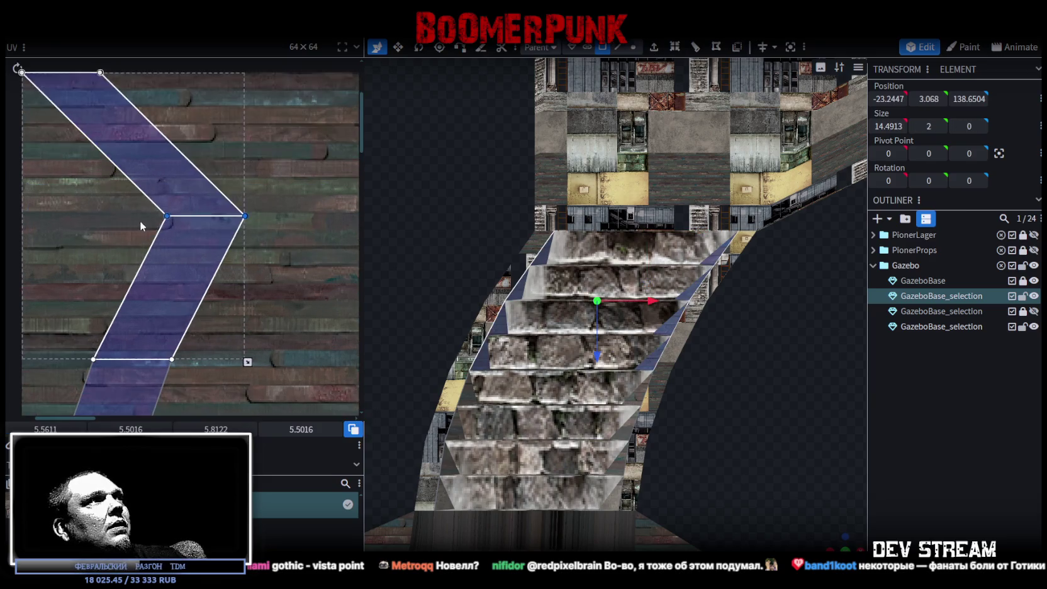
left_click_drag(162, 215, 9, 218)
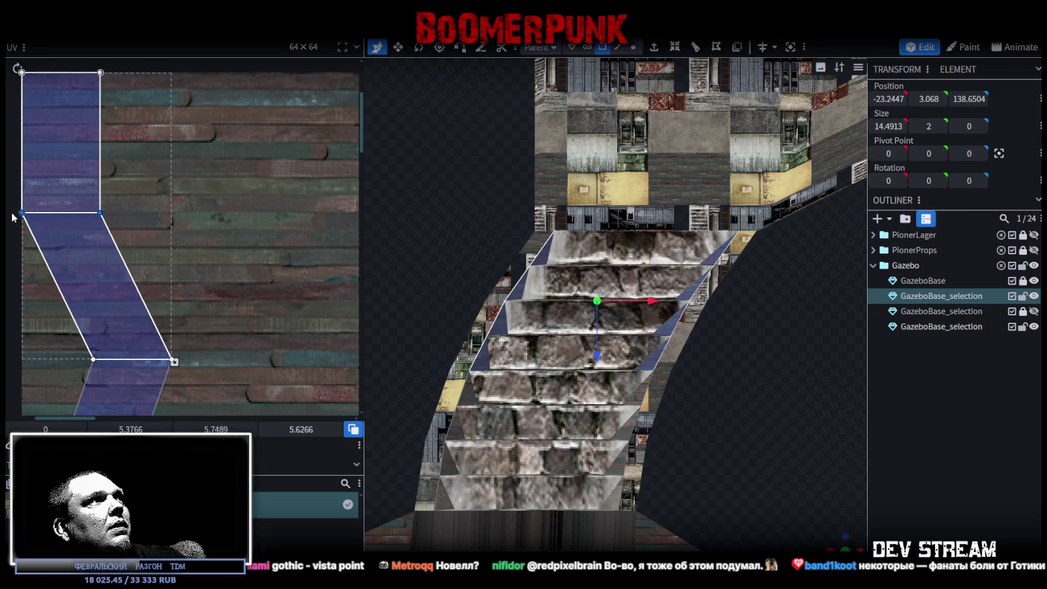
left_click_drag(222, 259, 269, 202)
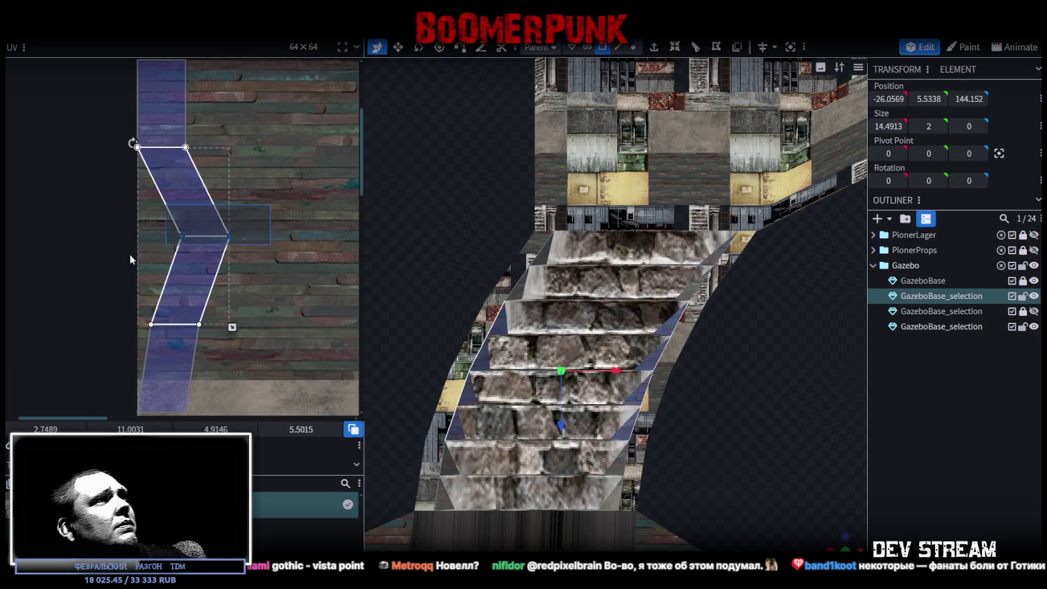
scroll(135, 249, "up", 1)
left_click_drag(234, 217, 142, 214)
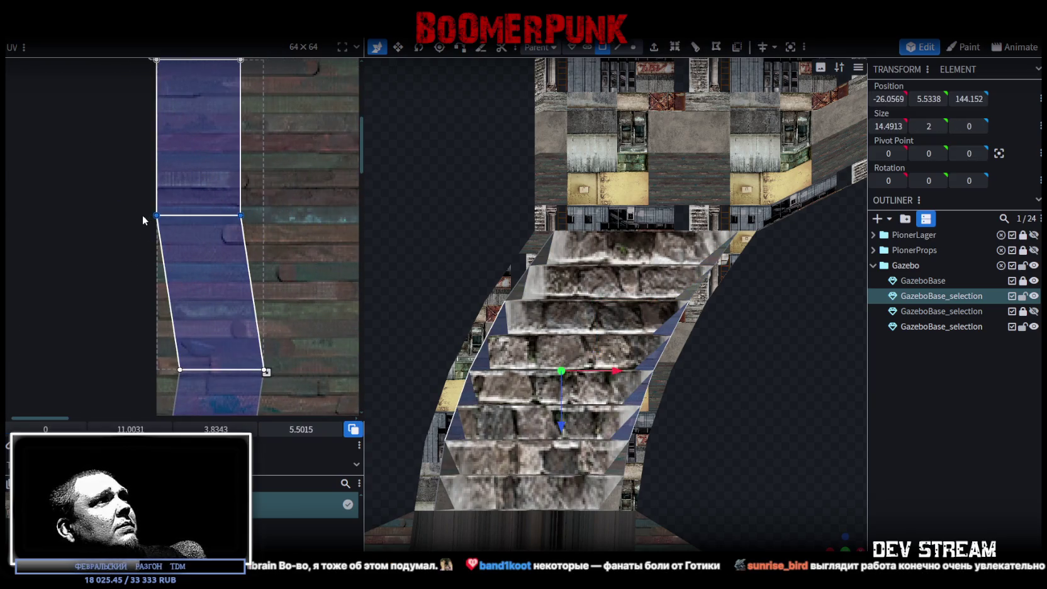
mouse_move(314, 330)
left_mouse_down()
mouse_move(147, 393)
mouse_move(154, 370)
left_mouse_up()
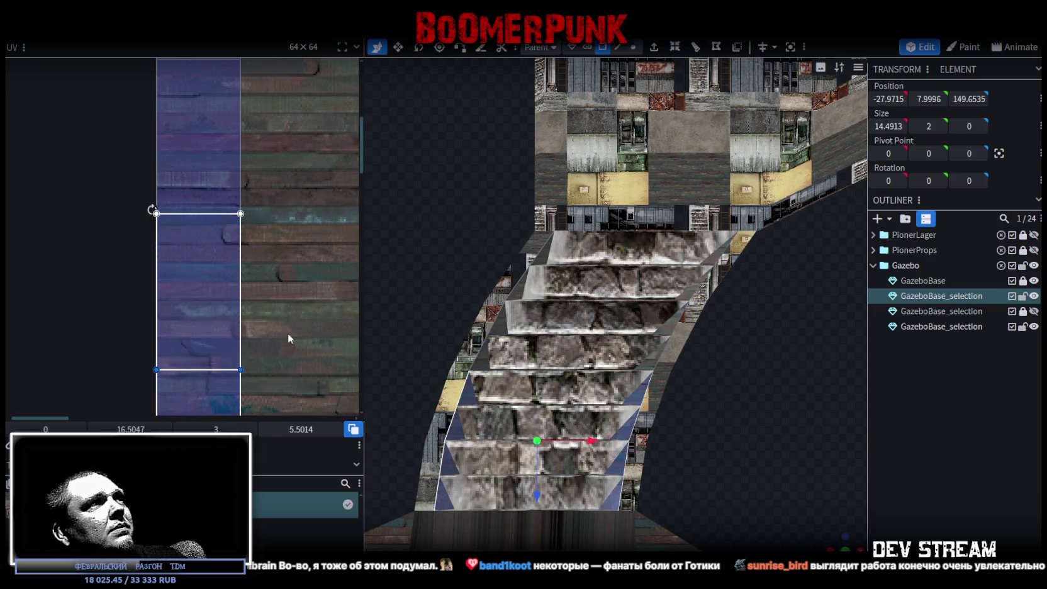
scroll(286, 334, "down", 3)
scroll(208, 189, "up", 4)
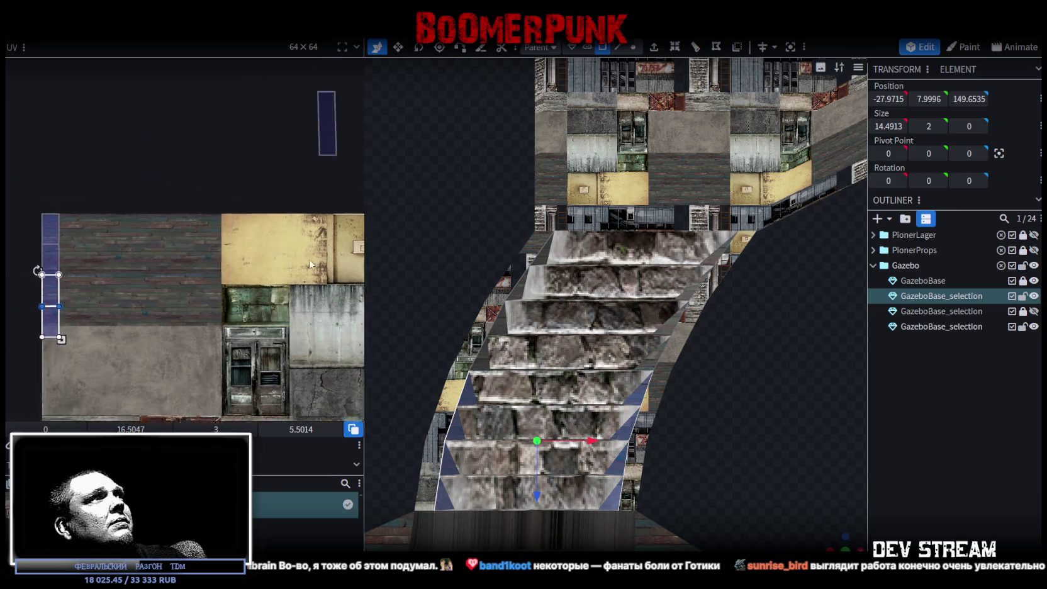
Snap the strip's whole UV face to its left edge
left_click_drag(129, 324, 38, 201)
scroll(61, 326, "up", 4)
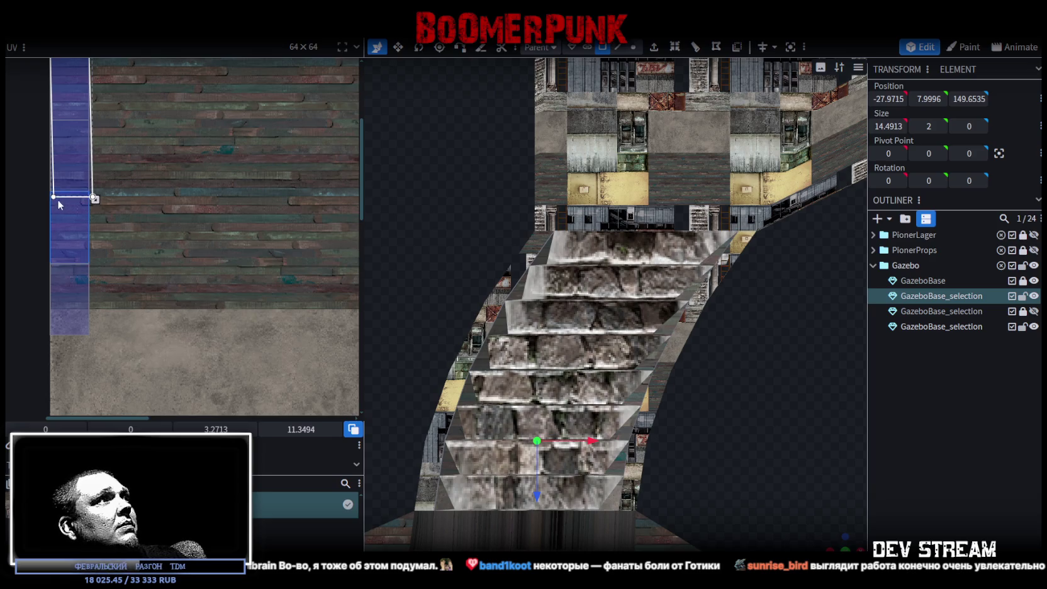
scroll(94, 200, "up", 2)
left_click(96, 211)
left_click(97, 211)
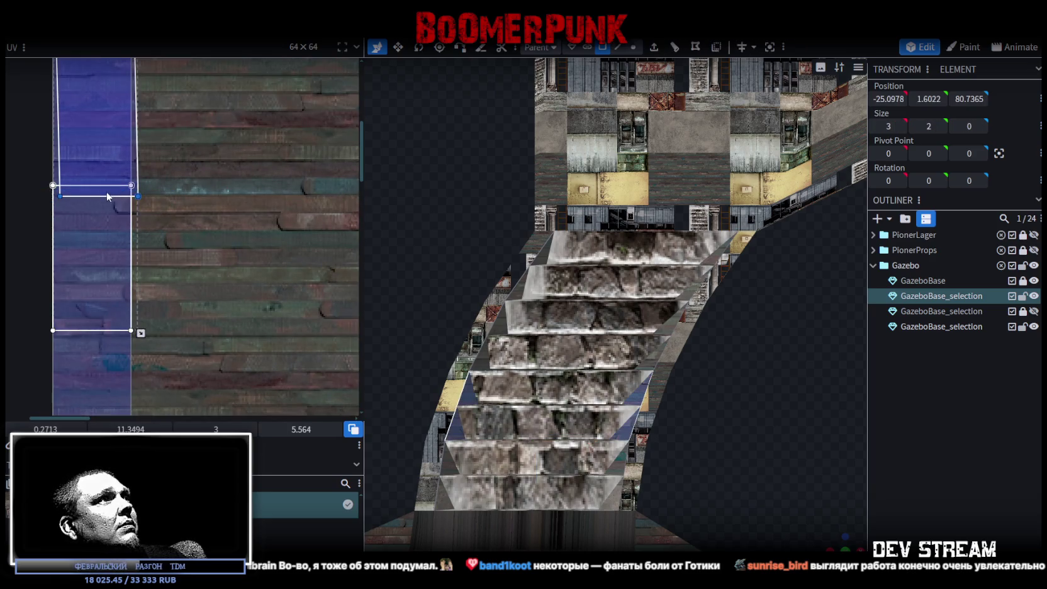
left_click_drag(139, 196, 115, 200)
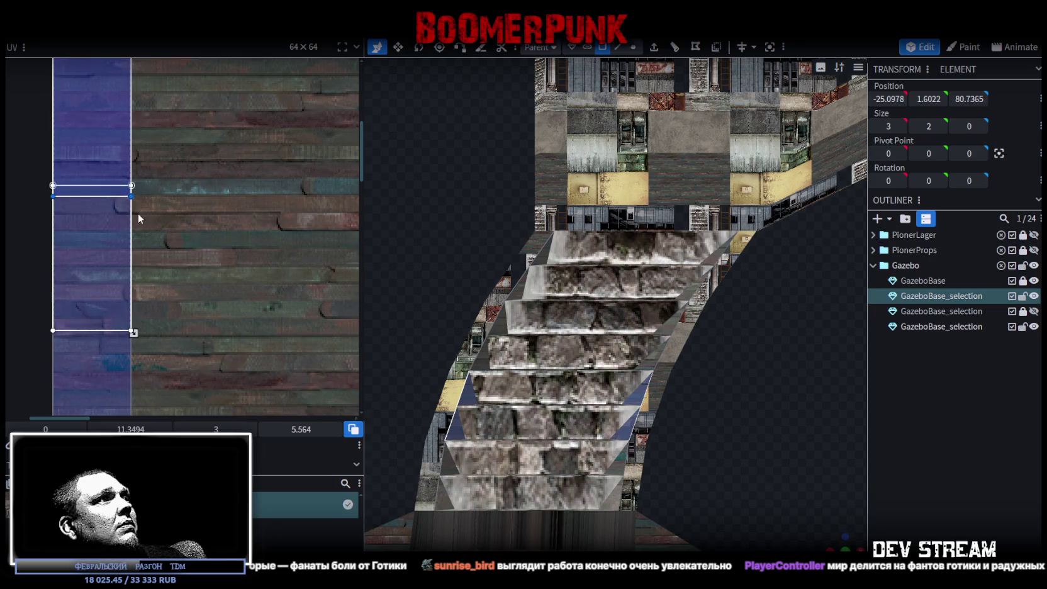
scroll(137, 213, "down", 4)
scroll(196, 219, "down", 1)
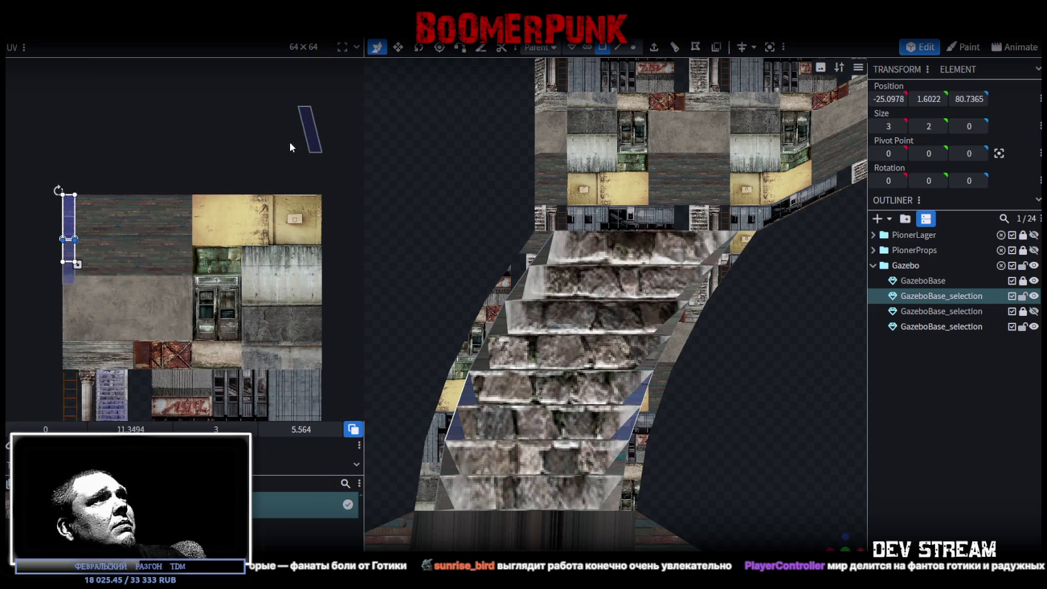
Line up the slanted UV face alongside the straightened strip on the atlas
left_click_drag(309, 132, 78, 239)
scroll(67, 226, "up", 3)
scroll(291, 238, "up", 3)
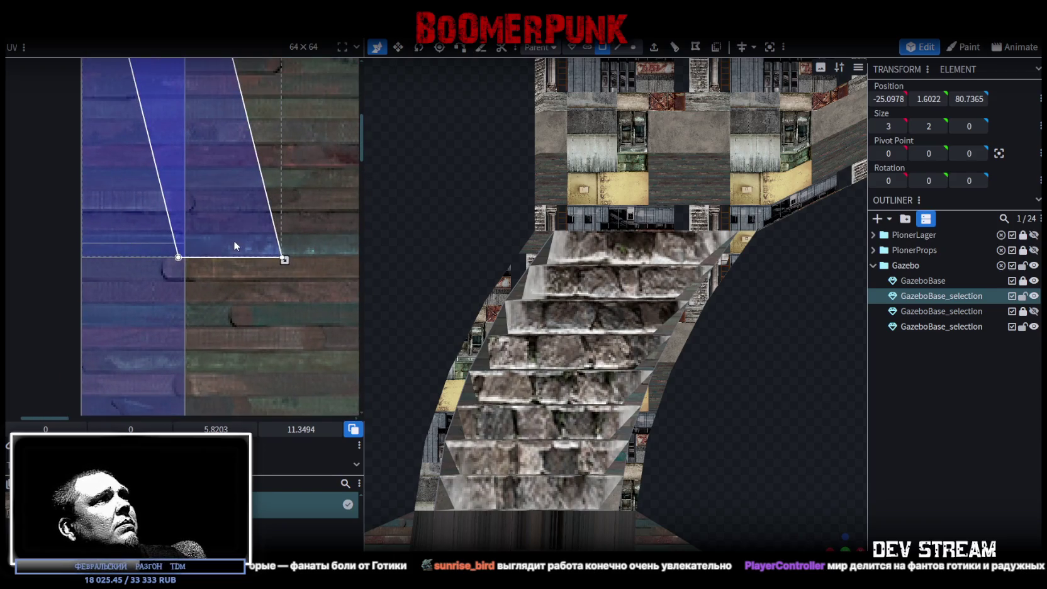
left_click_drag(234, 240, 204, 294)
left_click(130, 295)
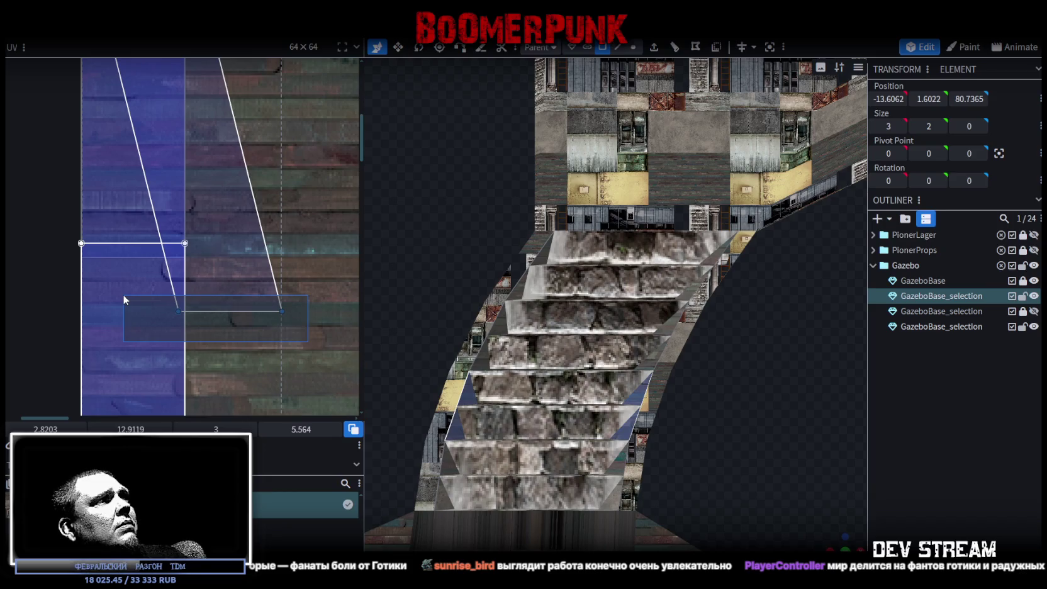
left_click_drag(283, 312, 175, 313)
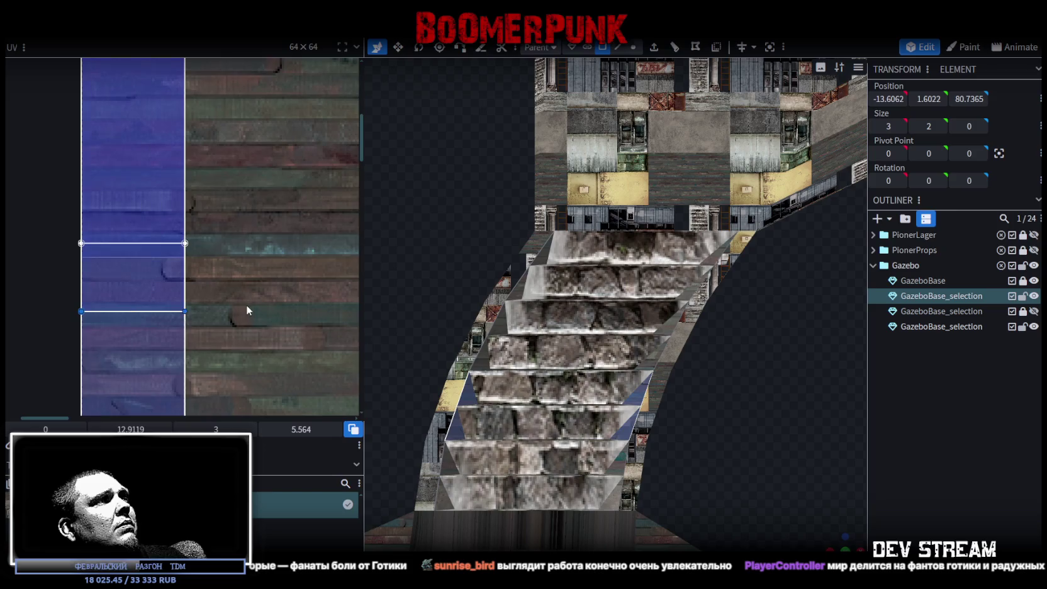
scroll(245, 305, "down", 5)
scroll(680, 422, "down", 2)
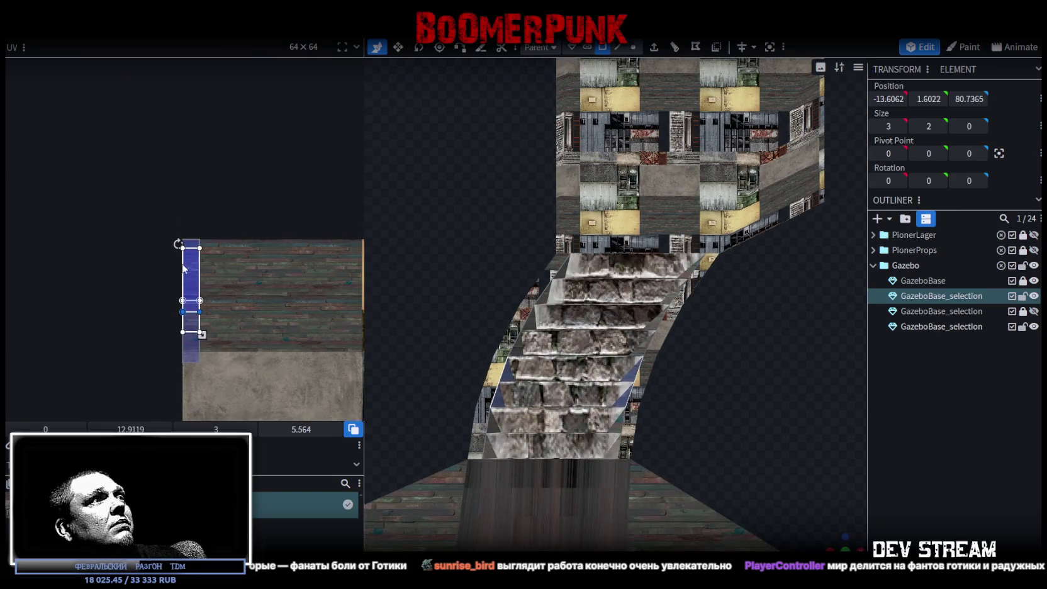
left_click_drag(188, 281, 247, 285)
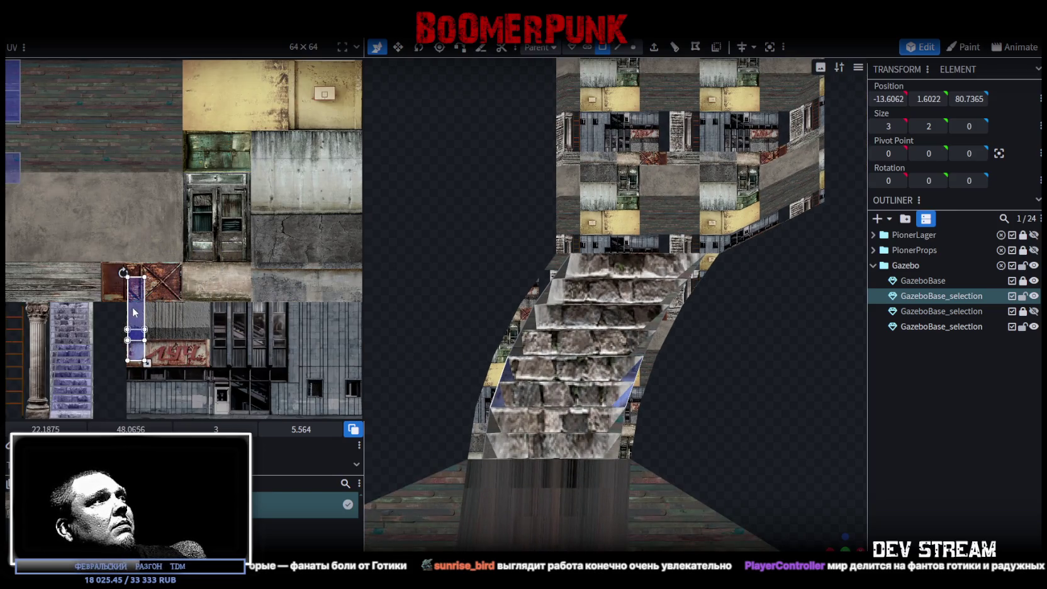
scroll(252, 314, "up", 3)
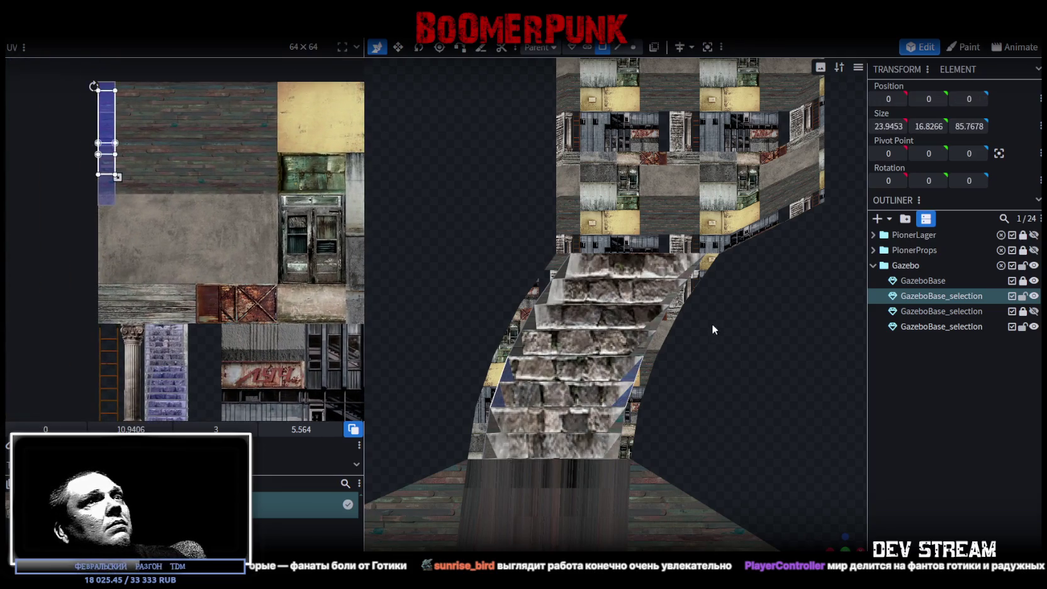
Place the selected stairs face's UV onto the atlas's stone-stairs area
right_click_drag(712, 323, 690, 503)
left_click_drag(691, 504, 723, 534)
left_click(615, 189)
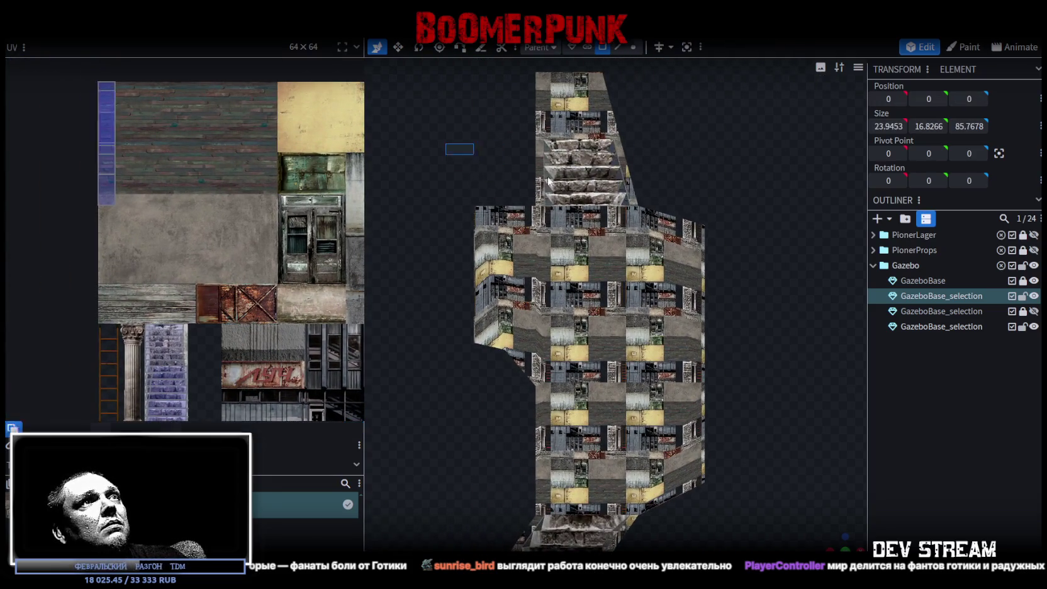
left_click_drag(117, 133, 171, 333)
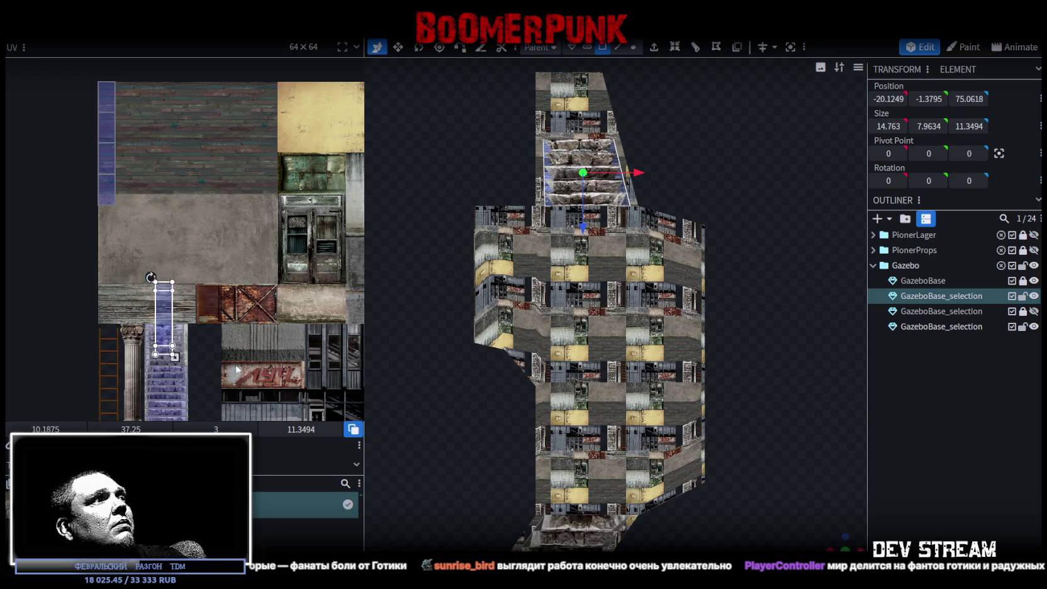
scroll(170, 315, "up", 3)
left_click_drag(246, 201, 177, 219)
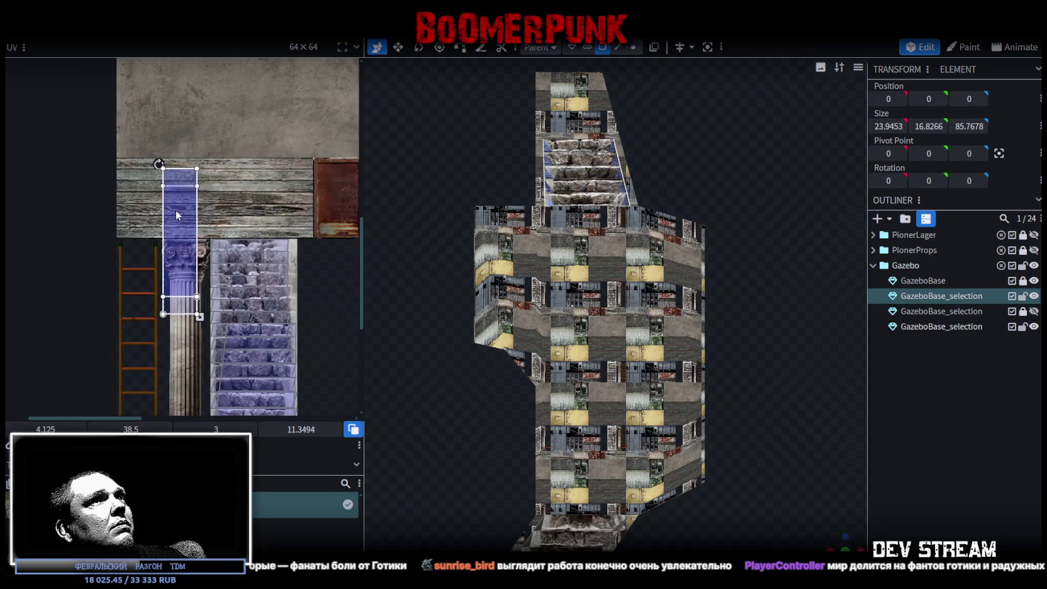
Move another stair face's UV beside the stone stairs, making it narrower and taller
left_click(547, 161)
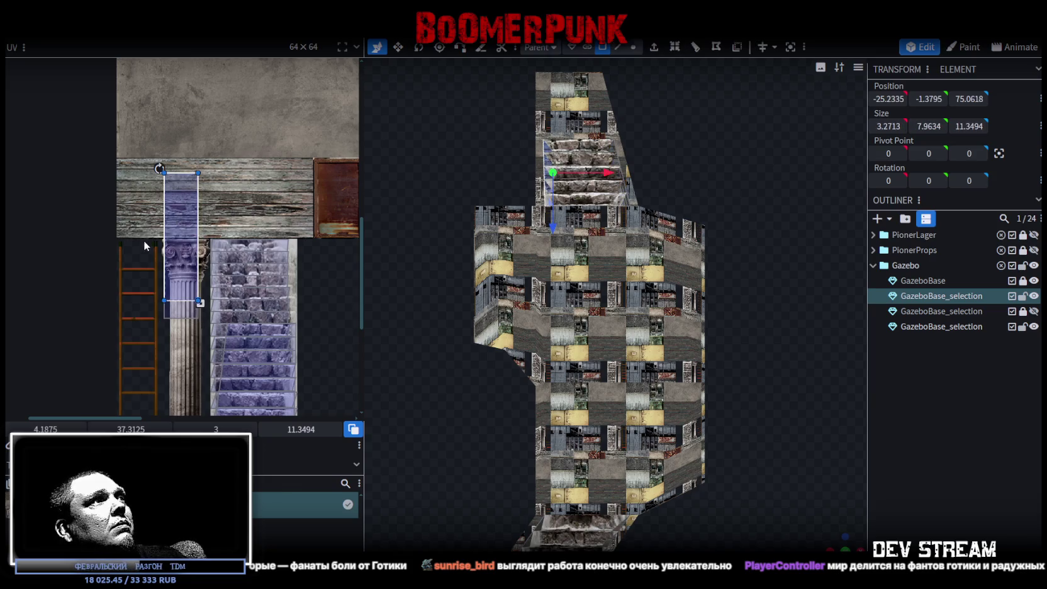
left_click_drag(145, 245, 122, 313)
left_click(269, 304)
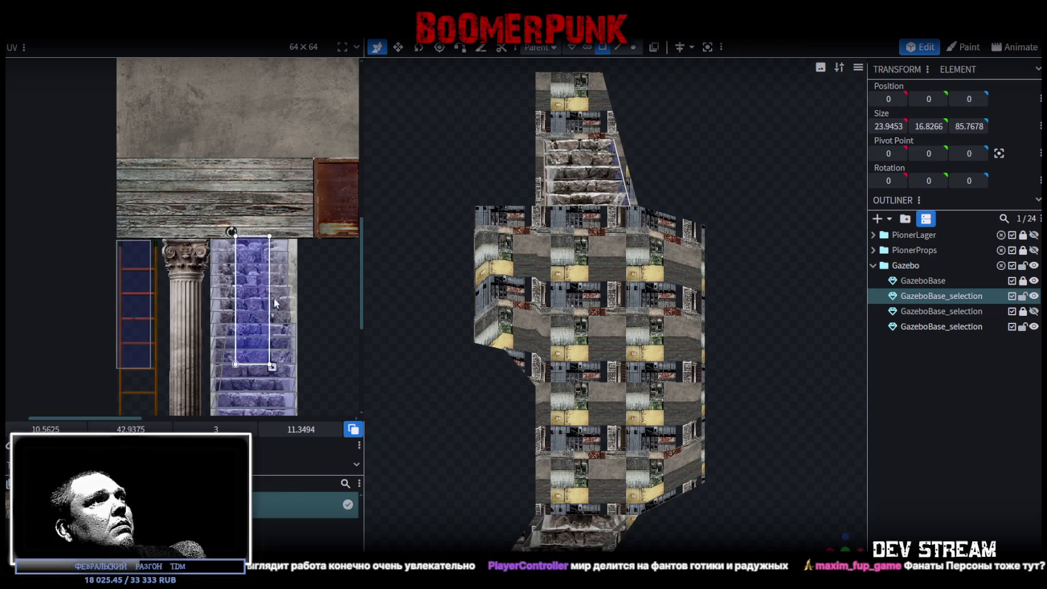
left_click_drag(268, 300, 301, 308)
scroll(328, 318, "down", 2)
left_click_drag(340, 258, 308, 247)
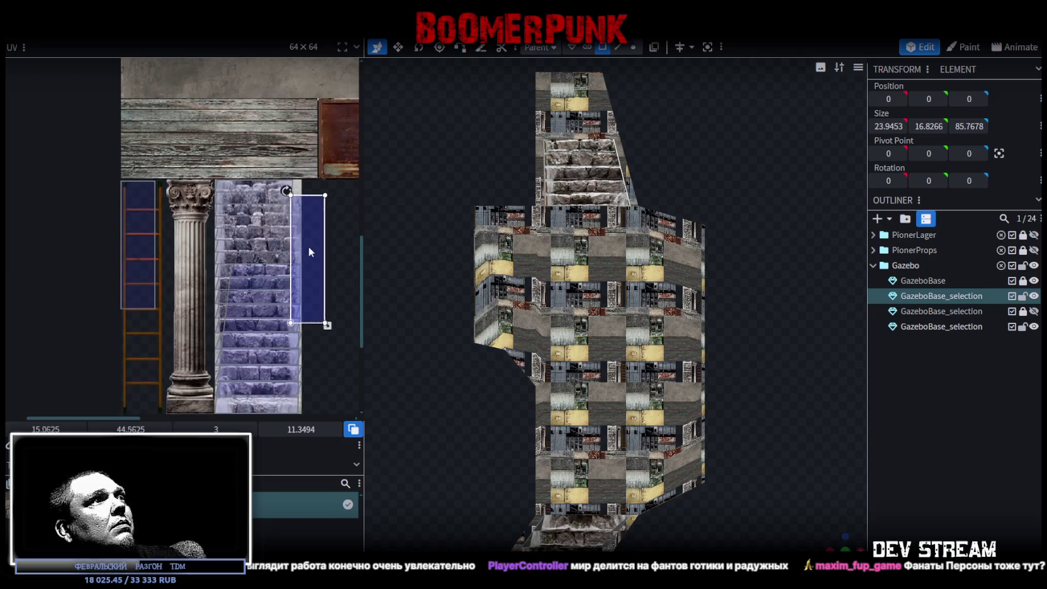
scroll(340, 232, "down", 3)
scroll(318, 258, "up", 2, "ctrl")
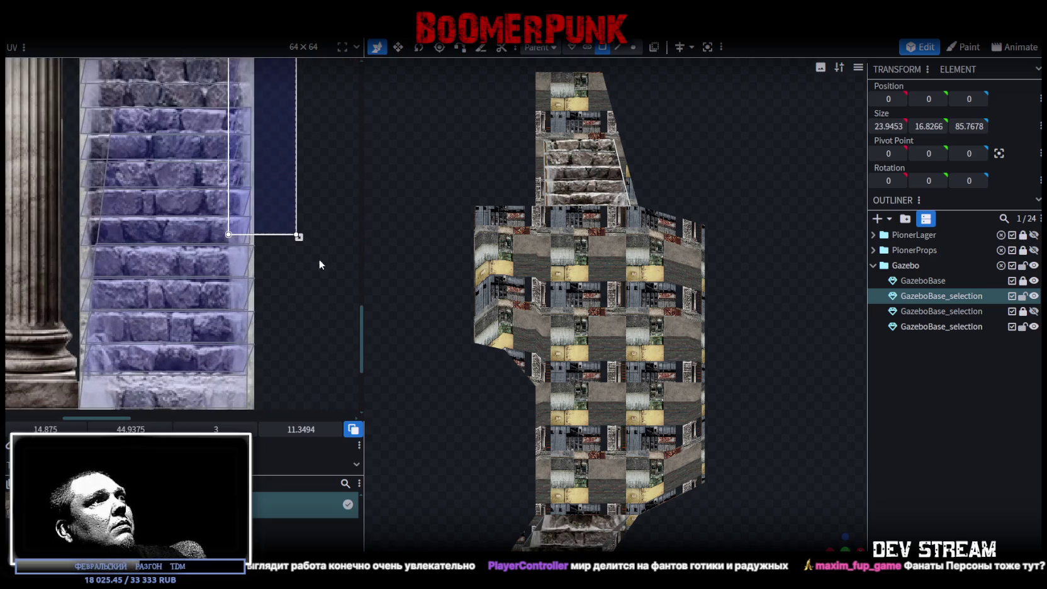
left_click_drag(299, 237, 254, 308)
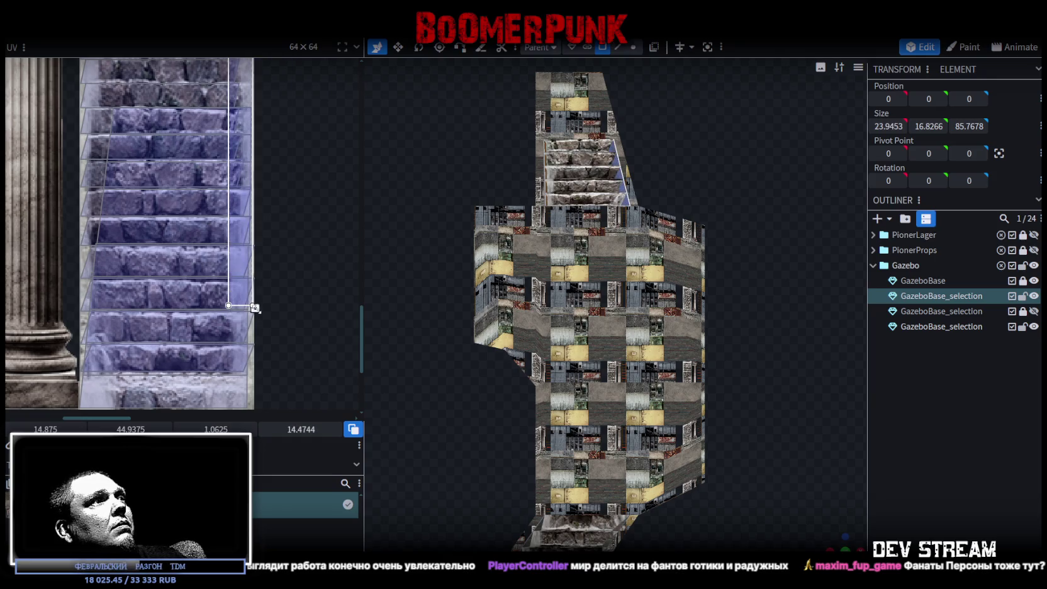
Narrow and lengthen a narrower stair face's UV along the steps, then deselect everything
scroll(233, 285, "up", 2, "ctrl")
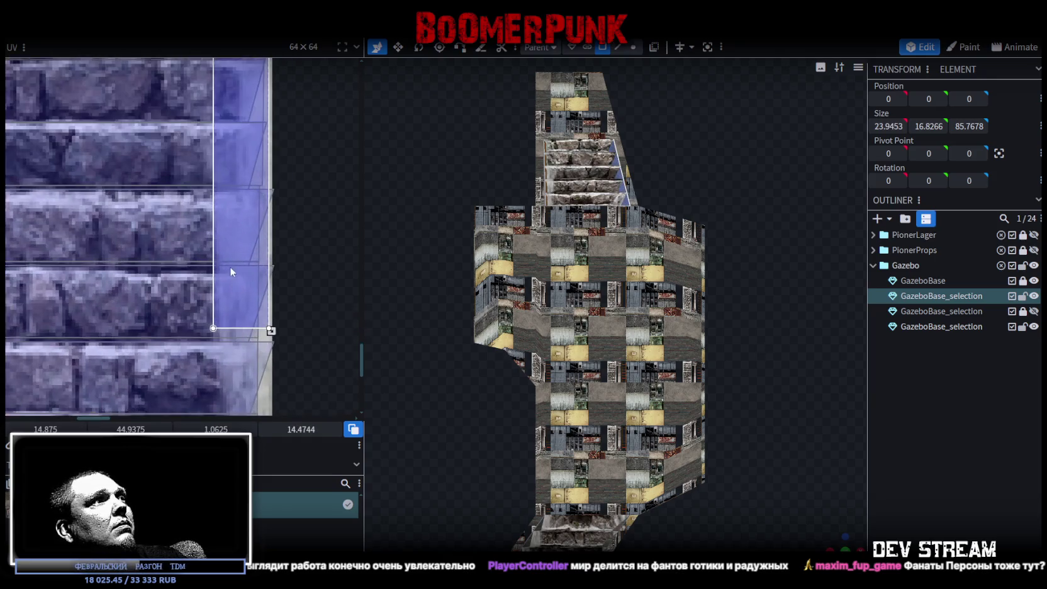
scroll(221, 251, "down", 3, "ctrl")
scroll(232, 265, "up", 1)
left_click(246, 276)
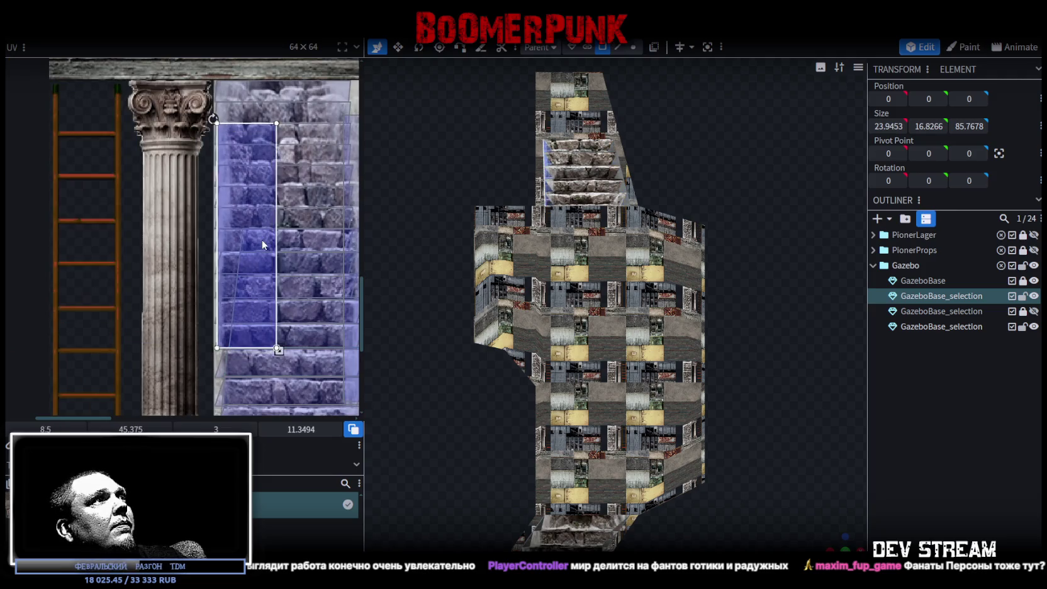
scroll(236, 386, "up", 2, "ctrl")
scroll(237, 387, "up", 3, "ctrl")
mouse_move(320, 214)
left_mouse_down()
mouse_move(239, 355)
mouse_move(225, 341)
left_mouse_up()
scroll(481, 269, "down", 1)
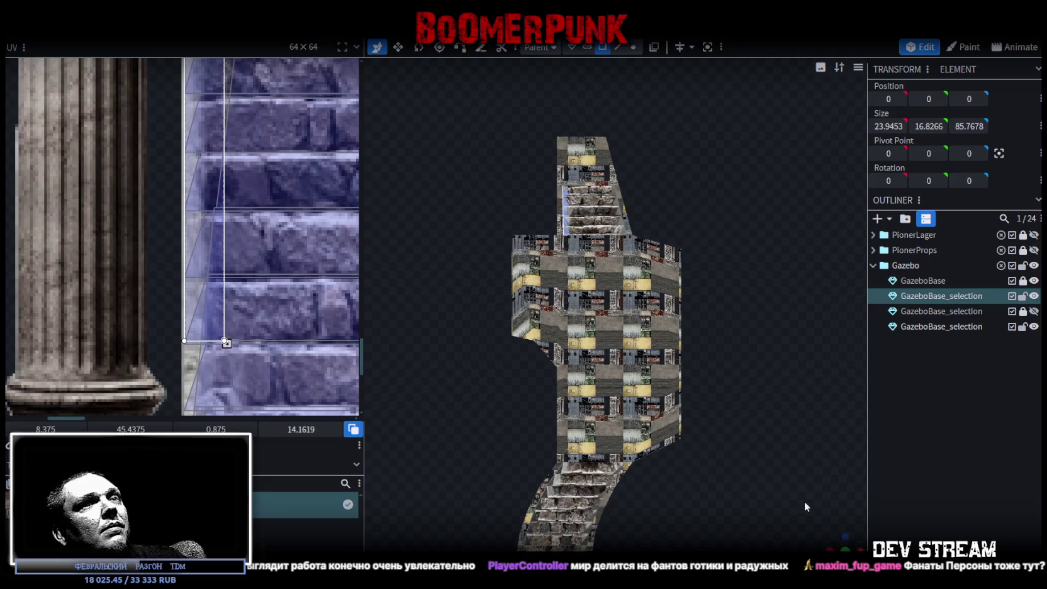
mouse_move(843, 542)
left_mouse_down()
mouse_move(685, 494)
mouse_move(720, 444)
left_mouse_up()
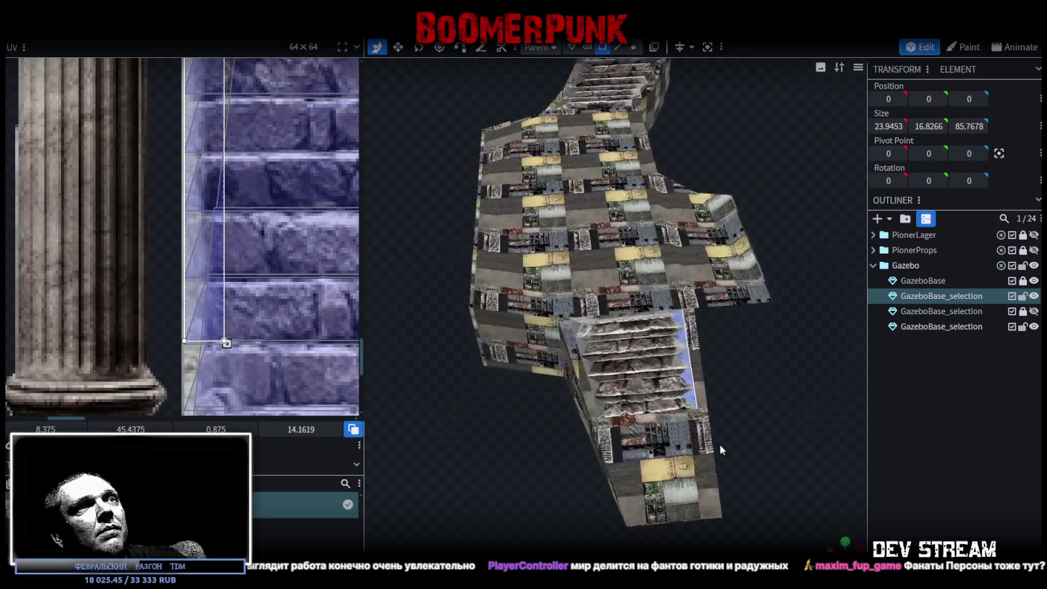
scroll(716, 438, "up", 3)
scroll(716, 438, "down", 2)
left_click(1000, 431)
mouse_move(832, 405)
left_mouse_down()
mouse_move(803, 407)
mouse_move(683, 334)
mouse_move(725, 339)
mouse_move(777, 491)
mouse_move(727, 380)
left_mouse_up()
Drag the stairs element's UV box right edge outward across the stone-stairs texture
scroll(727, 380, "up", 5)
scroll(742, 378, "up", 2)
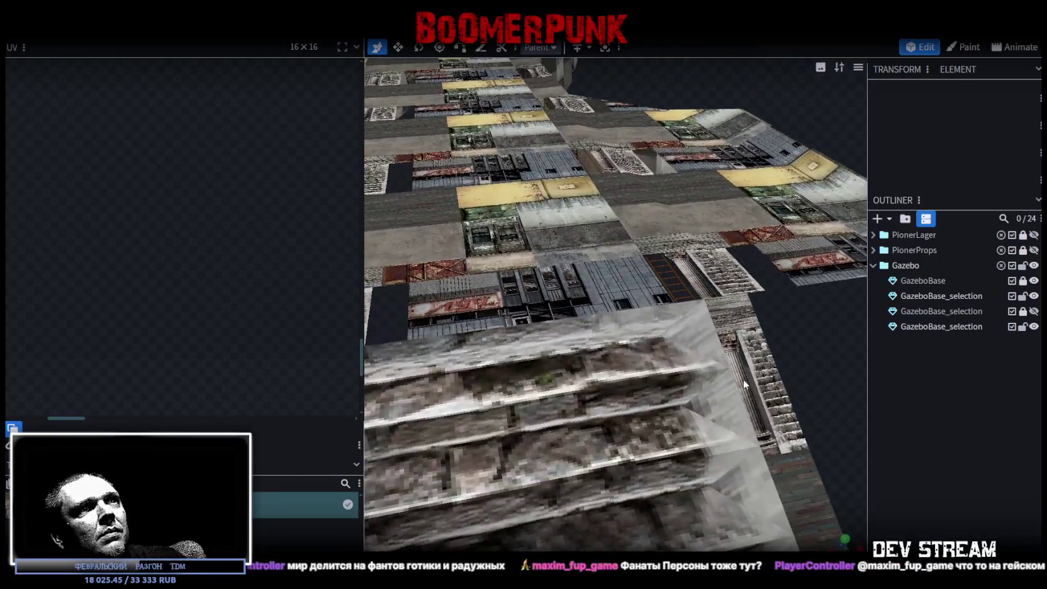
left_click(713, 409)
scroll(222, 280, "down", 2)
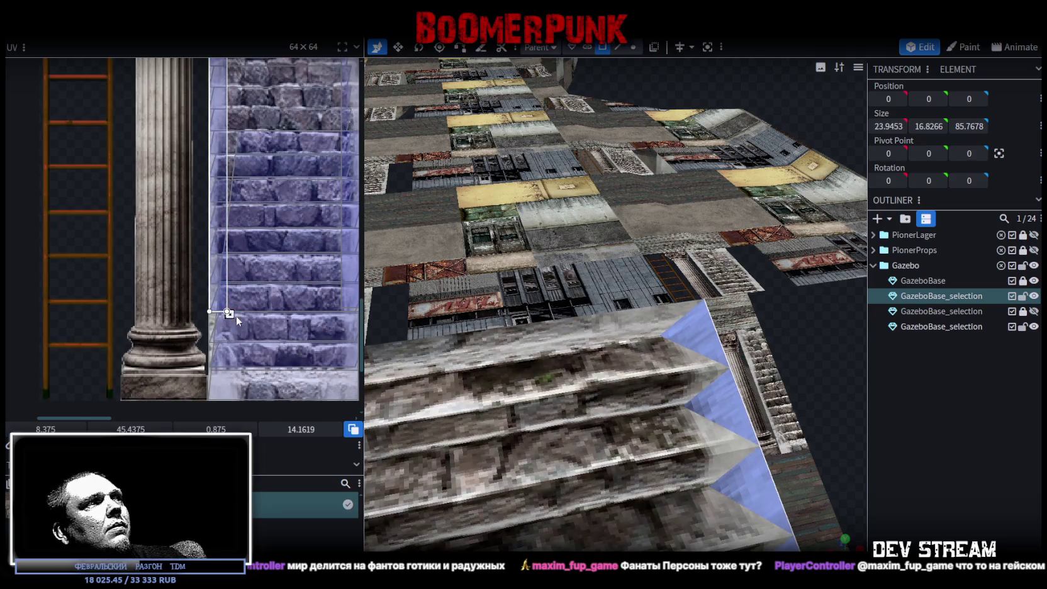
mouse_move(227, 311)
left_mouse_down()
mouse_move(271, 312)
mouse_move(258, 313)
left_mouse_up()
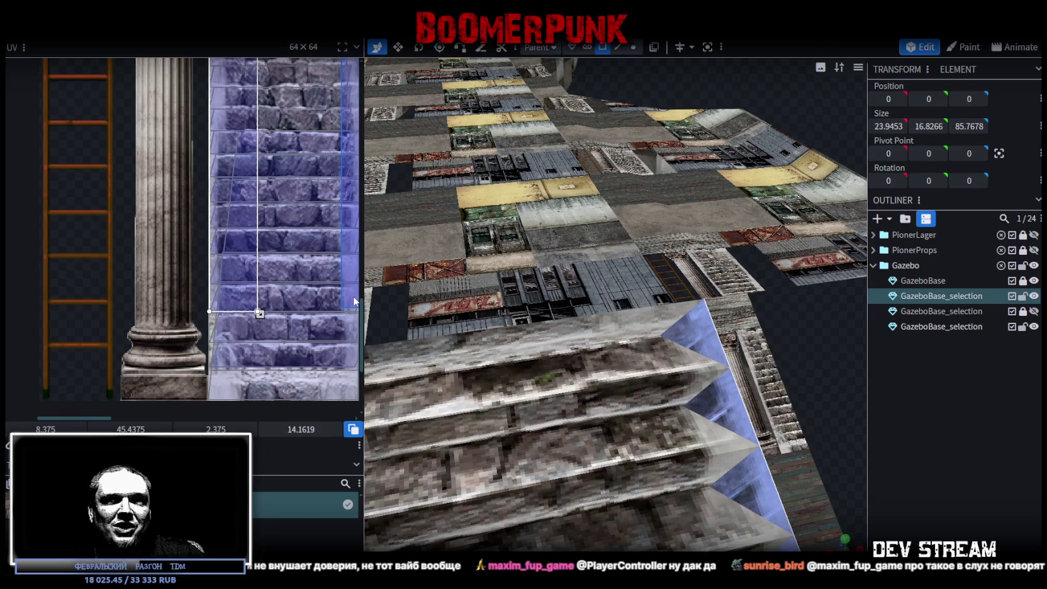
scroll(746, 403, "down", 5)
scroll(746, 402, "down", 3)
scroll(739, 391, "up", 2)
scroll(732, 374, "up", 2)
scroll(734, 368, "up", 1)
scroll(735, 356, "up", 2)
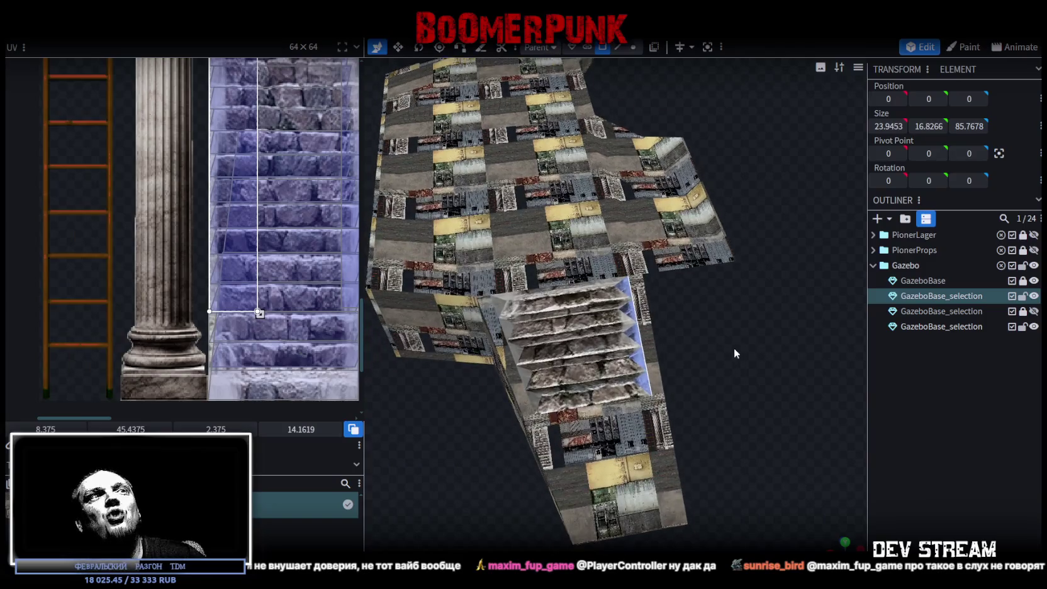
scroll(733, 347, "up", 2)
Shift the stair mesh's UV strip onto the stone-stairs texture
left_click(442, 340)
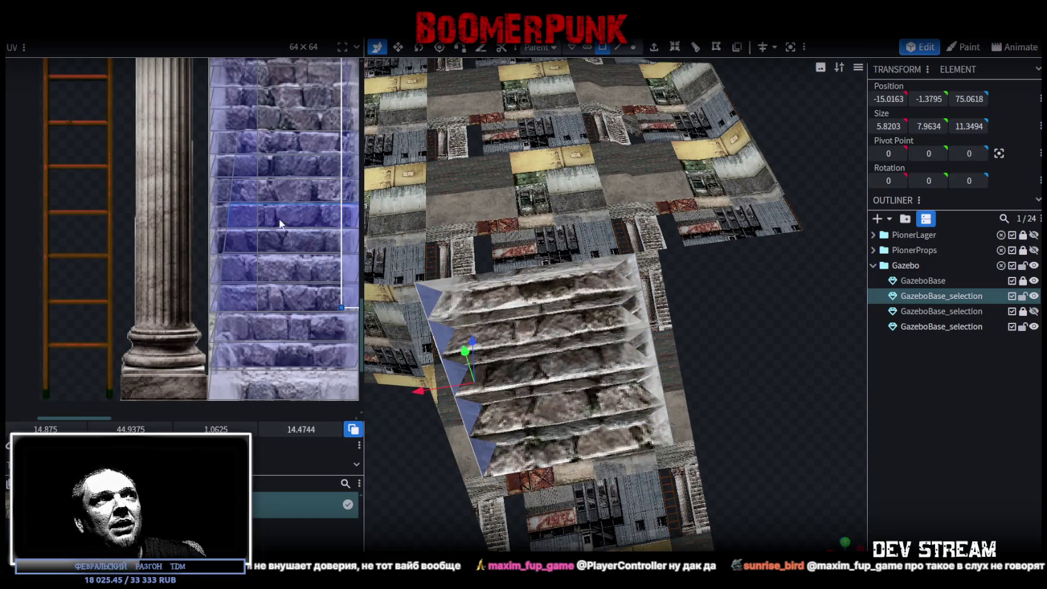
scroll(279, 219, "down", 2)
scroll(289, 252, "up", 3)
mouse_move(295, 258)
left_mouse_down()
mouse_move(279, 265)
mouse_move(322, 281)
mouse_move(322, 252)
left_mouse_up()
scroll(322, 253, "down", 2)
scroll(270, 193, "up", 2)
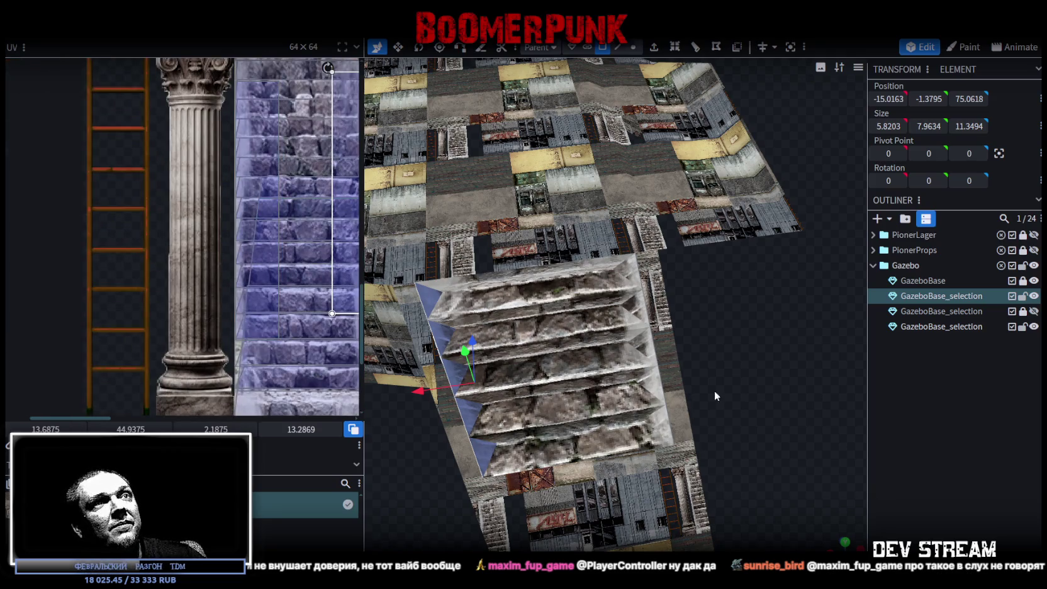
Shrink the right-side stair face's UV to a narrow 1.875 × 11.16 strip
left_click(653, 356)
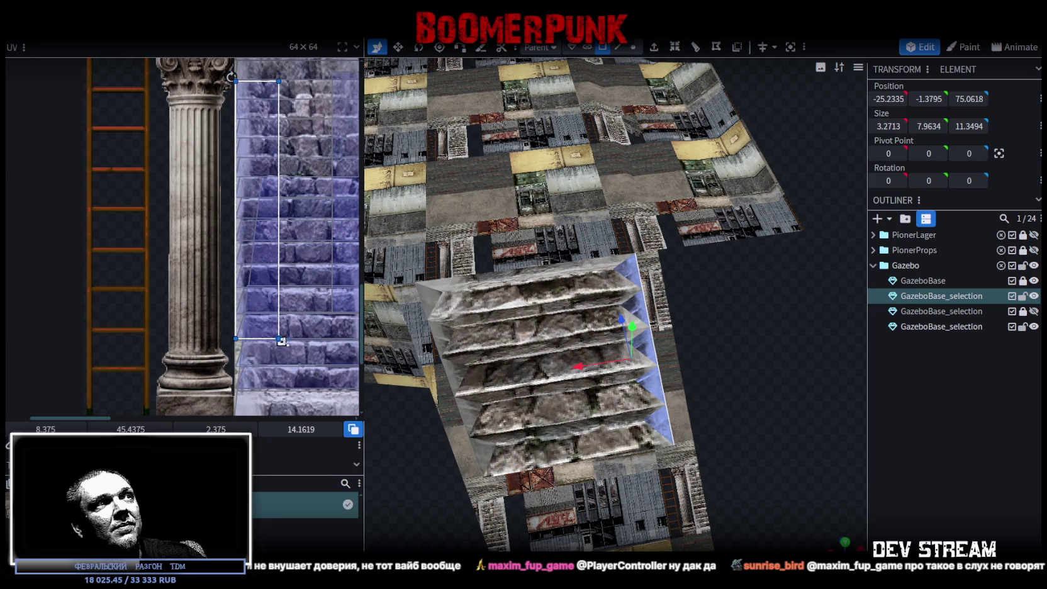
mouse_move(273, 325)
left_mouse_down()
mouse_move(270, 268)
mouse_move(272, 287)
left_mouse_up()
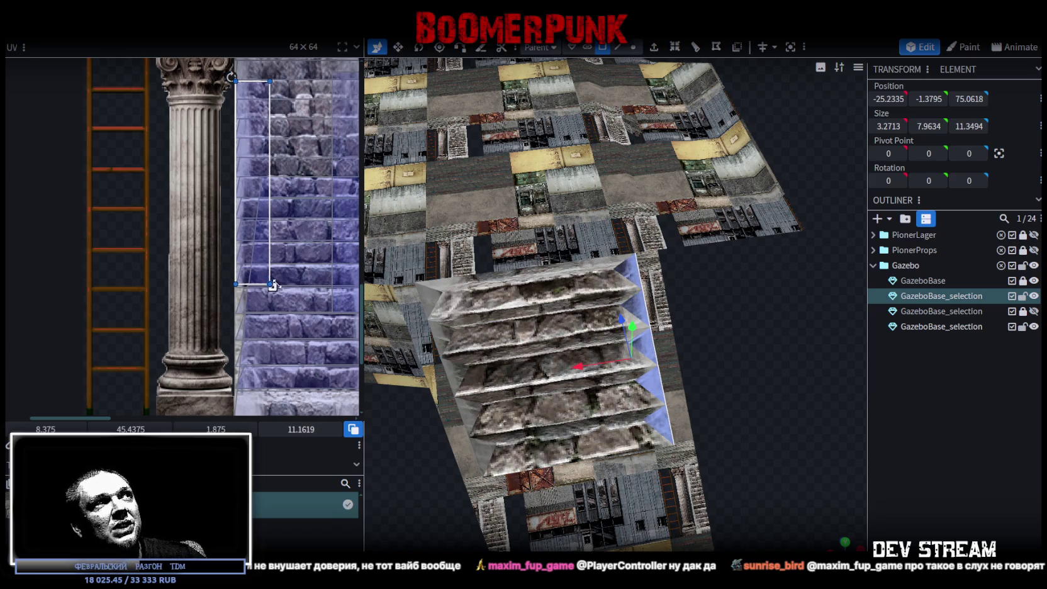
scroll(273, 285, "down", 2)
mouse_move(772, 377)
left_mouse_down()
mouse_move(777, 319)
mouse_move(749, 194)
mouse_move(745, 331)
left_mouse_up()
scroll(252, 132, "up", 1)
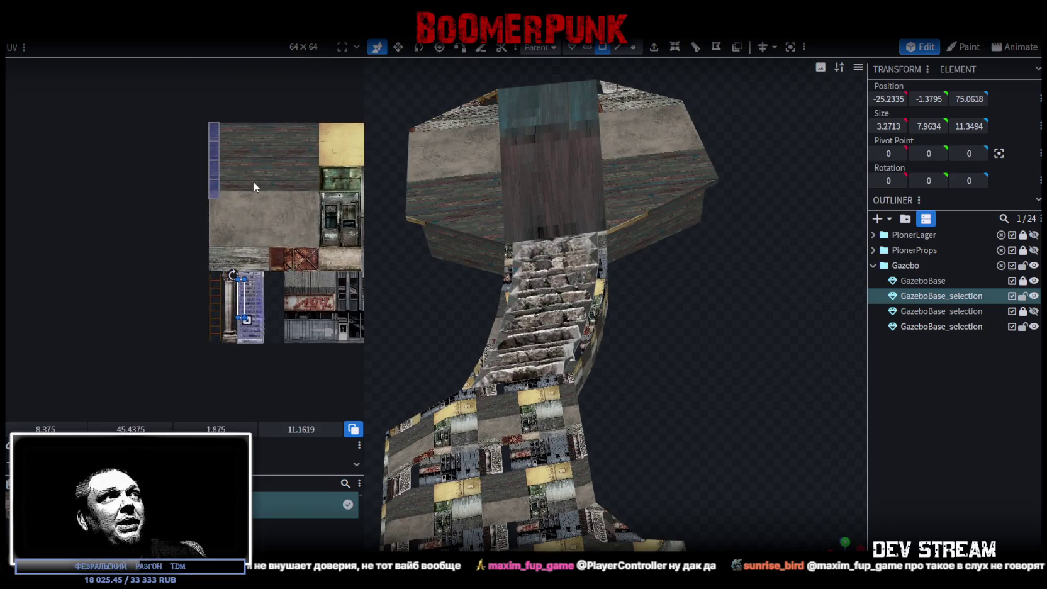
Select all faces of the top stair element and move their UV strip onto the stone-stairs texture, scaled smaller
scroll(254, 182, "up", 2)
scroll(687, 324, "up", 2)
scroll(612, 280, "up", 2)
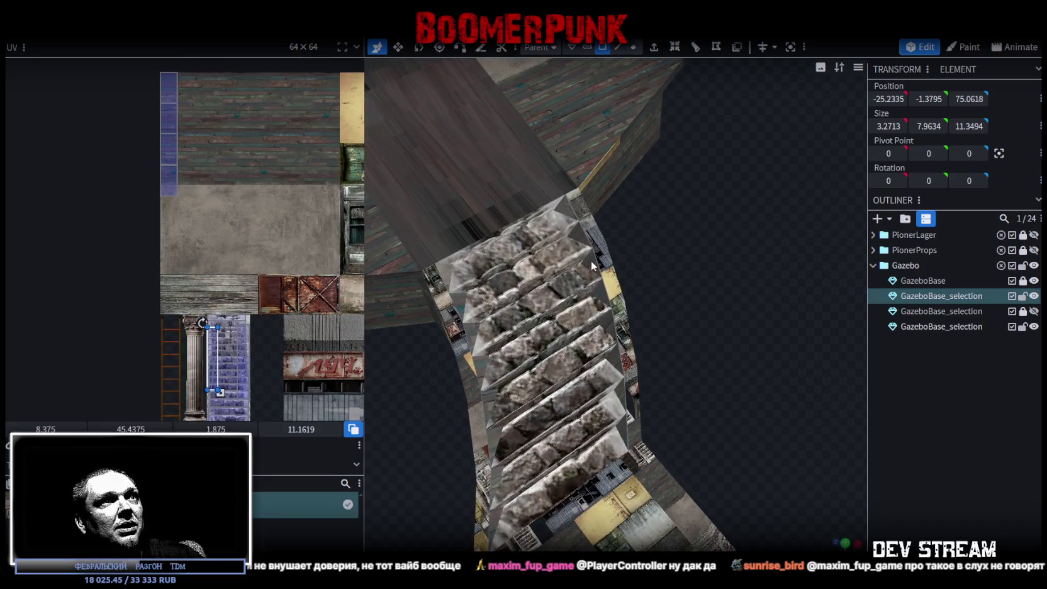
left_click(591, 265)
key("ctrl+a")
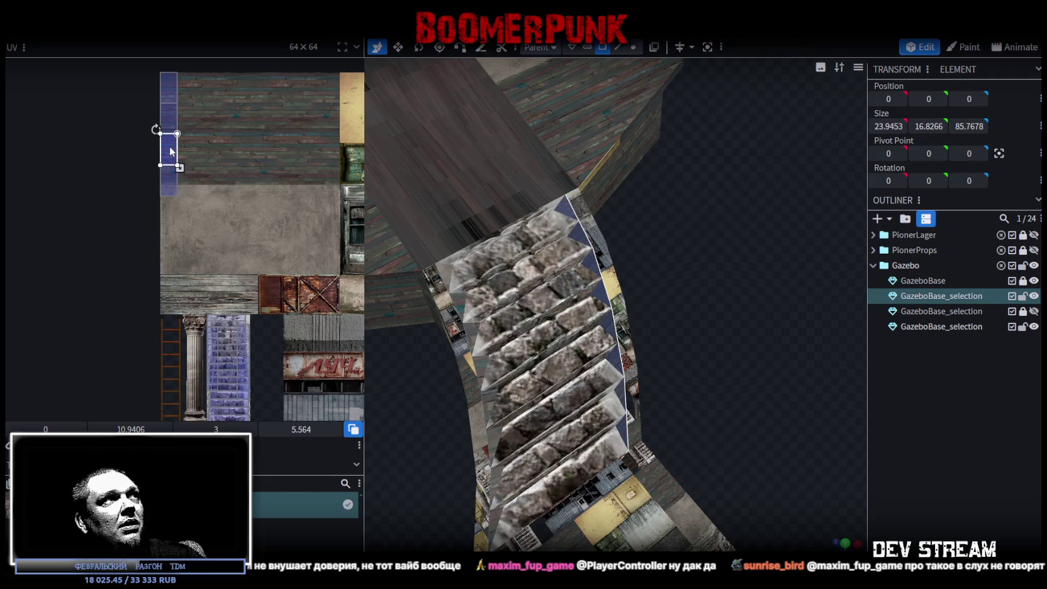
mouse_move(171, 151)
left_mouse_down()
mouse_move(239, 152)
mouse_move(225, 151)
left_mouse_up()
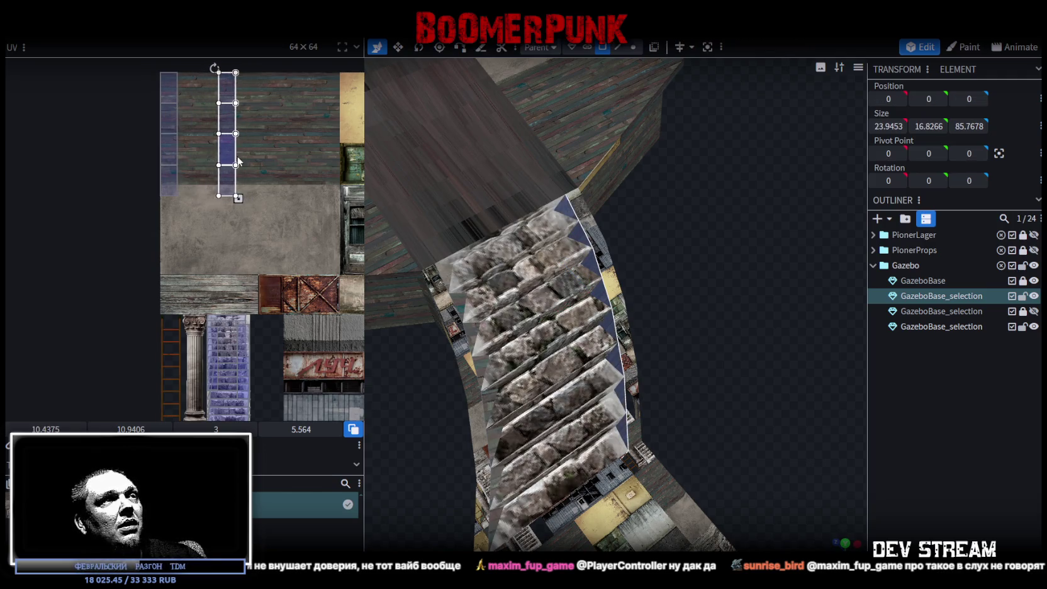
scroll(233, 122, "down", 2)
scroll(234, 116, "down", 1)
left_click_drag(235, 116, 238, 273)
scroll(233, 191, "up", 4)
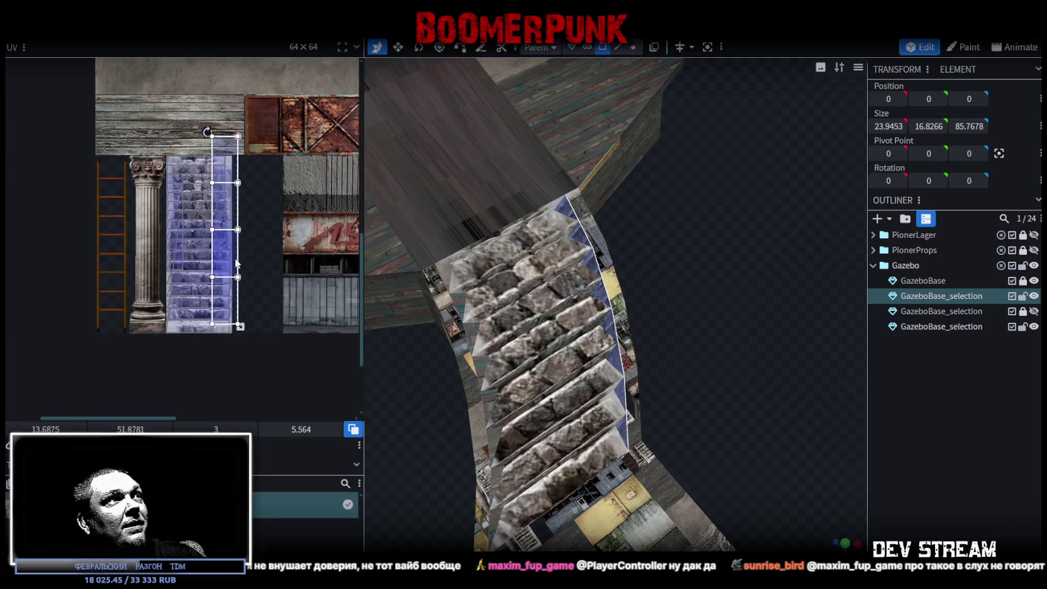
left_click_drag(248, 336, 238, 332)
scroll(226, 180, "up", 4)
left_click_drag(227, 181, 218, 244)
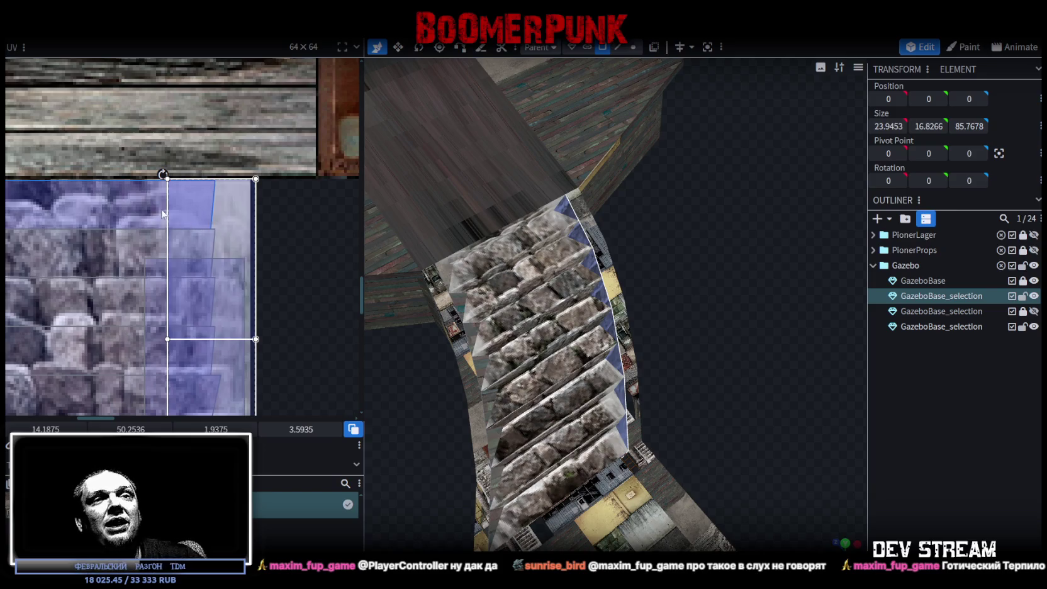
Resize the stair face's UV box, shift it right onto the stone steps and narrow it
scroll(246, 395, "down", 2)
scroll(278, 200, "up", 2)
scroll(263, 168, "up", 2)
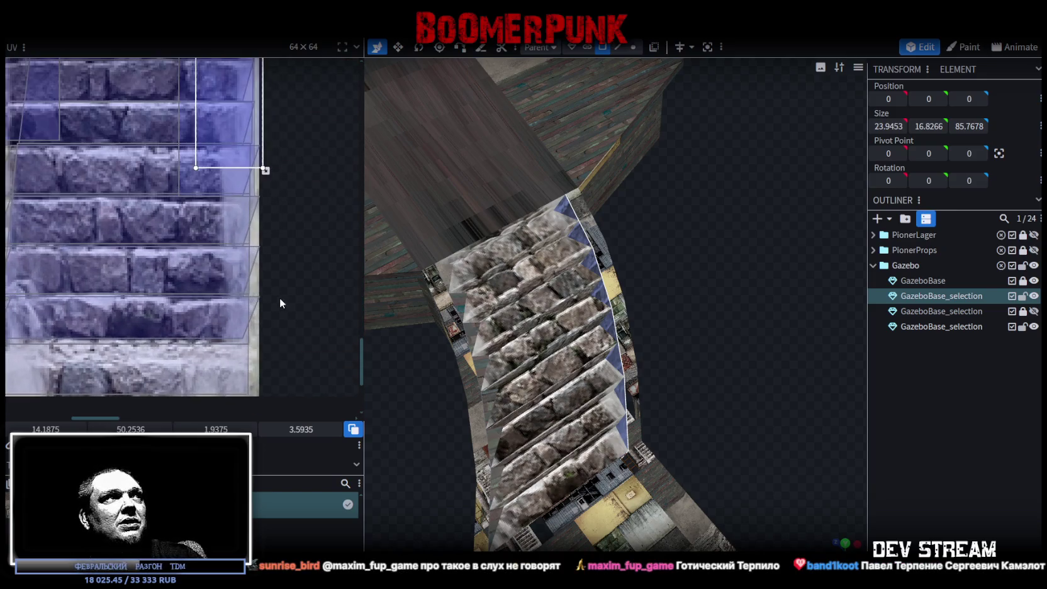
scroll(315, 190, "up", 2)
left_click_drag(299, 112, 290, 332)
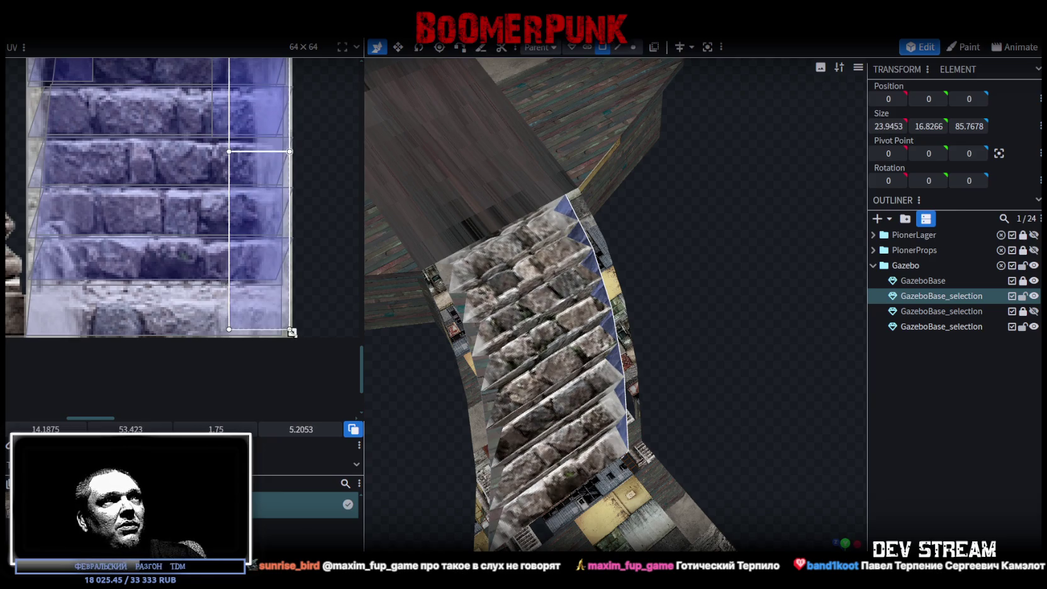
scroll(271, 308, "up", 3)
left_click_drag(259, 292, 265, 310)
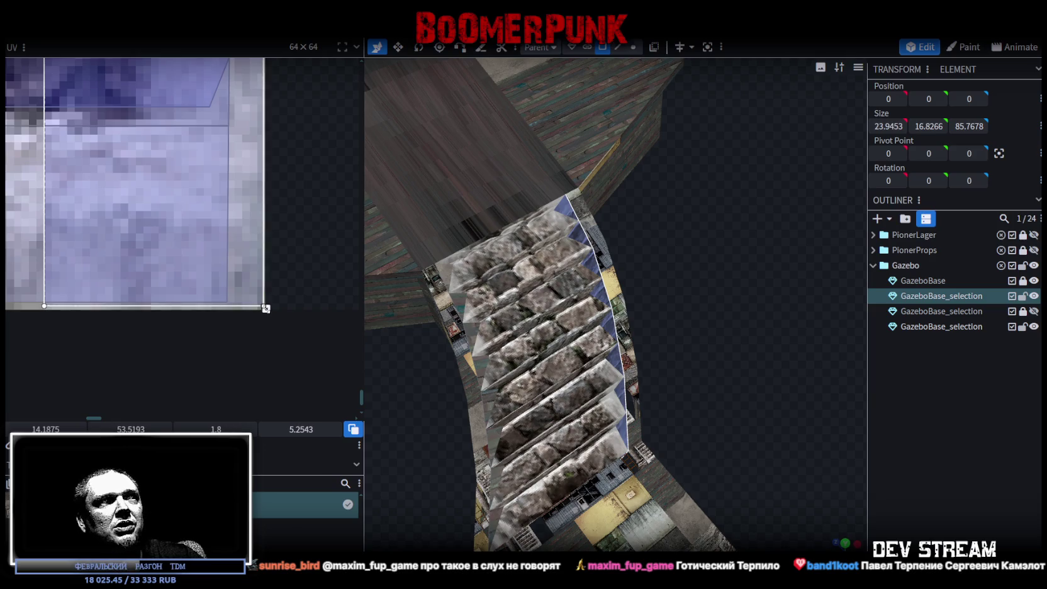
left_click_drag(265, 310, 261, 305)
scroll(258, 292, "down", 3)
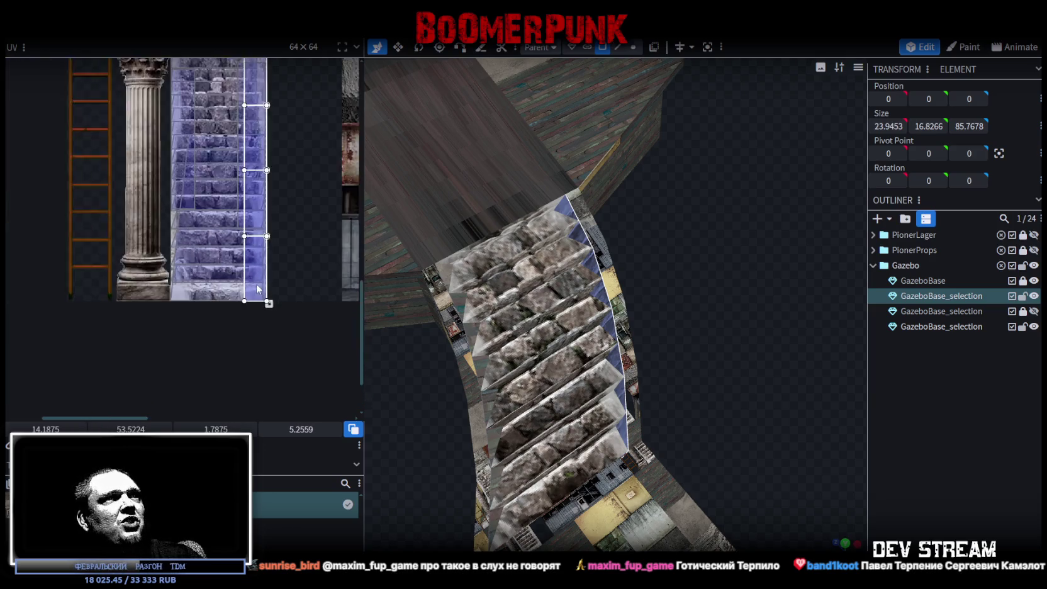
scroll(256, 284, "down", 2)
scroll(220, 264, "up", 2)
scroll(223, 220, "up", 2)
scroll(229, 224, "up", 2)
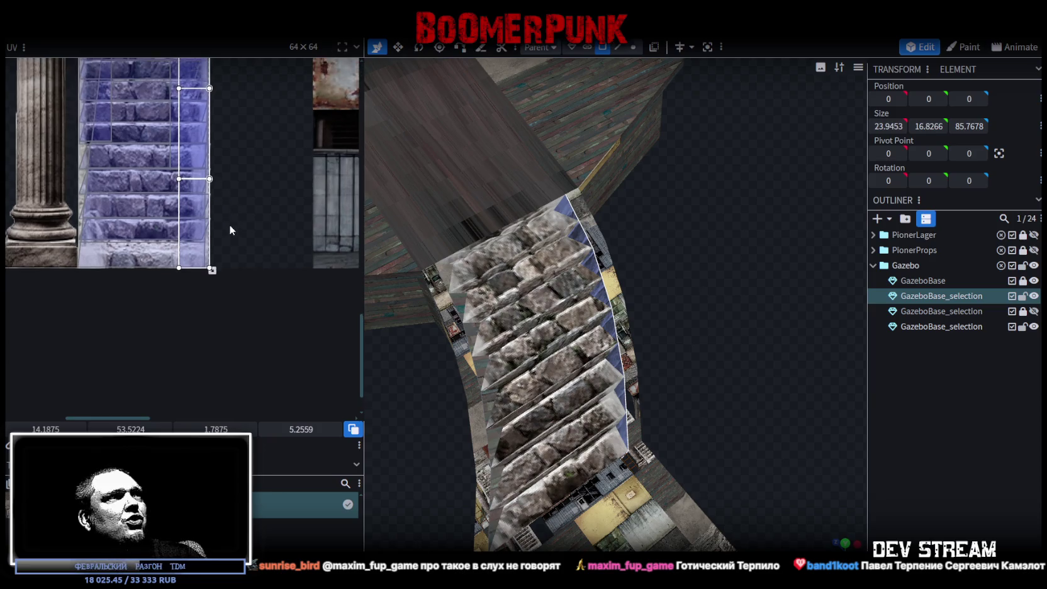
scroll(200, 248, "up", 2)
scroll(201, 245, "up", 1)
left_click_drag(201, 246, 220, 246)
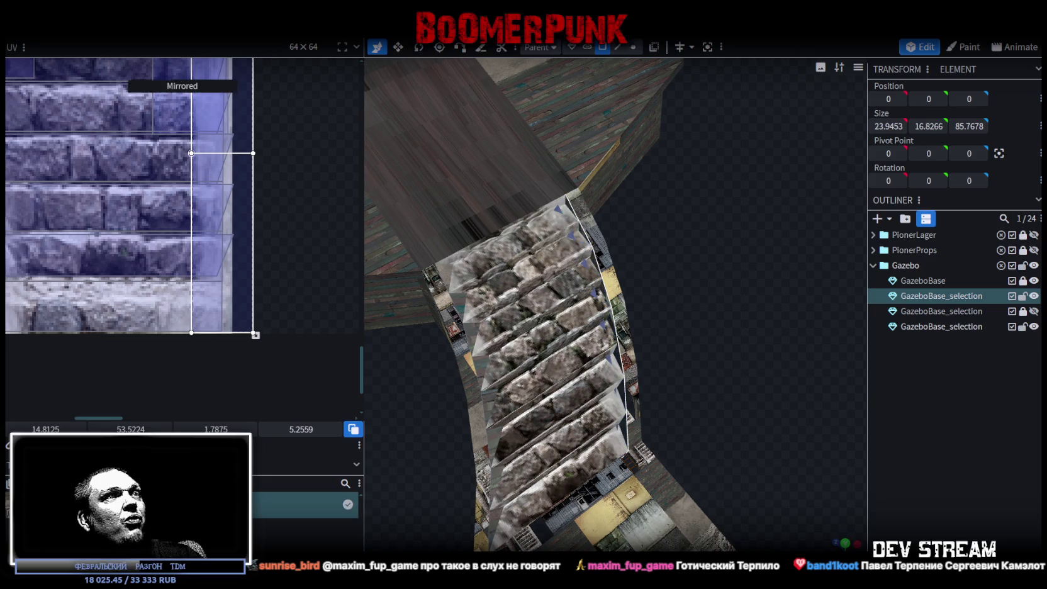
scroll(238, 295, "up", 1)
scroll(250, 309, "up", 1)
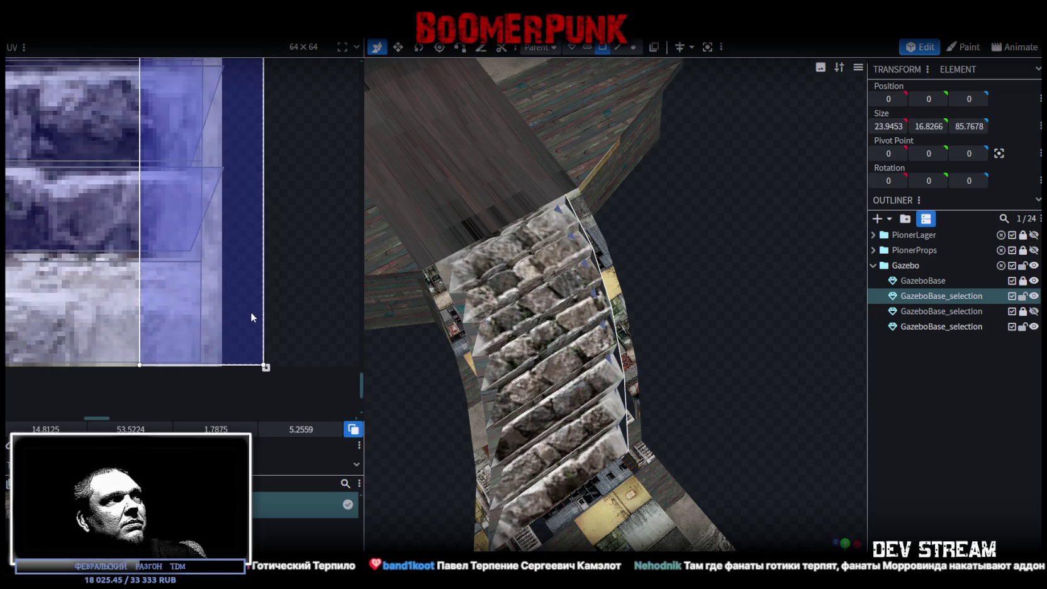
left_click_drag(266, 365, 222, 368)
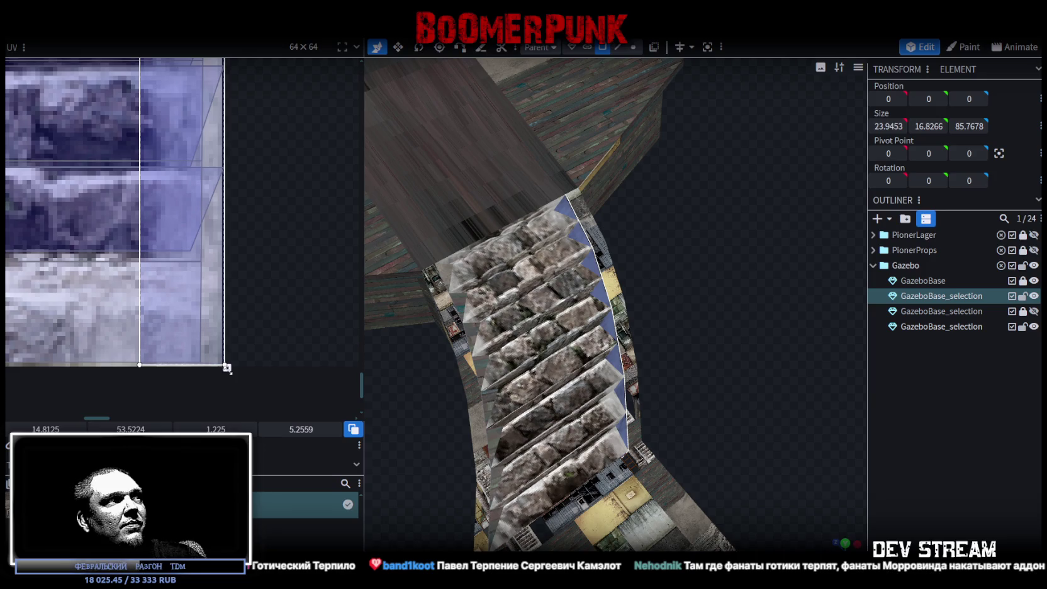
scroll(271, 301, "down", 3)
scroll(246, 220, "down", 3)
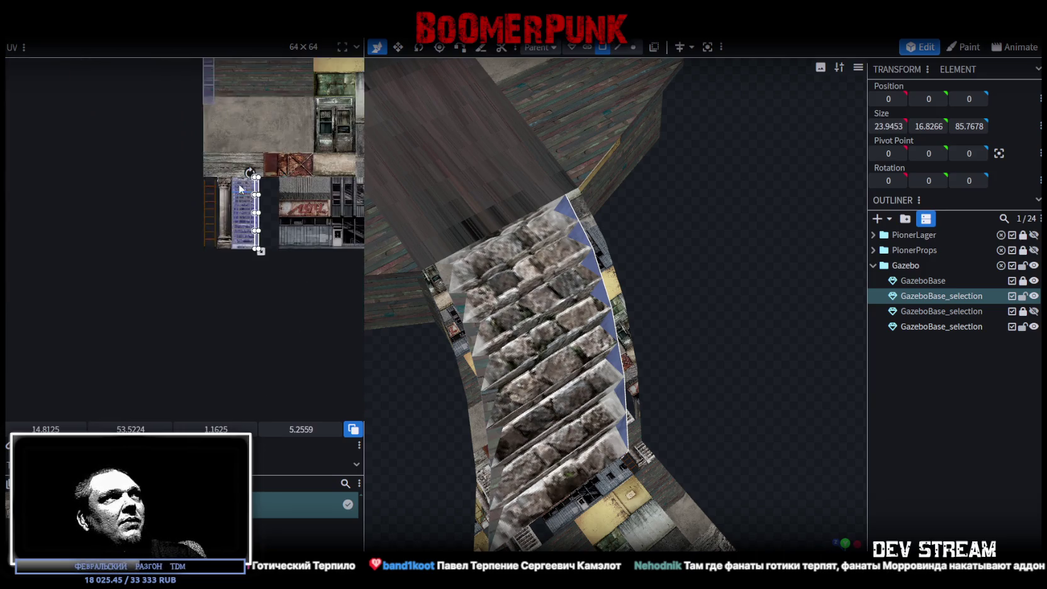
scroll(237, 204, "down", 1)
Move the column of four stair side faces onto the stone strip as a slim 1.325 × 5.14 box
mouse_move(216, 212)
left_mouse_down()
mouse_move(231, 292)
mouse_move(234, 278)
left_mouse_up()
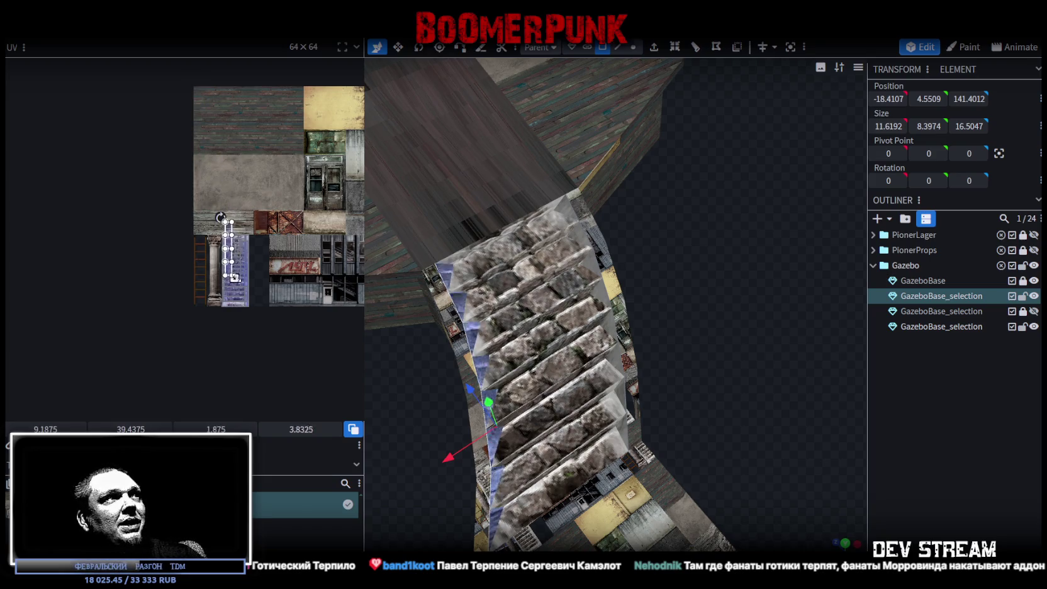
scroll(229, 237, "up", 5)
mouse_move(169, 183)
left_mouse_down()
mouse_move(147, 278)
mouse_move(153, 262)
left_mouse_up()
scroll(147, 278, "up", 3)
scroll(157, 277, "up", 3)
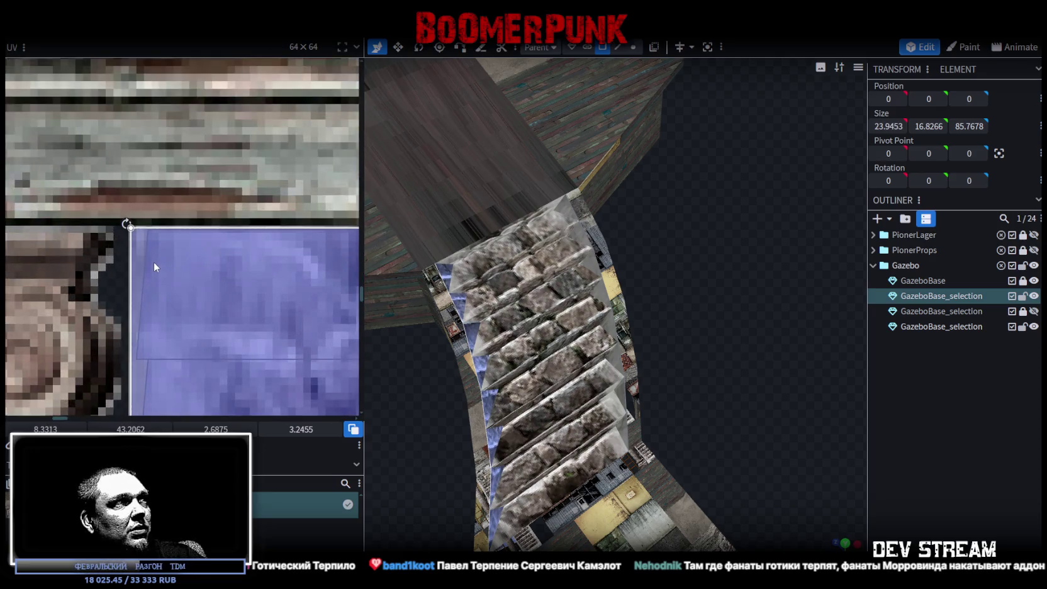
scroll(153, 260, "down", 3)
scroll(170, 274, "down", 2)
scroll(182, 267, "down", 3)
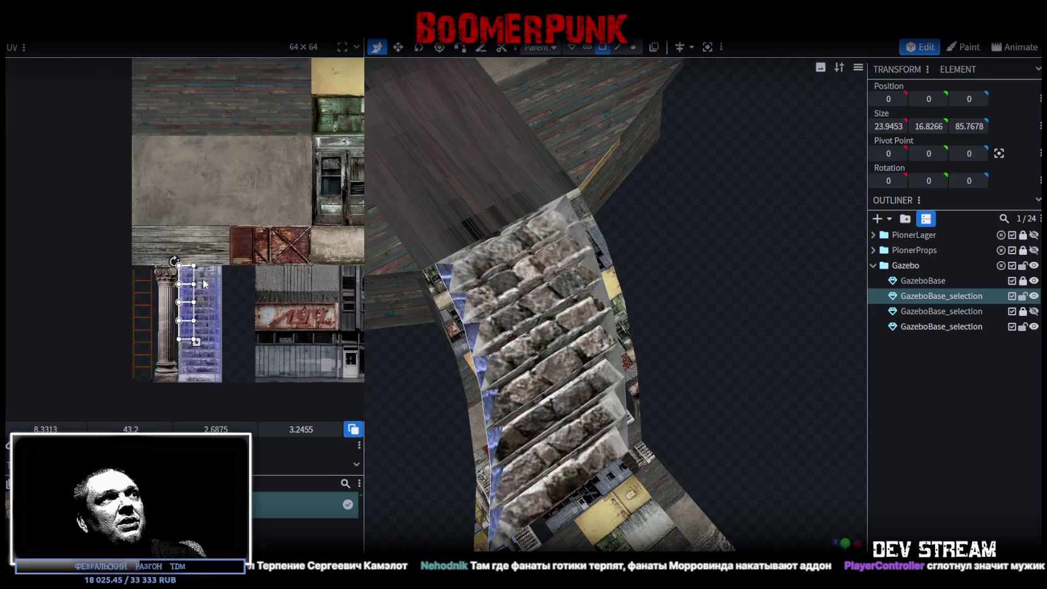
scroll(185, 305, "up", 4)
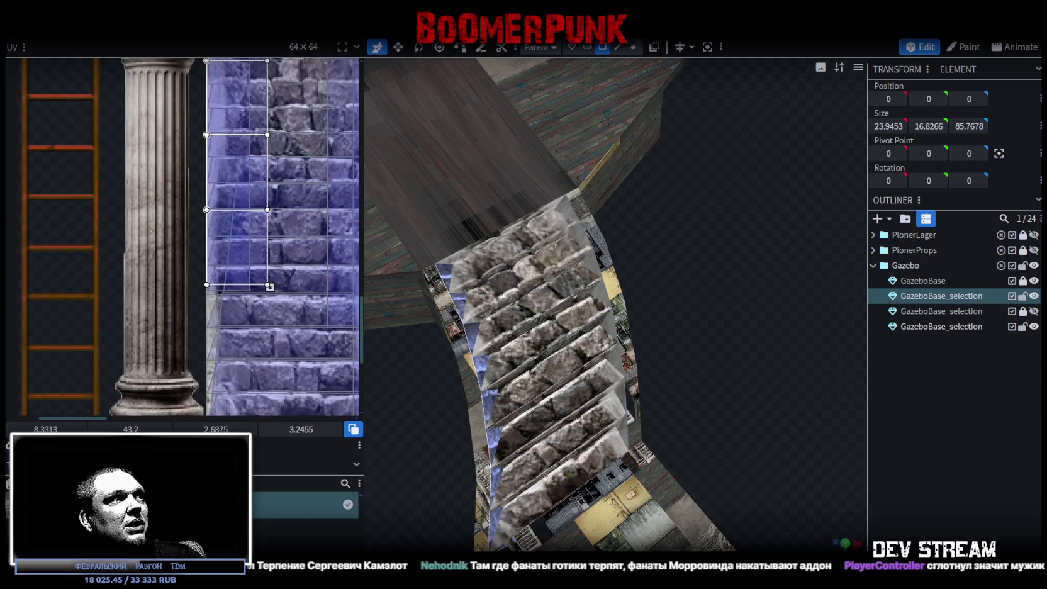
scroll(259, 256, "up", 3)
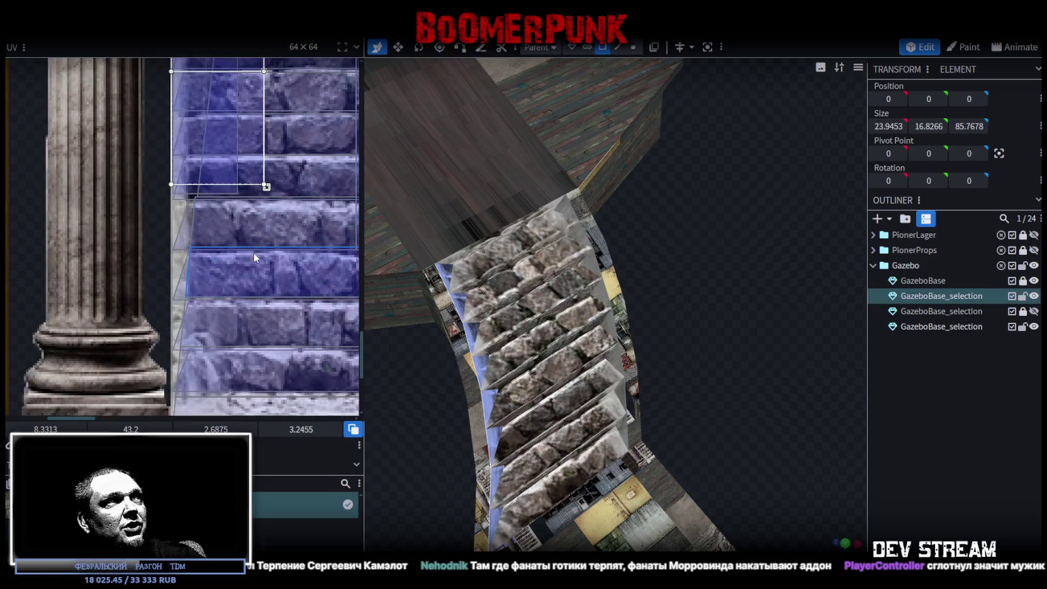
scroll(280, 155, "up", 2)
left_click_drag(266, 152, 233, 343)
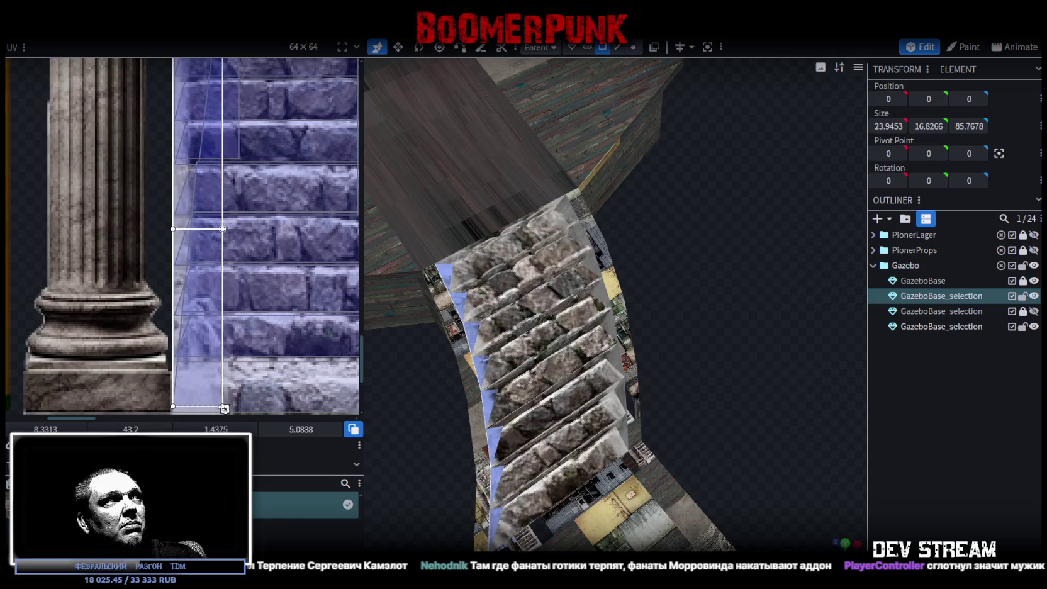
scroll(249, 335, "up", 2)
scroll(227, 345, "up", 2)
scroll(228, 350, "up", 2)
left_click_drag(230, 321, 220, 339)
left_click(1003, 437)
Orbit to face the stairs and select a single stair step face to check its UV
mouse_move(780, 357)
left_mouse_down()
mouse_move(754, 332)
mouse_move(757, 322)
mouse_move(733, 330)
mouse_move(735, 347)
left_mouse_up()
left_click_drag(638, 351, 554, 389)
left_click(552, 392)
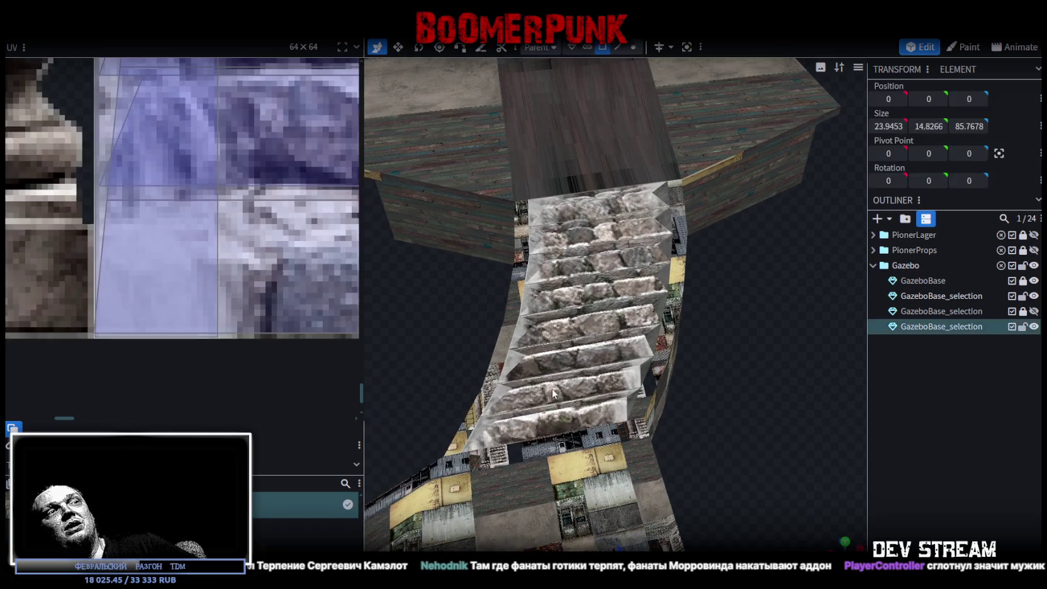
left_click(557, 372)
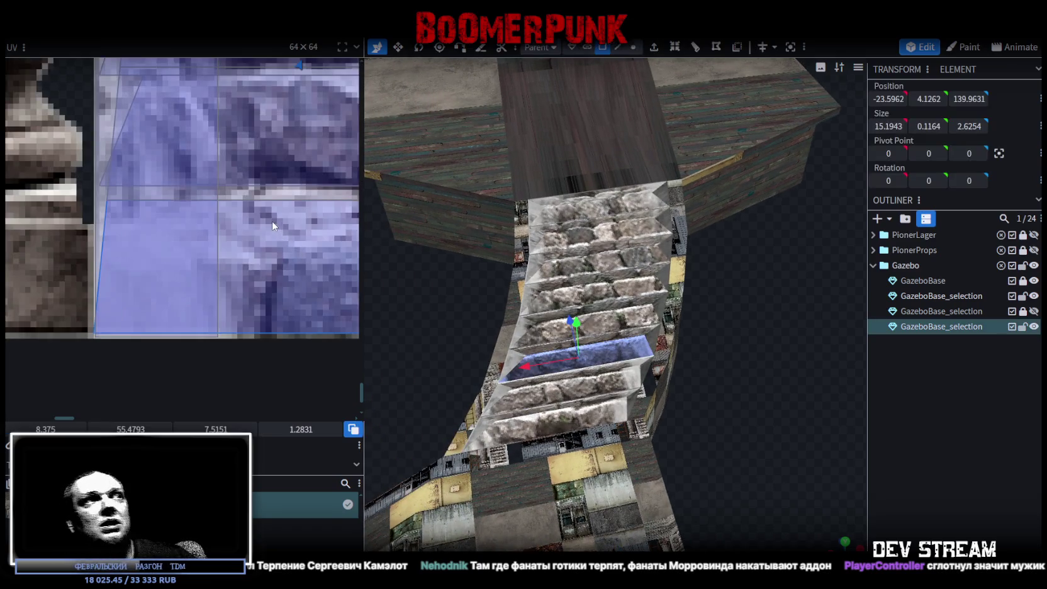
scroll(267, 233, "down", 3)
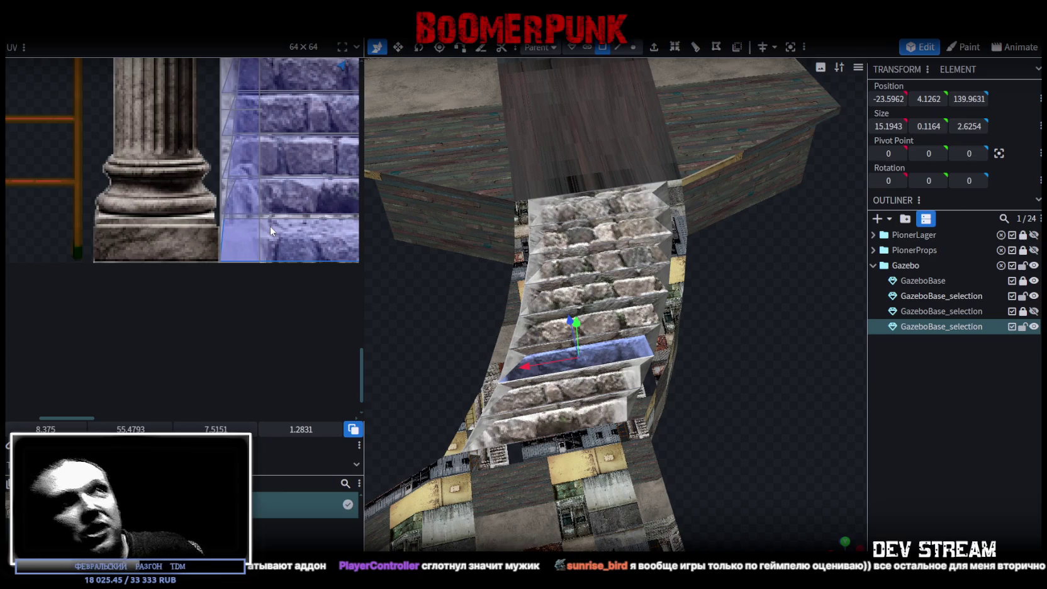
Save the model as Build19.bbmodel and lock the three GazeboBase_selection stair parts
left_click(269, 226)
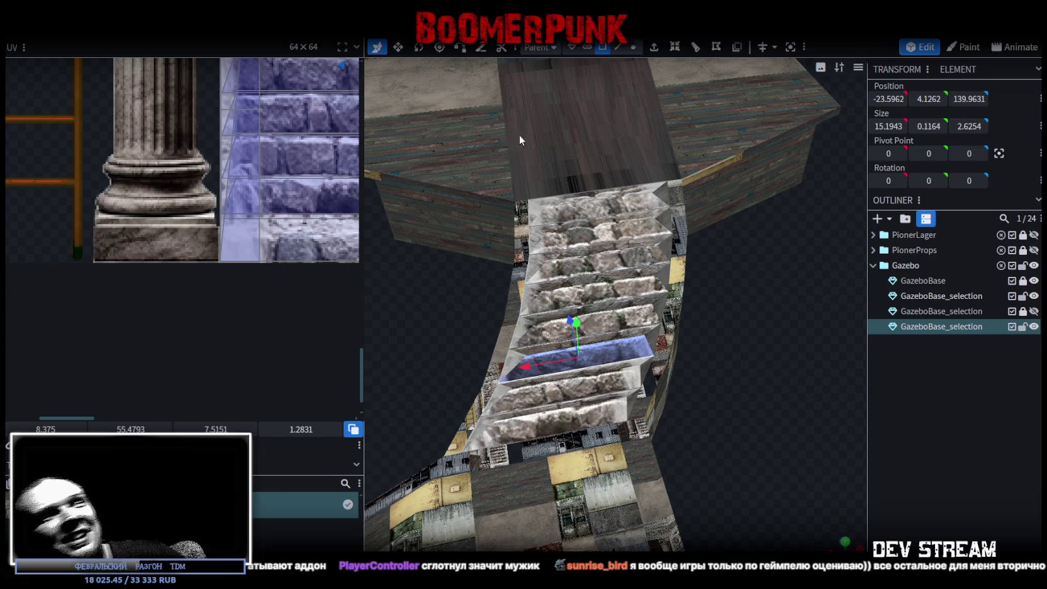
mouse_move(508, 137)
left_mouse_down()
mouse_move(769, 321)
mouse_move(703, 216)
left_mouse_up()
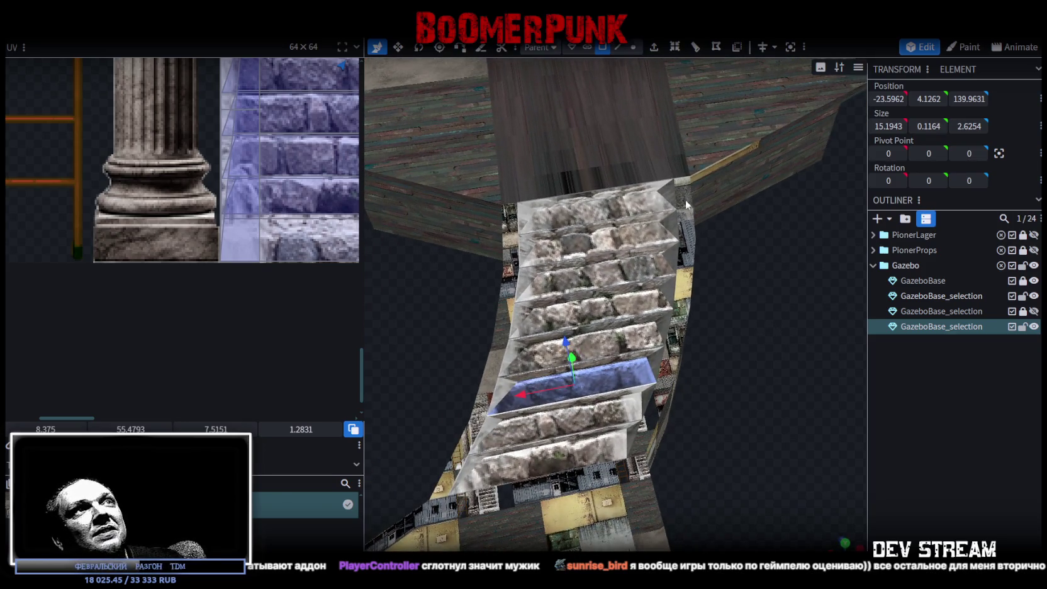
mouse_move(690, 188)
left_mouse_down()
mouse_move(621, 88)
mouse_move(738, 278)
left_mouse_up()
key("ctrl+s")
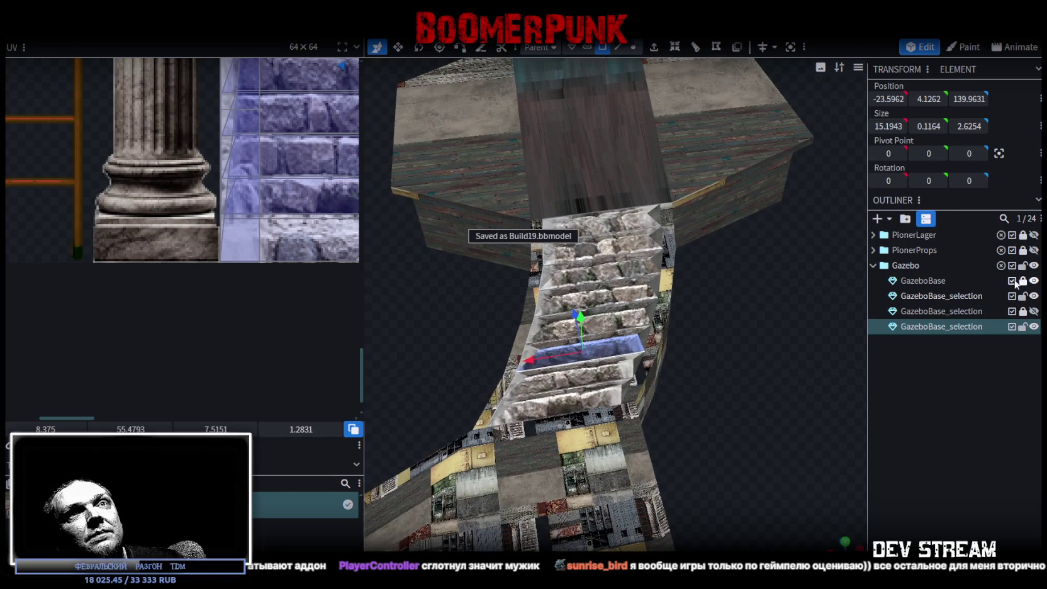
left_click_drag(1023, 295, 1022, 326)
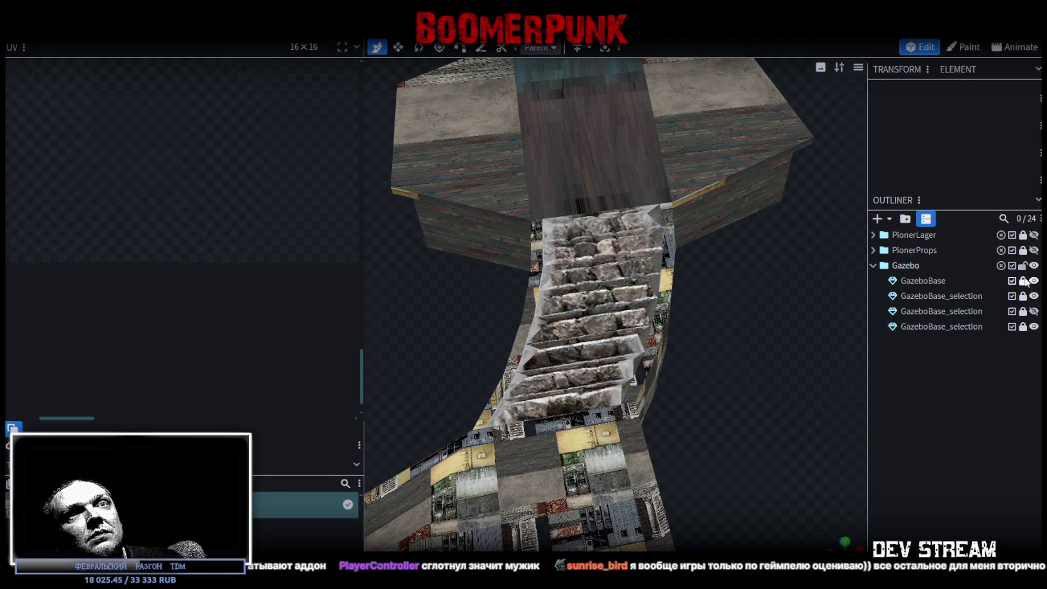
Select the three top faces of the GazeboBase octagonal floor
left_click(930, 282)
mouse_move(837, 261)
left_mouse_down()
mouse_move(778, 258)
mouse_move(767, 314)
mouse_move(569, 291)
left_mouse_up()
left_click(548, 285)
left_click(667, 275, "shift")
left_click(705, 302, "shift")
mouse_move(707, 389)
left_mouse_down()
mouse_move(716, 330)
mouse_move(693, 381)
mouse_move(712, 240)
mouse_move(682, 316)
left_mouse_up()
mouse_move(758, 222)
left_mouse_down()
mouse_move(764, 309)
mouse_move(780, 264)
mouse_move(750, 222)
mouse_move(720, 306)
left_mouse_up()
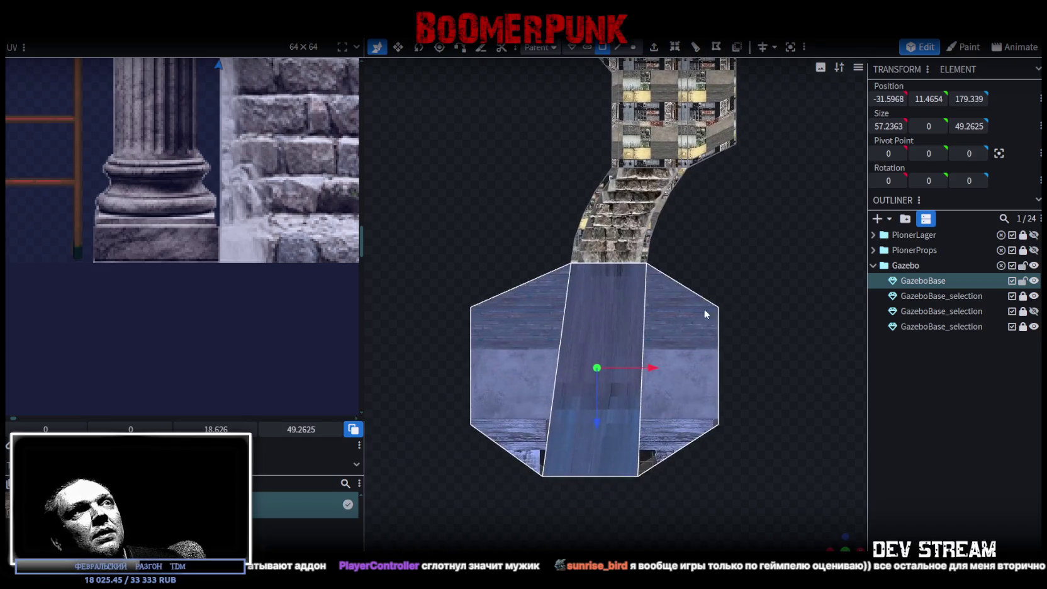
Move and scale the floor's UV island onto the concrete area of the atlas
left_click_drag(128, 318, 169, 206)
scroll(167, 209, "down", 2)
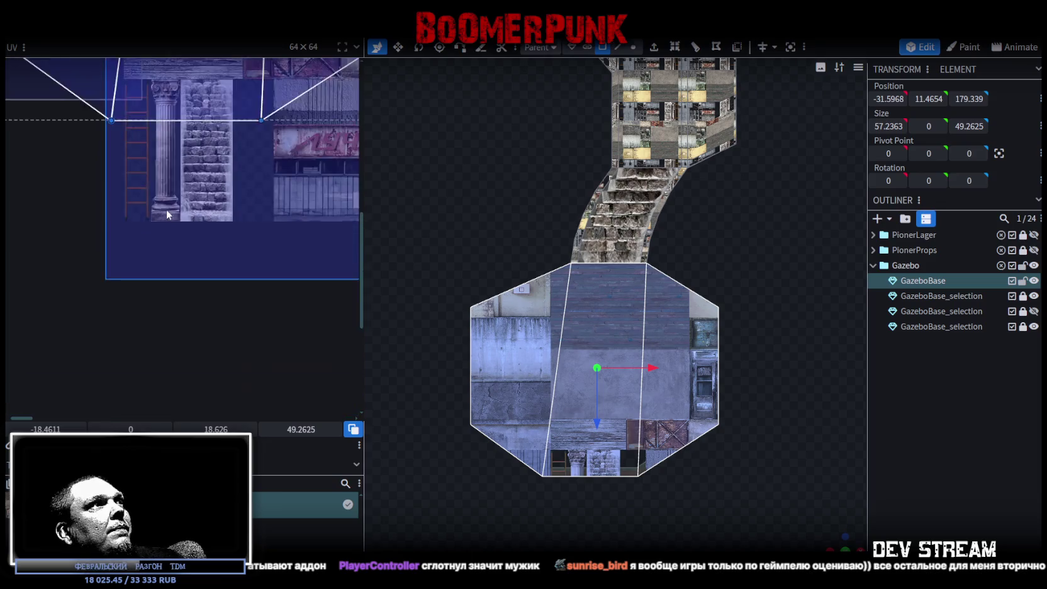
scroll(189, 210, "down", 2)
middle_click_drag(194, 211, 193, 324)
mouse_move(207, 247)
left_mouse_down()
mouse_move(249, 245)
mouse_move(301, 309)
mouse_move(223, 239)
left_mouse_up()
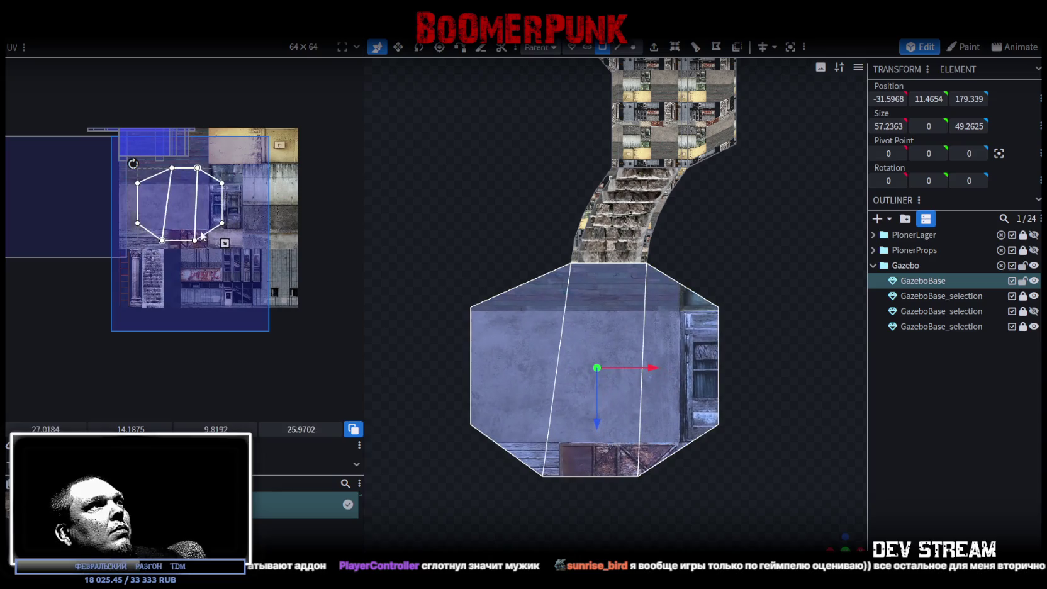
scroll(218, 235, "up", 3)
scroll(101, 258, "up", 2)
left_click_drag(101, 258, 288, 301)
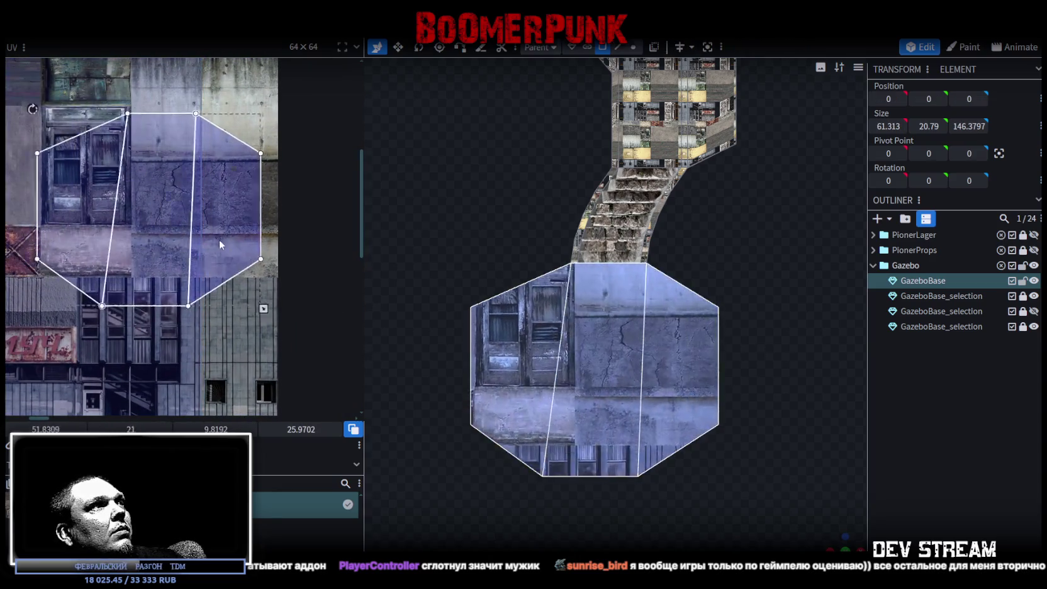
left_click_drag(282, 317, 201, 252)
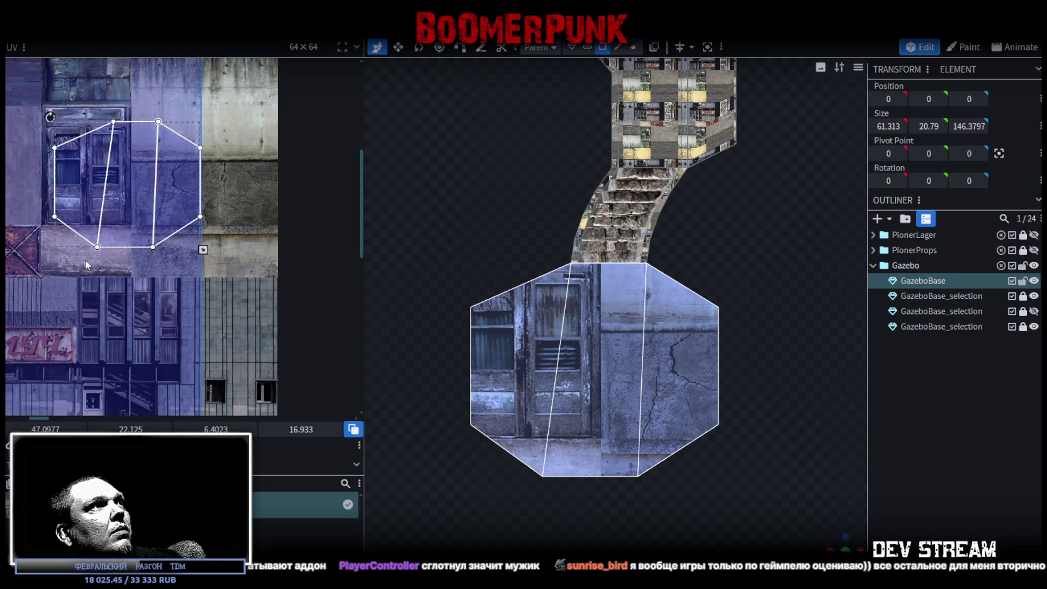
scroll(215, 342, "up", 2)
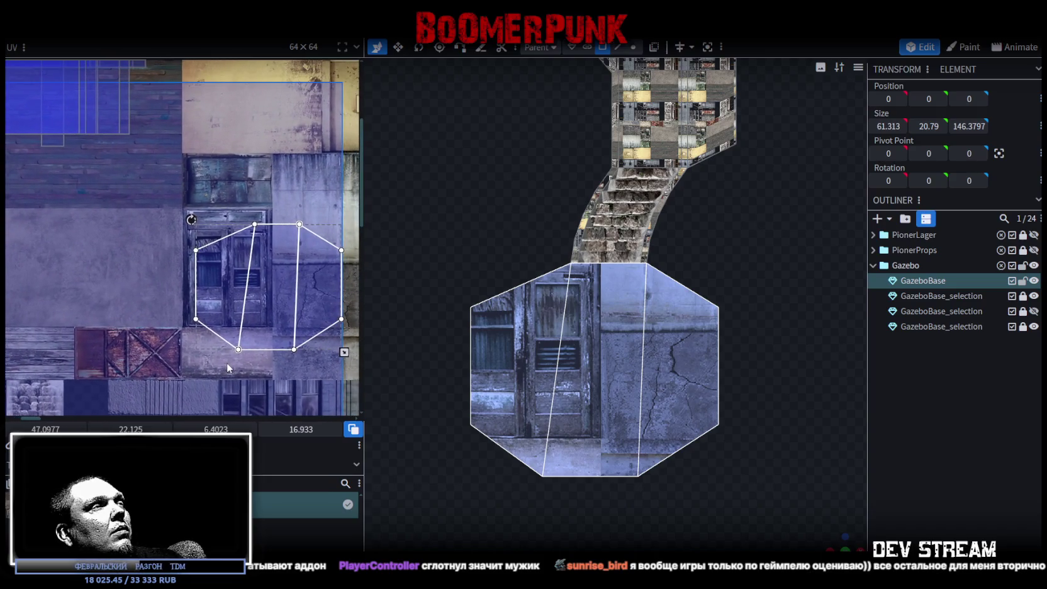
middle_click_drag(232, 352, 112, 340)
mouse_move(175, 269)
left_mouse_down()
mouse_move(265, 308)
mouse_move(248, 308)
left_mouse_up()
scroll(248, 308, "up", 2)
scroll(255, 305, "up", 1)
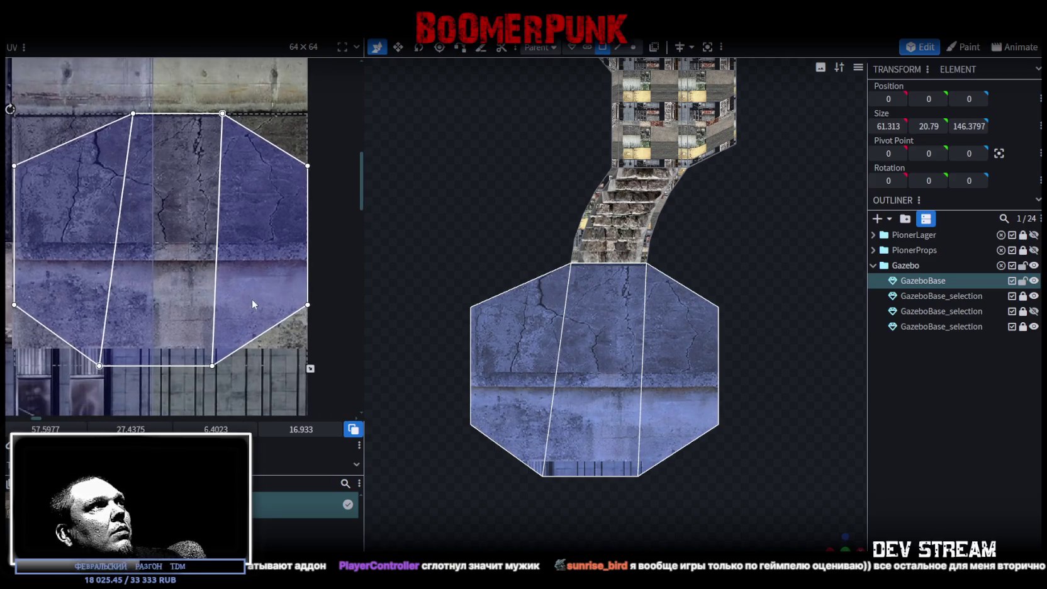
left_click_drag(310, 369, 168, 285)
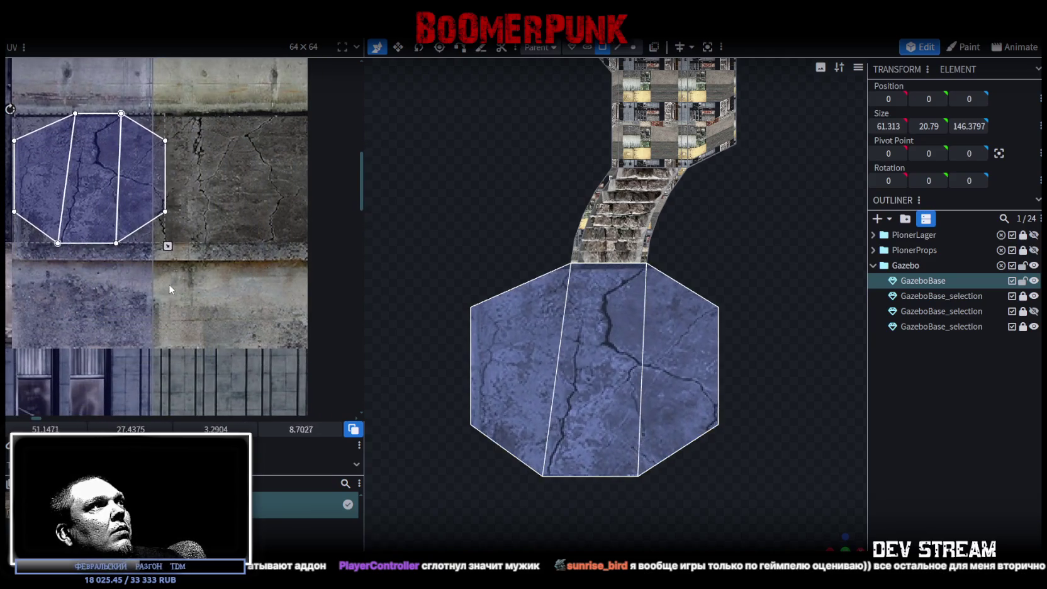
Place the floor UV on the cracked-concrete tile and nudge it slightly higher to V 27.7
left_click_drag(147, 193, 295, 199)
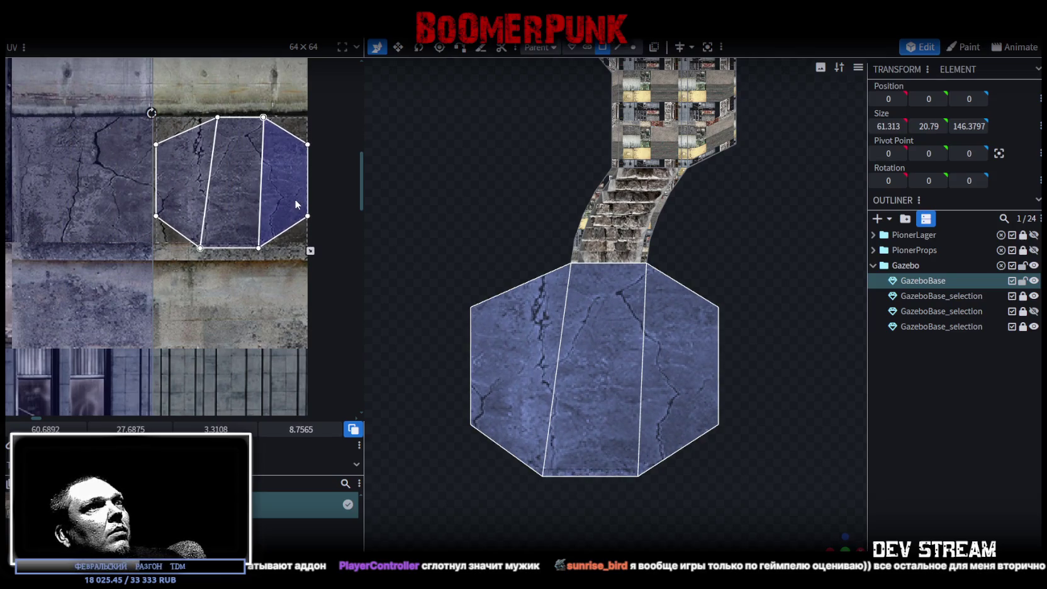
scroll(164, 165, "up", 3)
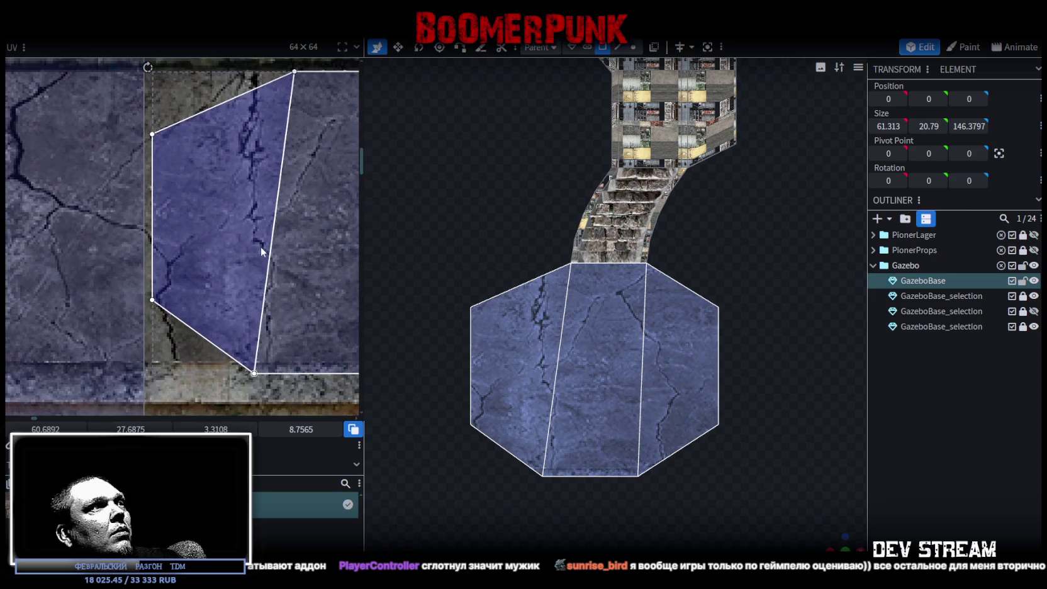
scroll(183, 315, "down", 2)
left_click(183, 314)
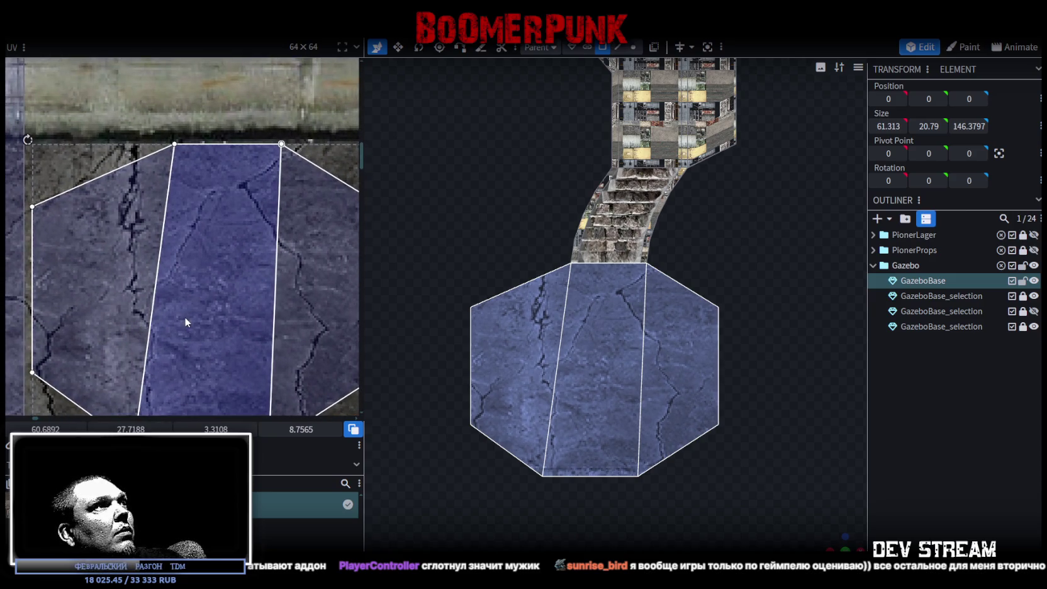
scroll(185, 296, "right", 1)
scroll(220, 314, "down", 1)
scroll(252, 346, "right", 1)
left_click_drag(317, 348, 305, 346)
left_click_drag(175, 284, 190, 285)
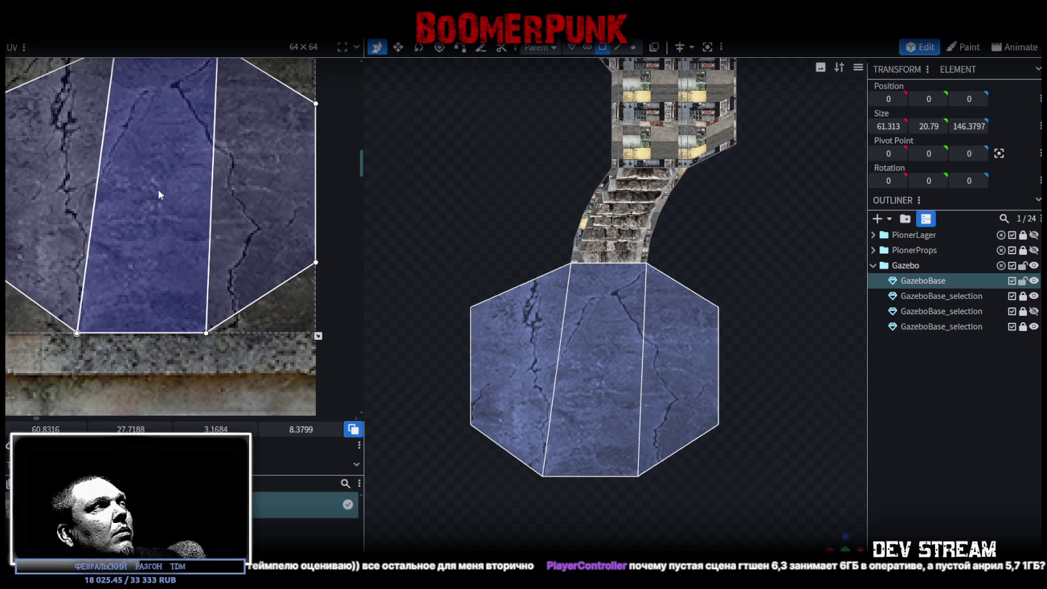
scroll(158, 189, "up", 3)
scroll(144, 220, "up", 3, "ctrl")
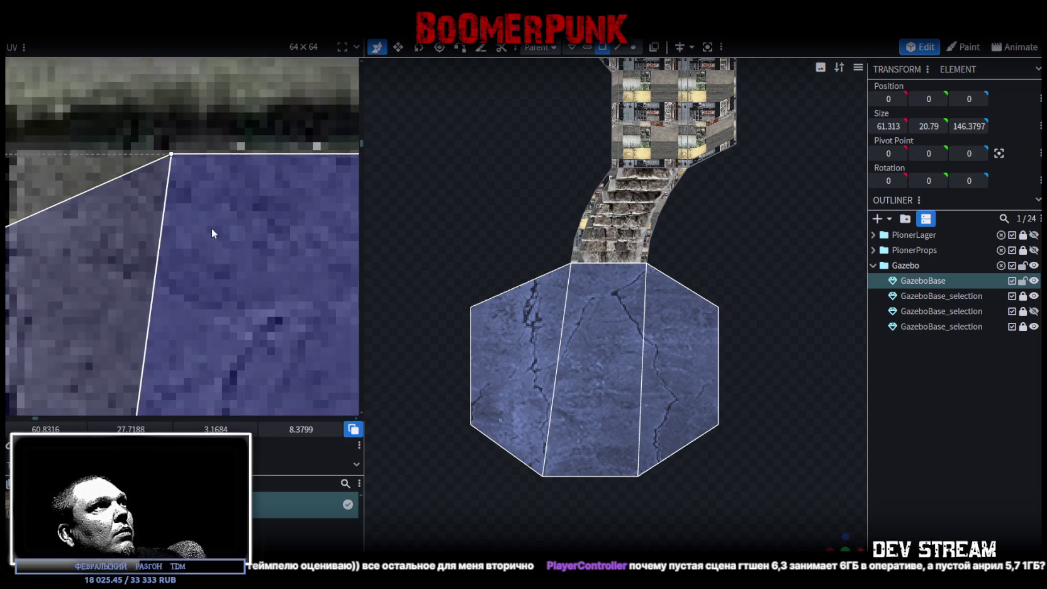
left_click_drag(221, 244, 222, 243)
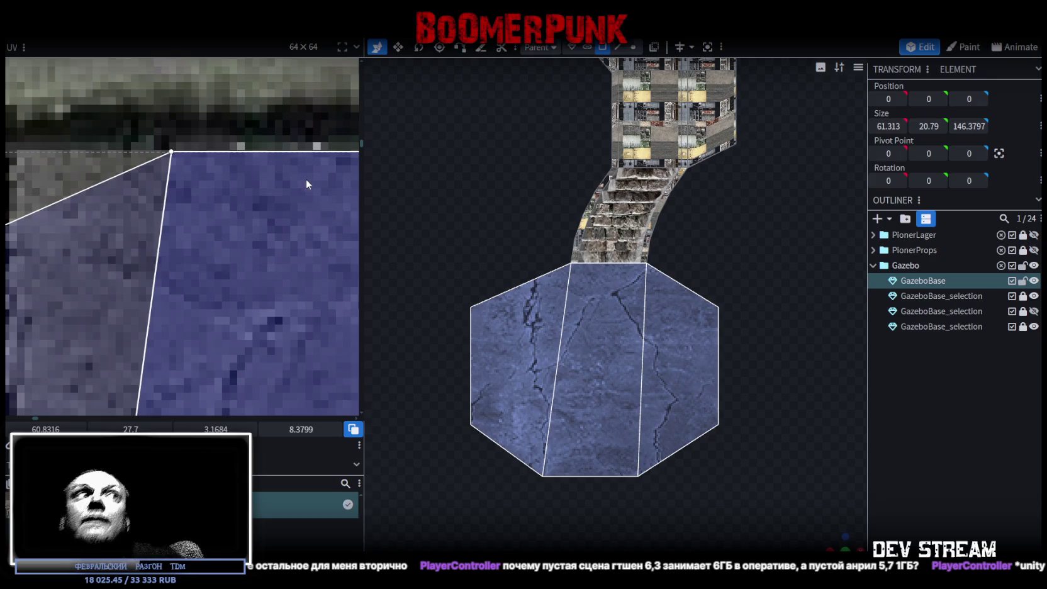
Orbit out to an angled view of the whole gazebo base and stairs
scroll(206, 242, "down", 3)
scroll(208, 234, "down", 3)
scroll(238, 226, "down", 2)
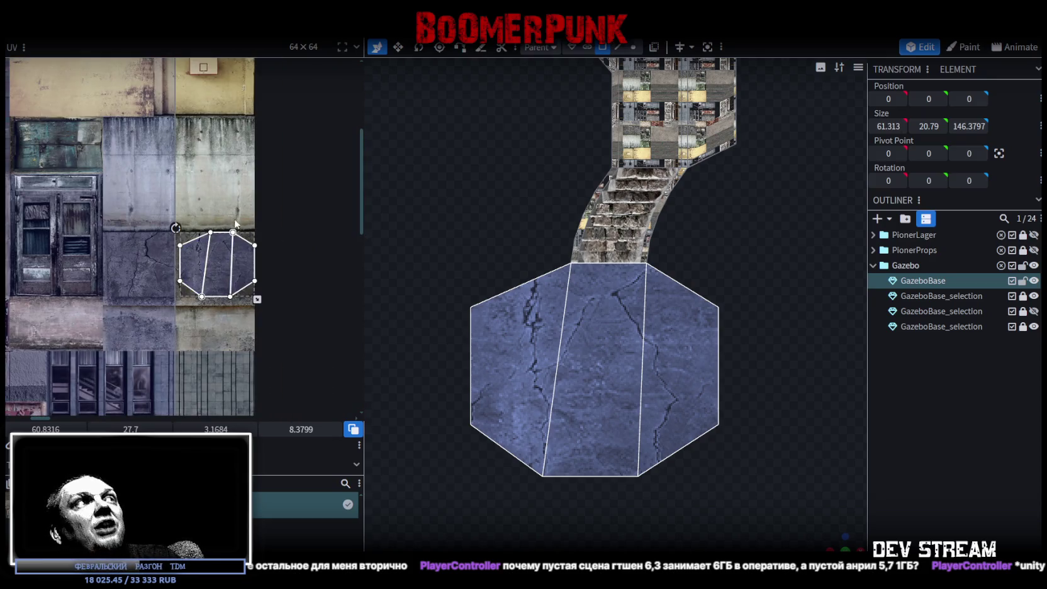
scroll(204, 205, "up", 1)
mouse_move(632, 286)
left_mouse_down()
mouse_move(711, 344)
mouse_move(474, 325)
left_mouse_up()
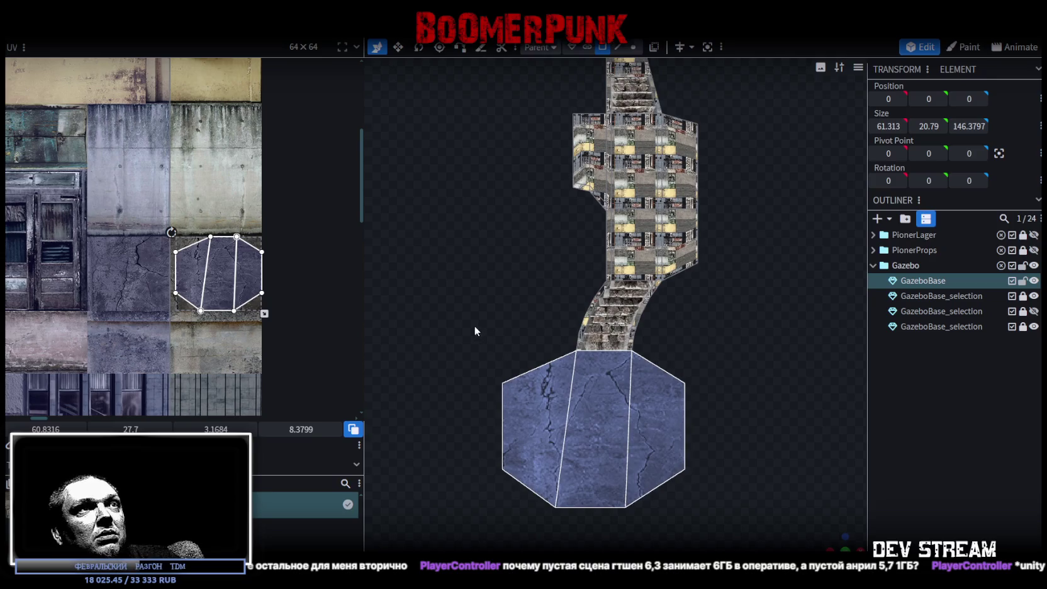
mouse_move(603, 438)
left_mouse_down()
mouse_move(674, 415)
mouse_move(707, 422)
left_mouse_up()
Select the side faces of both curved stair rail strips
scroll(615, 308, "up", 3)
left_click(637, 300)
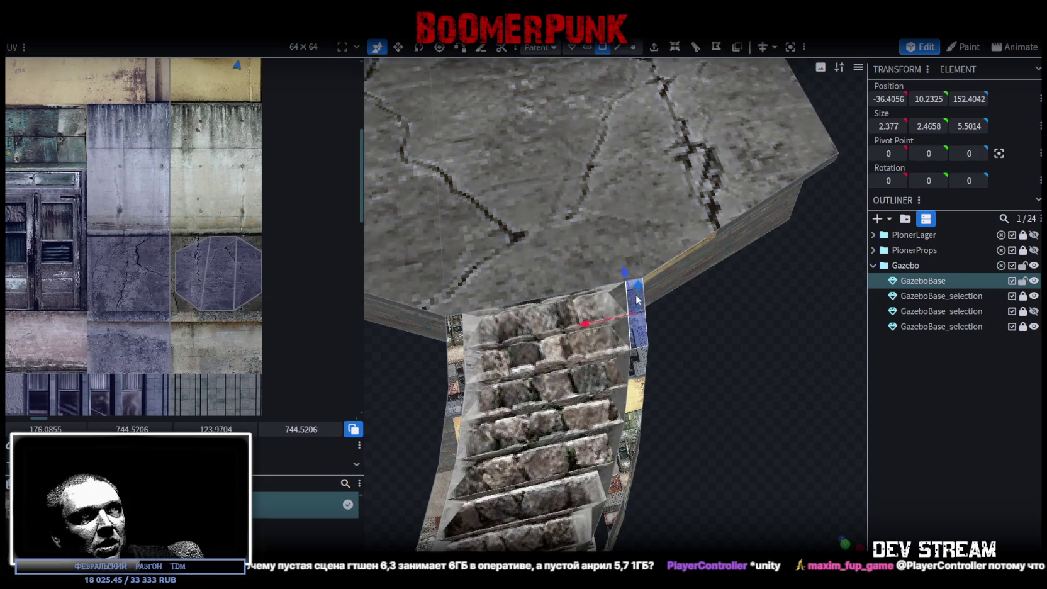
left_click(636, 393, "shift")
left_click_drag(635, 393, 676, 366)
left_click(685, 376, "shift")
left_click(656, 457, "shift")
left_click(468, 497, "shift")
left_click(503, 416, "shift")
left_click(515, 355, "shift")
left_click(508, 285, "shift")
scroll(208, 303, "down", 2)
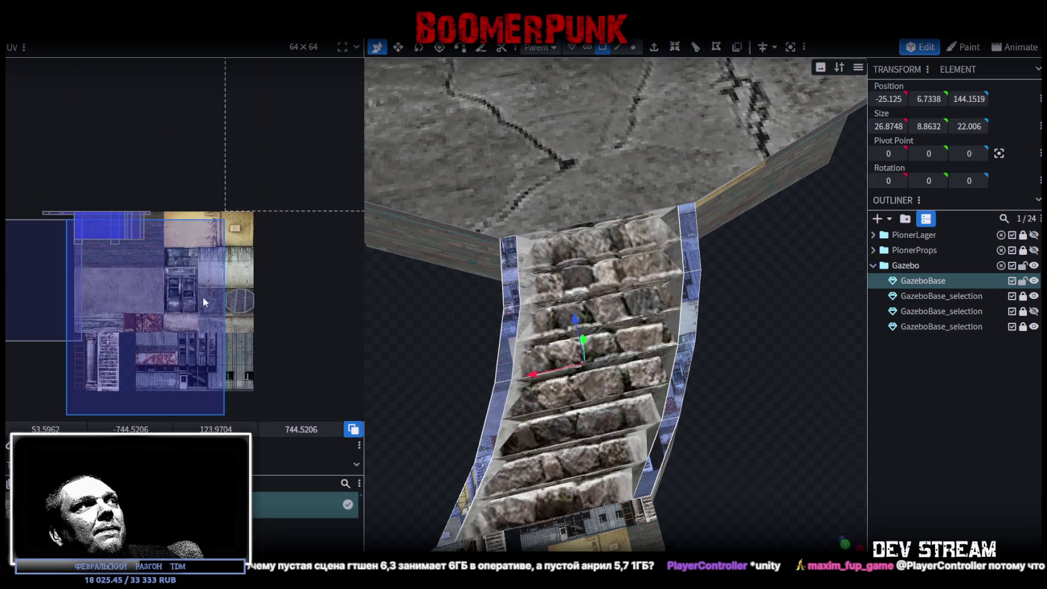
scroll(188, 252, "up", 3)
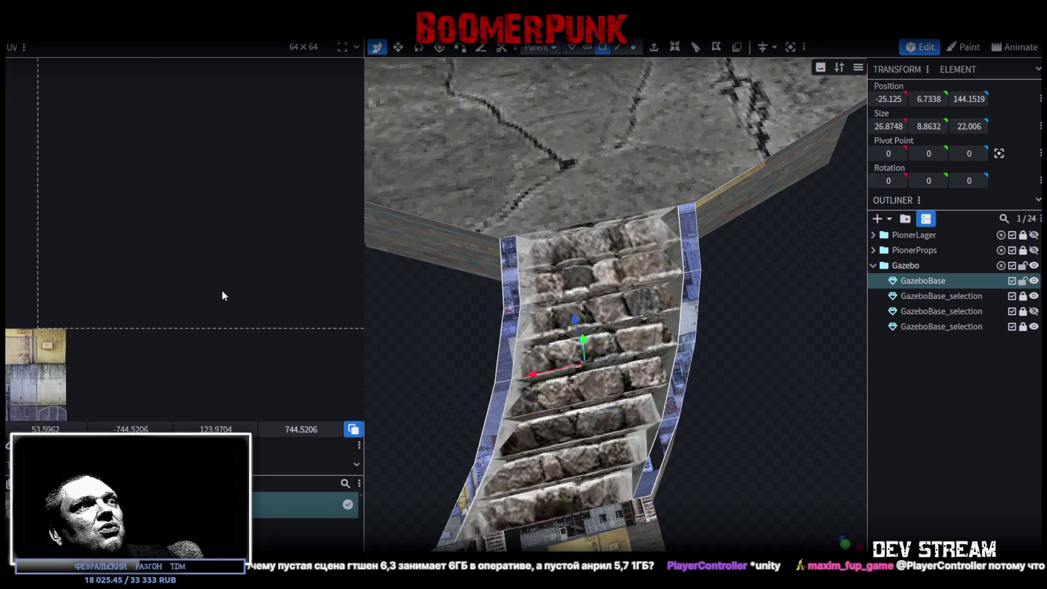
key("KP_7")
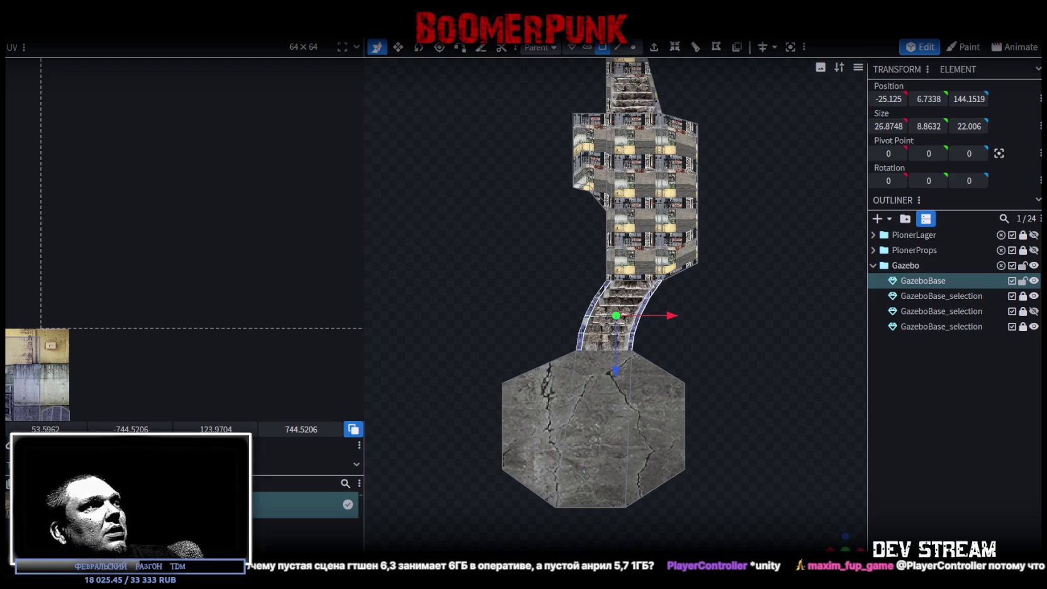
Move the rails' two curved UV islands onto the pale plank tile at the atlas's left edge
left_click(74, 380)
left_click_drag(209, 373, 90, 356)
mouse_move(70, 391)
middle_mouse_down()
mouse_move(236, 264)
mouse_move(230, 286)
middle_mouse_up()
Reframe the model and select the stair, wall and lower curved strip faces
right_click_drag(671, 291, 626, 372)
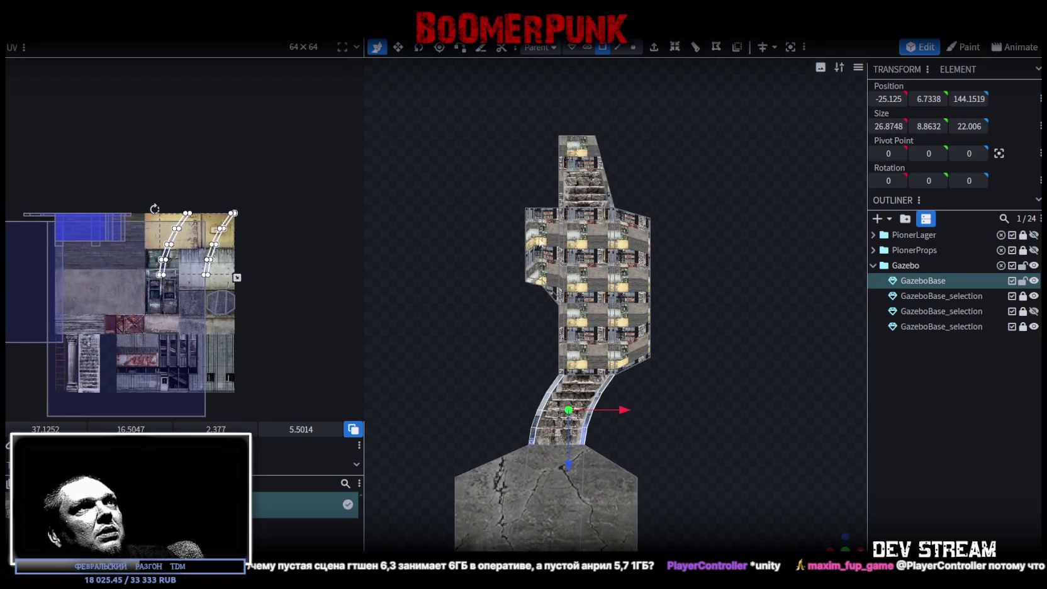
mouse_move(451, 113)
left_mouse_down()
mouse_move(715, 331)
mouse_move(727, 371)
left_mouse_up()
mouse_move(828, 539)
left_mouse_down()
mouse_move(576, 477)
mouse_move(616, 399)
left_mouse_up()
scroll(618, 349, "up", 5)
mouse_move(617, 350)
left_mouse_down("shift")
mouse_move(517, 387)
mouse_move(523, 423)
mouse_move(601, 438)
mouse_move(313, 444)
mouse_move(570, 369)
left_mouse_up("shift")
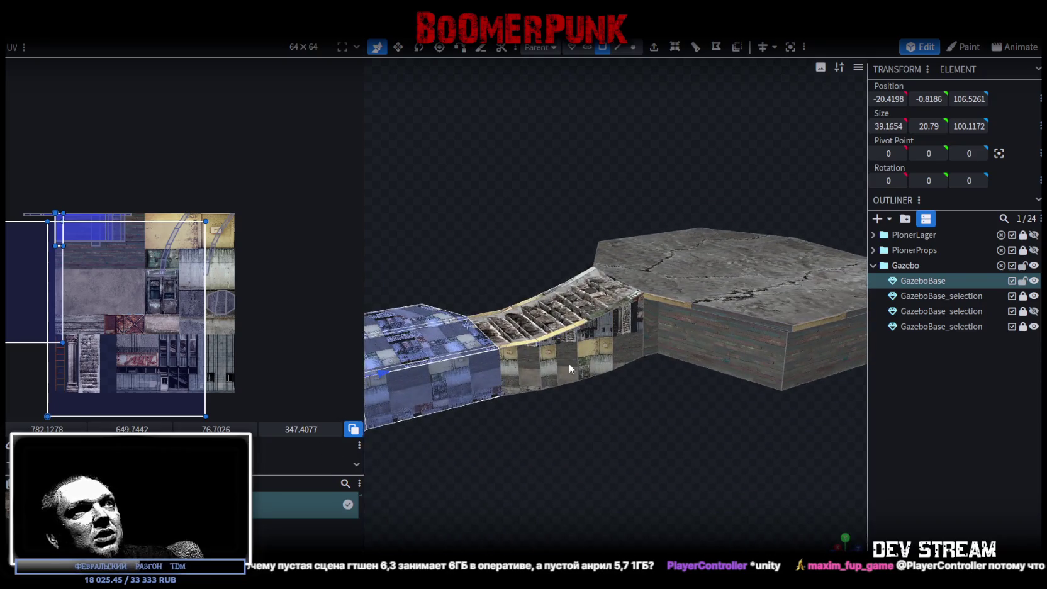
Shift-select the octagonal base's side walls one by one while orbiting around the model
left_click(654, 327, "shift")
left_click(680, 324, "shift")
mouse_move(781, 435)
left_mouse_down()
mouse_move(654, 461)
mouse_move(583, 357)
left_mouse_up()
left_click(654, 352, "shift")
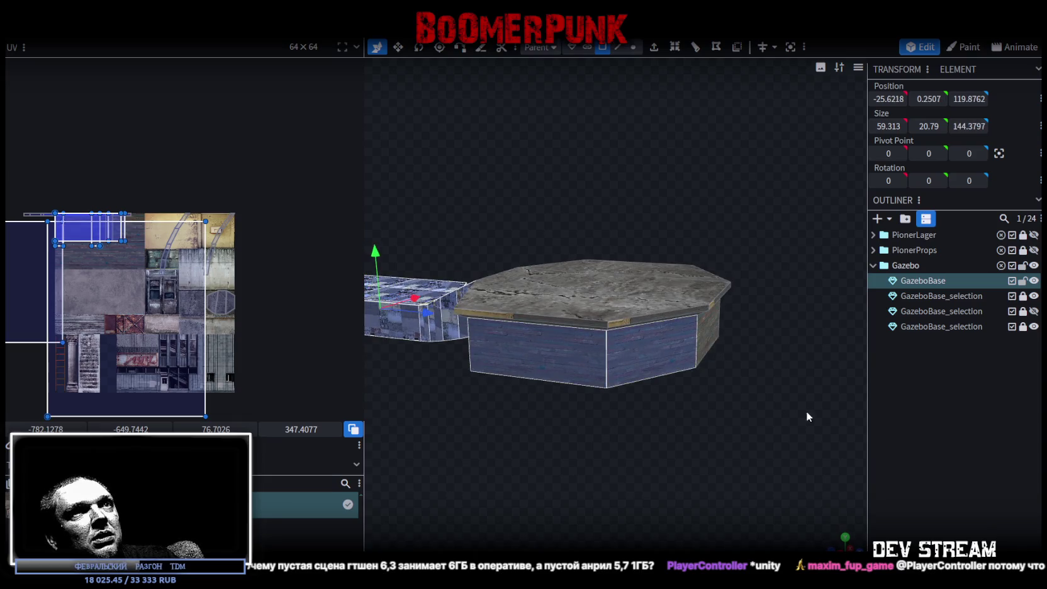
left_click_drag(805, 411, 640, 384)
left_click_drag(723, 373, 652, 429)
left_click(667, 427, "shift")
mouse_move(746, 460)
left_mouse_down()
mouse_move(603, 488)
mouse_move(609, 445)
mouse_move(580, 513)
left_mouse_up()
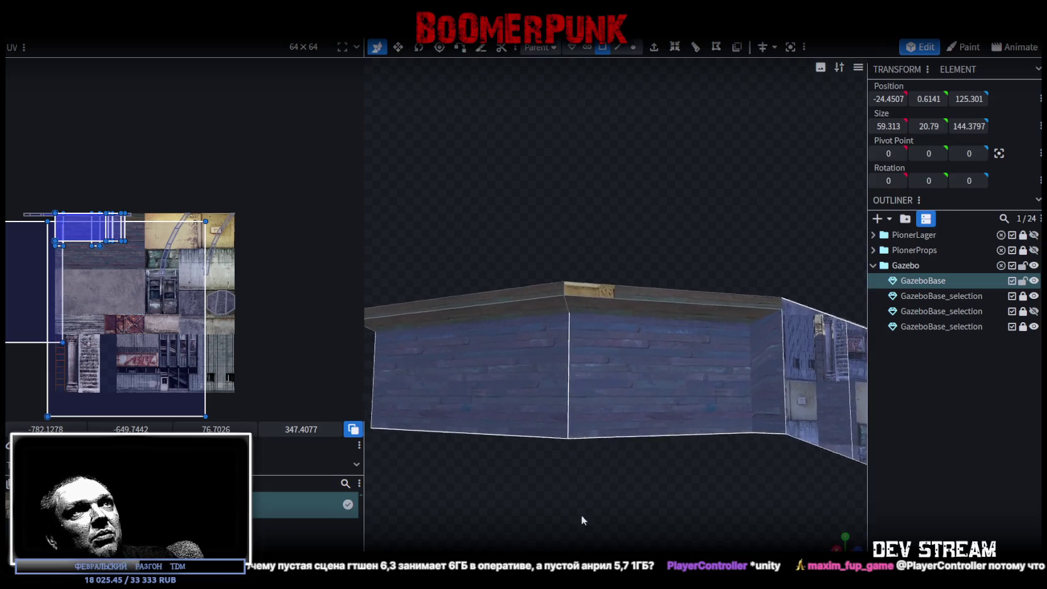
Orbit and zoom around the base to check all walls are selected, ending looking down on floor and stairs
scroll(600, 271, "up", 2)
mouse_move(599, 285)
left_mouse_down()
mouse_move(596, 253)
mouse_move(533, 214)
mouse_move(618, 256)
left_mouse_up()
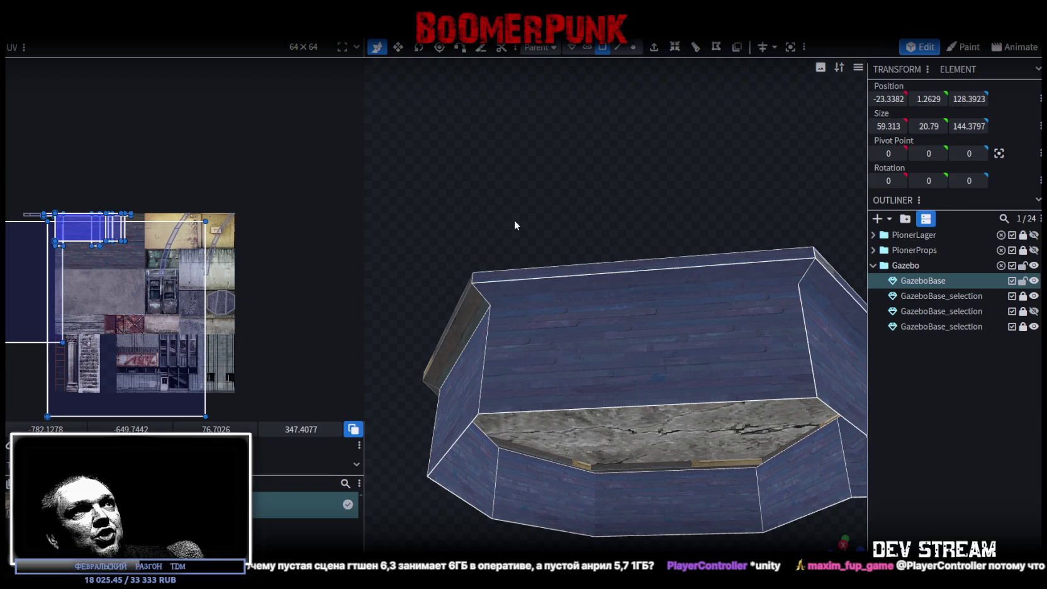
left_click_drag(518, 223, 576, 219)
mouse_move(582, 275)
left_mouse_down()
mouse_move(573, 221)
mouse_move(585, 310)
left_mouse_up()
left_click_drag(491, 237, 617, 247)
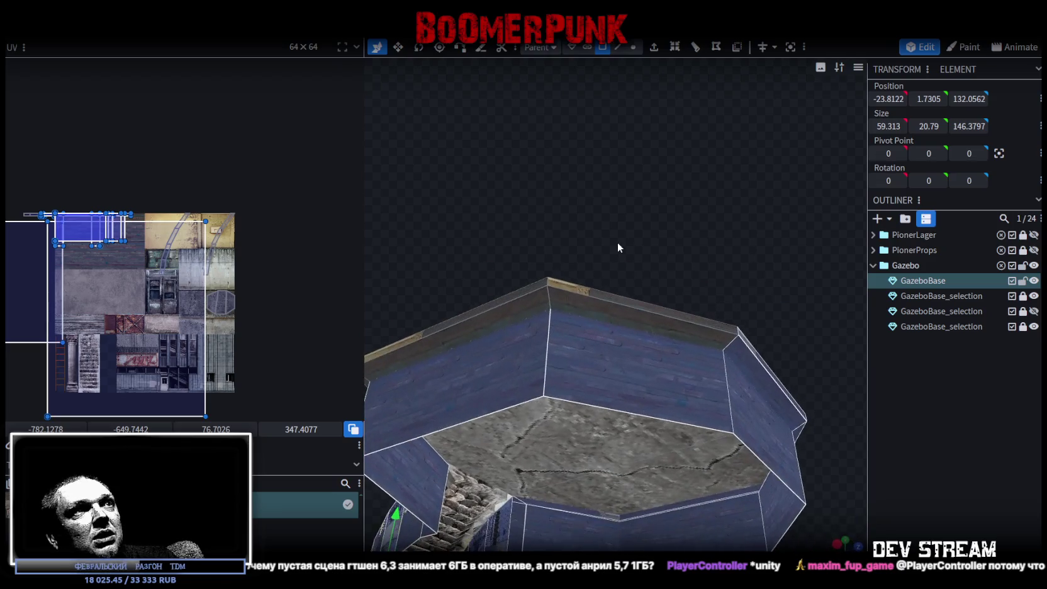
mouse_move(572, 305)
left_mouse_down()
mouse_move(549, 285)
mouse_move(572, 233)
mouse_move(598, 273)
mouse_move(553, 217)
mouse_move(649, 100)
mouse_move(724, 451)
mouse_move(731, 299)
mouse_move(749, 351)
mouse_move(764, 308)
mouse_move(738, 216)
mouse_move(799, 526)
left_mouse_up()
scroll(592, 264, "down", 2)
scroll(748, 281, "down", 2)
scroll(693, 433, "down", 2)
mouse_move(693, 408)
left_mouse_down()
mouse_move(680, 467)
mouse_move(689, 468)
left_mouse_up()
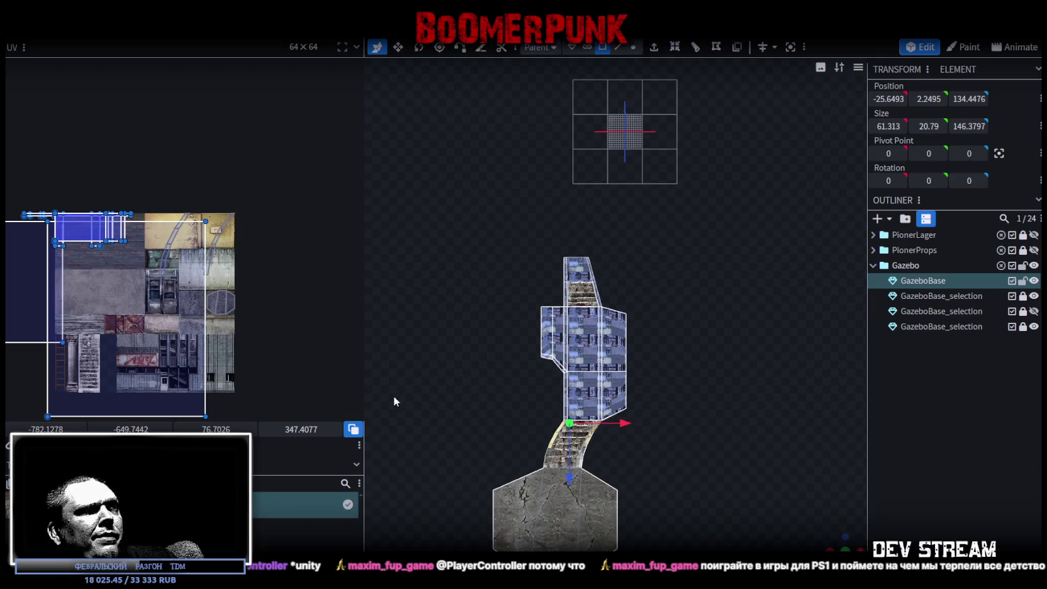
Unwrap the walls and stair sides, shrink the layout to about a quarter, and move it to the atlas's left edge
left_click(170, 317)
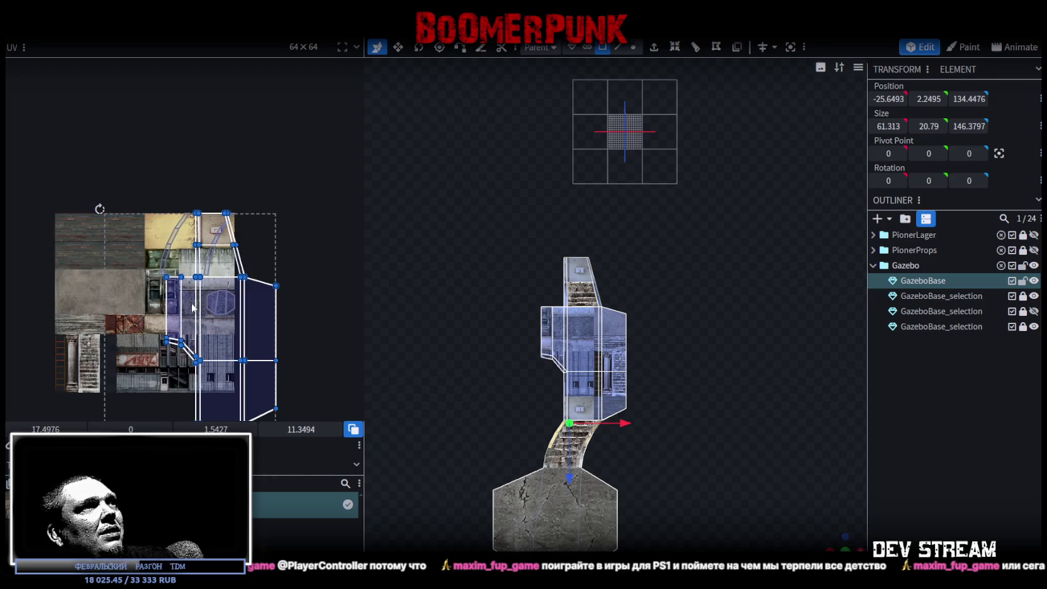
right_click(278, 334)
left_click(275, 237)
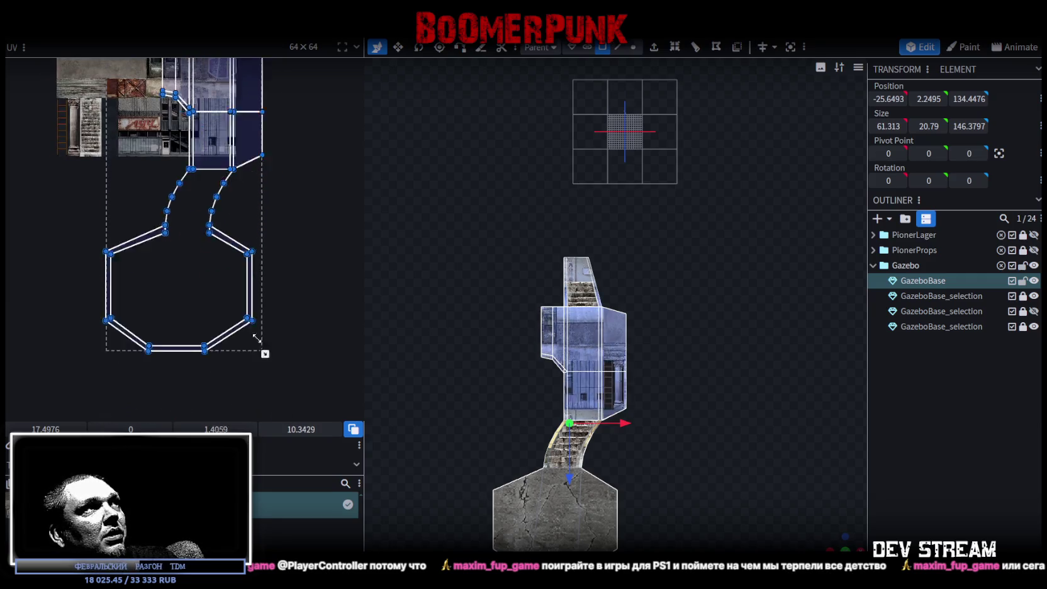
left_click_drag(287, 391, 159, 229)
scroll(186, 271, "up", 2)
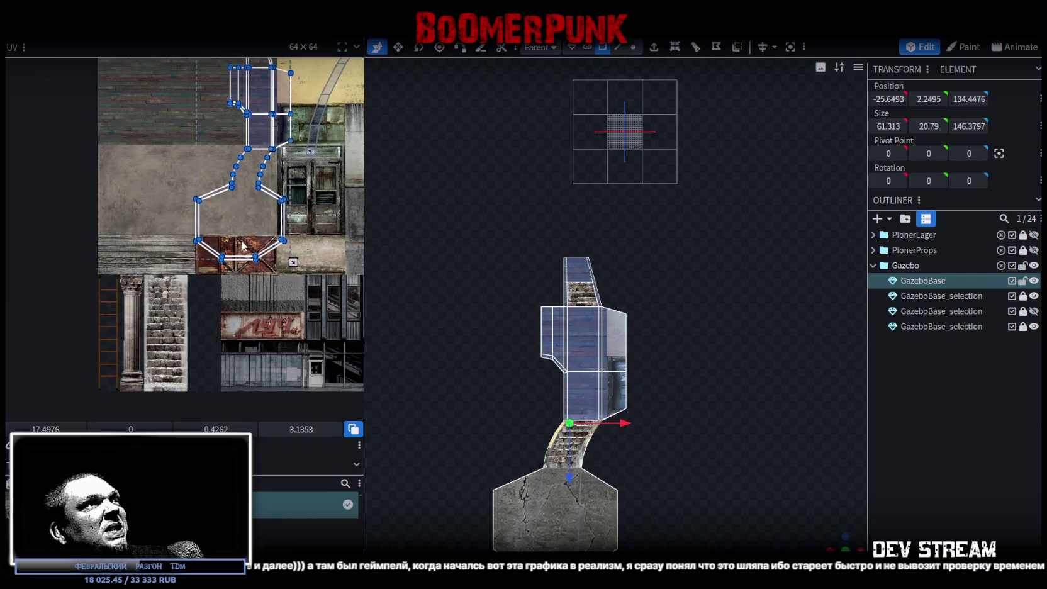
left_click_drag(284, 139, 117, 131)
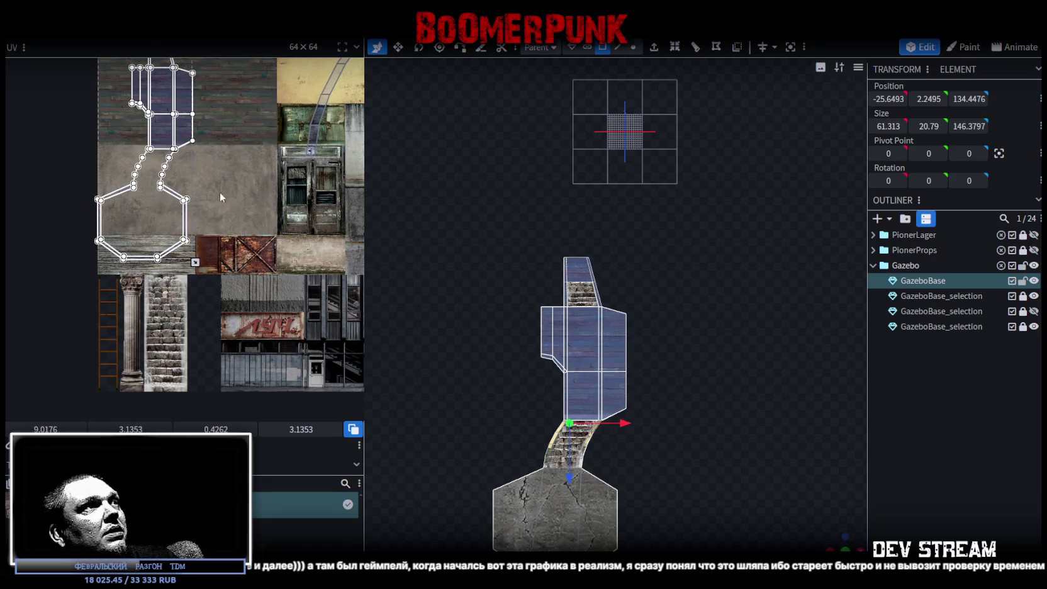
Orbit to an angled view of the gazebo and select one face of the octagon top
left_click_drag(834, 546, 662, 397)
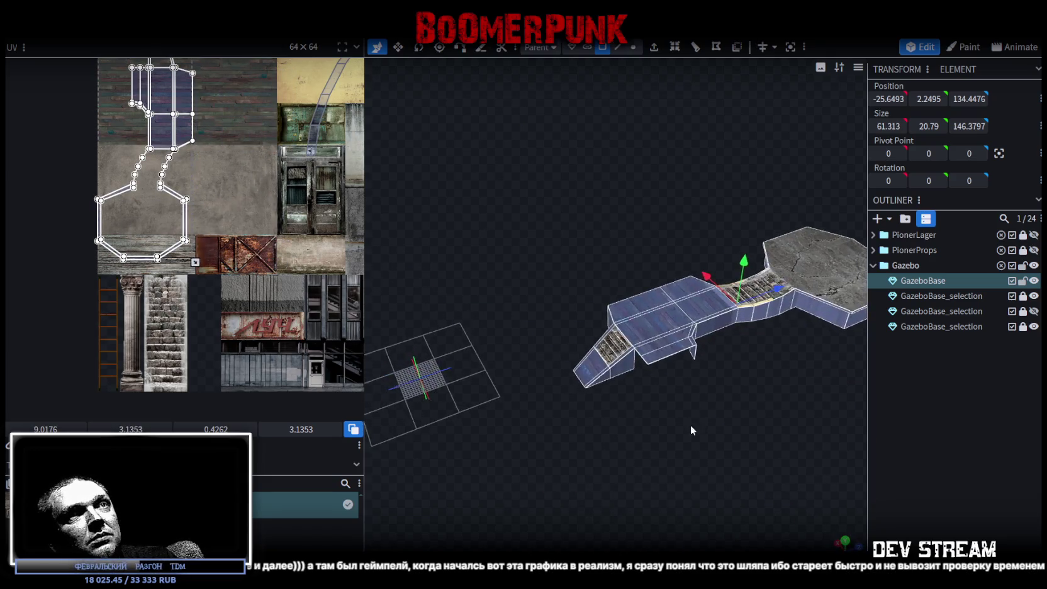
scroll(642, 425, "up", 1)
scroll(687, 439, "up", 3)
scroll(678, 398, "up", 1)
left_click(680, 414)
Select all three octagon top faces and drag their UV onto another texture area
scroll(740, 480, "down", 2)
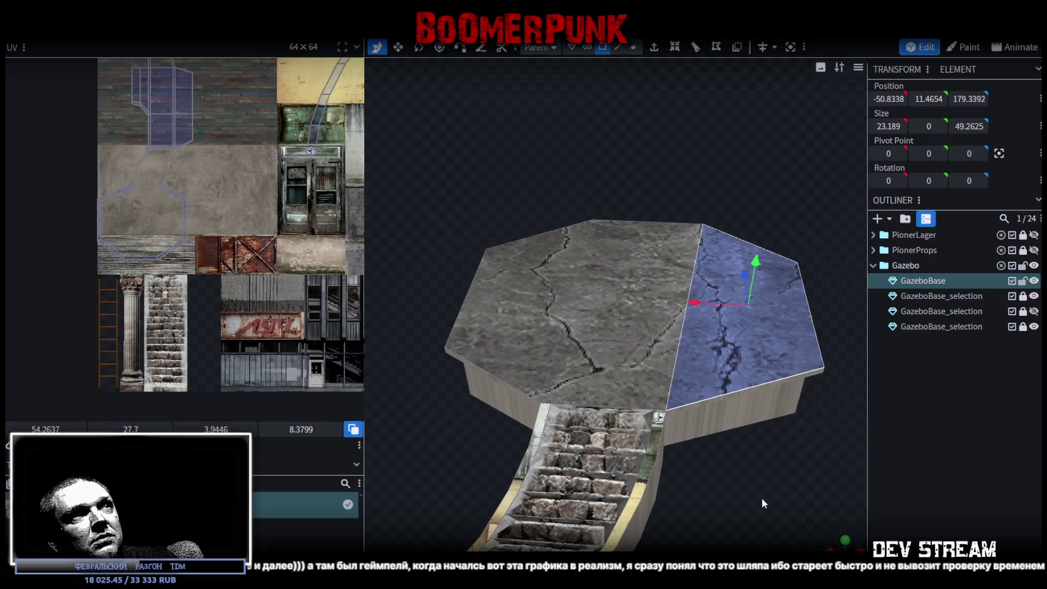
left_click_drag(761, 495, 748, 360)
scroll(174, 165, "down", 2)
scroll(283, 176, "up", 2)
scroll(283, 176, "up", 3)
scroll(283, 176, "up", 3)
left_click(280, 253)
left_click(280, 253)
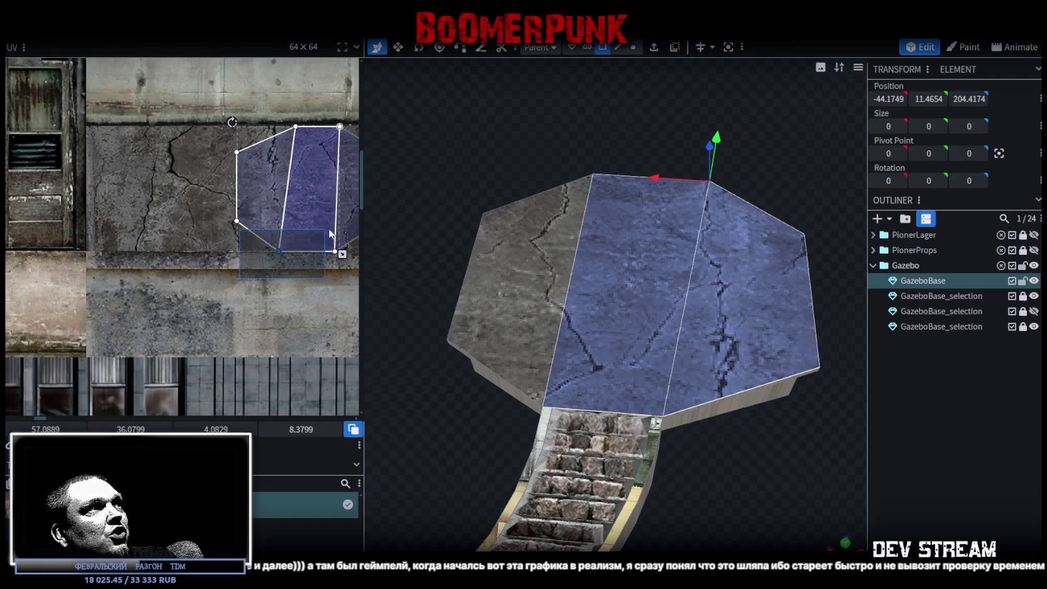
scroll(235, 231, "down", 1)
left_click_drag(236, 231, 160, 371)
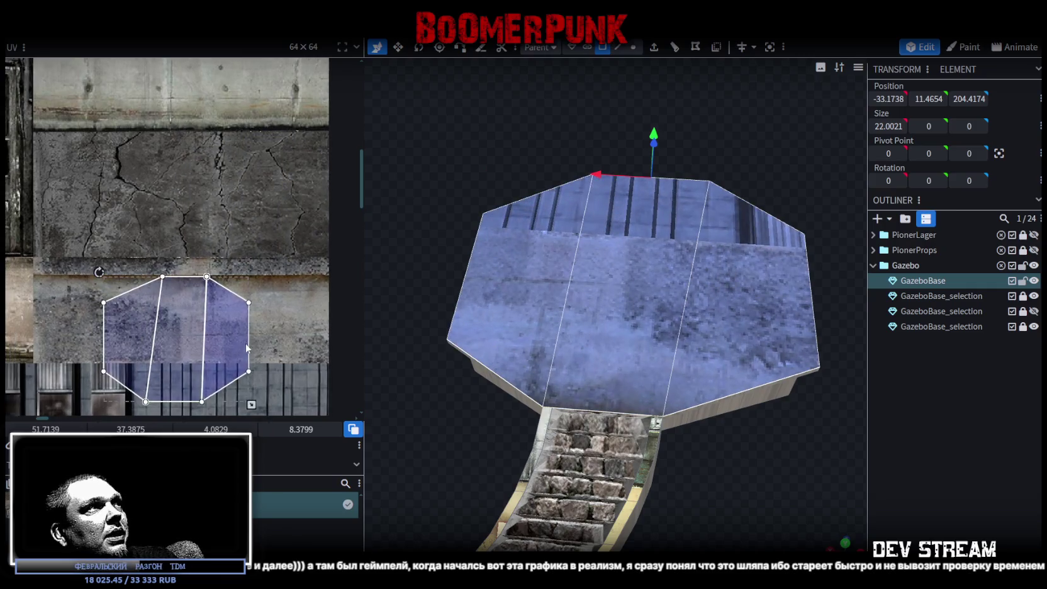
Rotate the left top face's UV left, place it on the cracked concrete, and enlarge it over the cracks
scroll(220, 265, "down", 1)
scroll(225, 285, "down", 2)
key("ctrl+z")
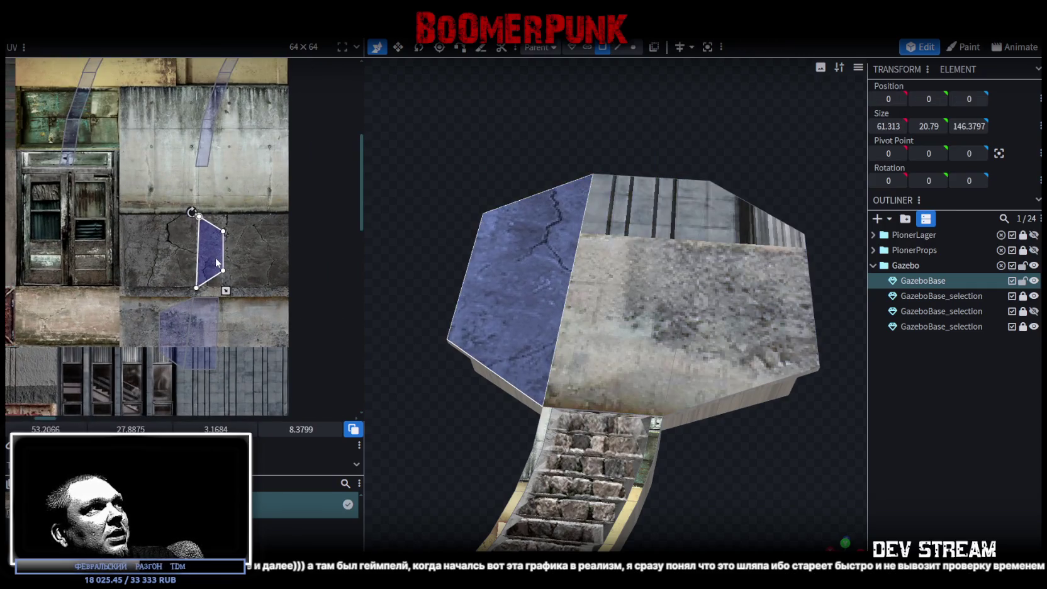
right_click(251, 244)
left_click(247, 423)
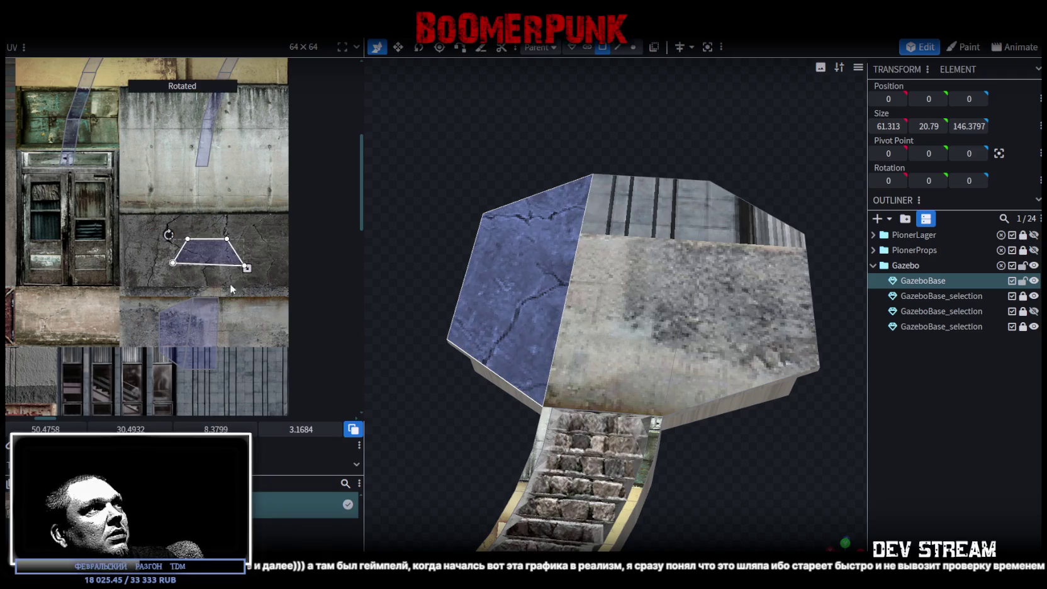
left_click_drag(192, 233, 129, 226)
scroll(152, 228, "up", 3)
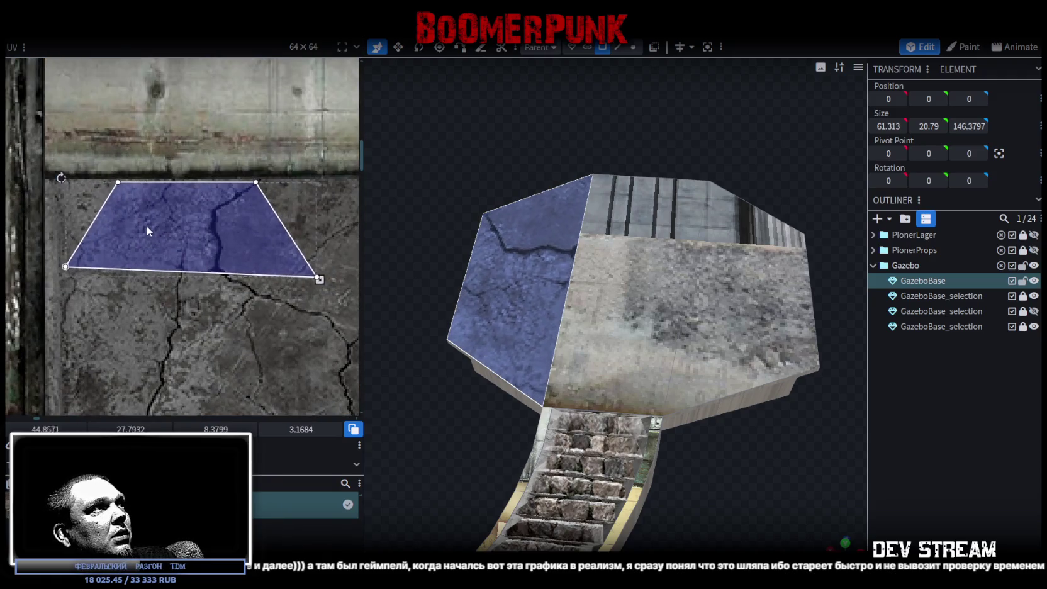
scroll(233, 292, "down", 2)
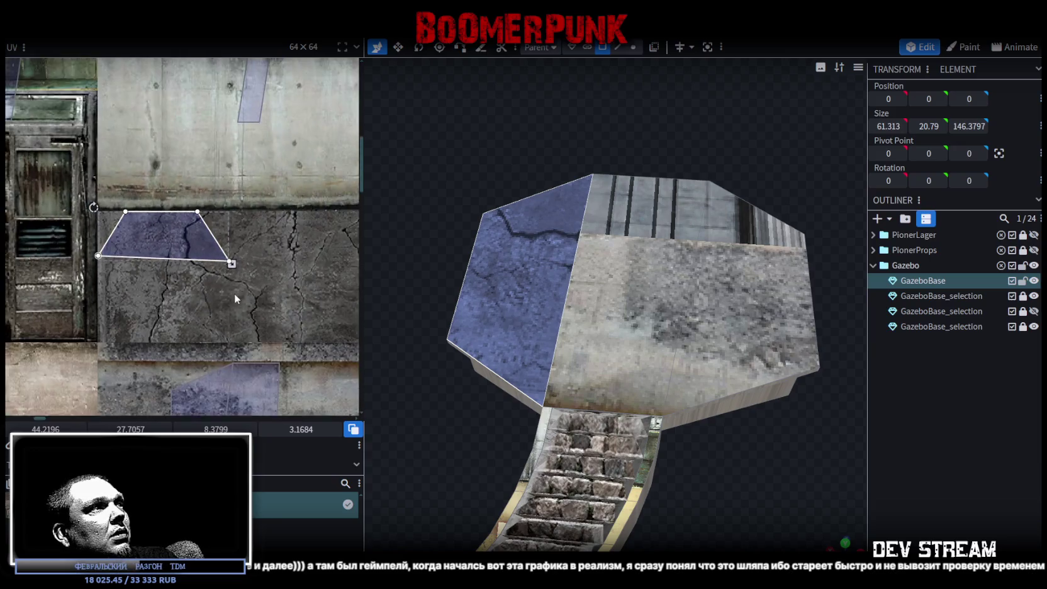
left_click_drag(180, 205, 349, 280)
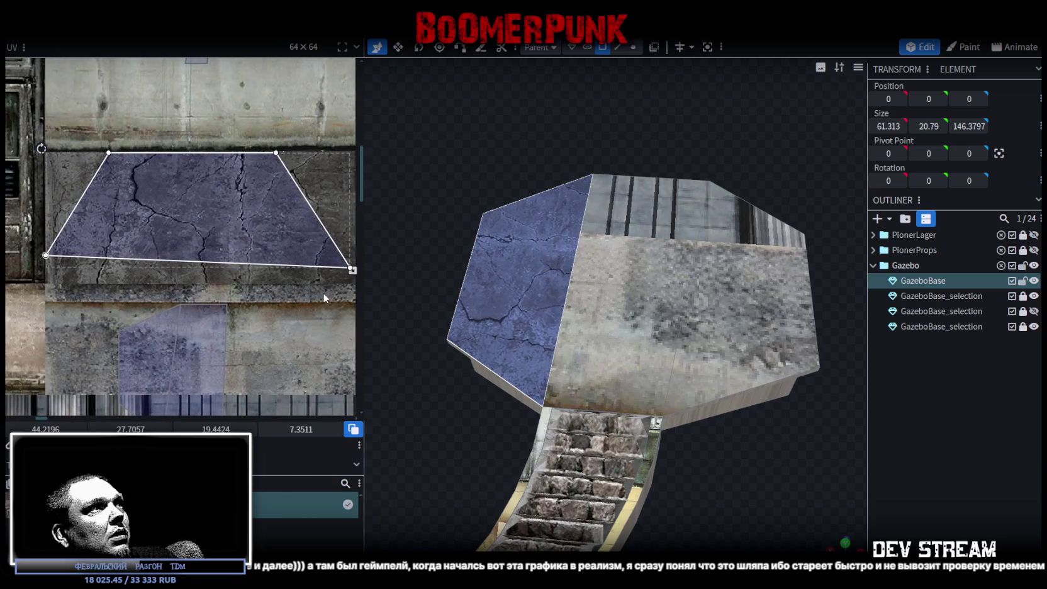
scroll(178, 265, "up", 2)
scroll(181, 255, "up", 2)
left_click_drag(171, 227, 184, 237)
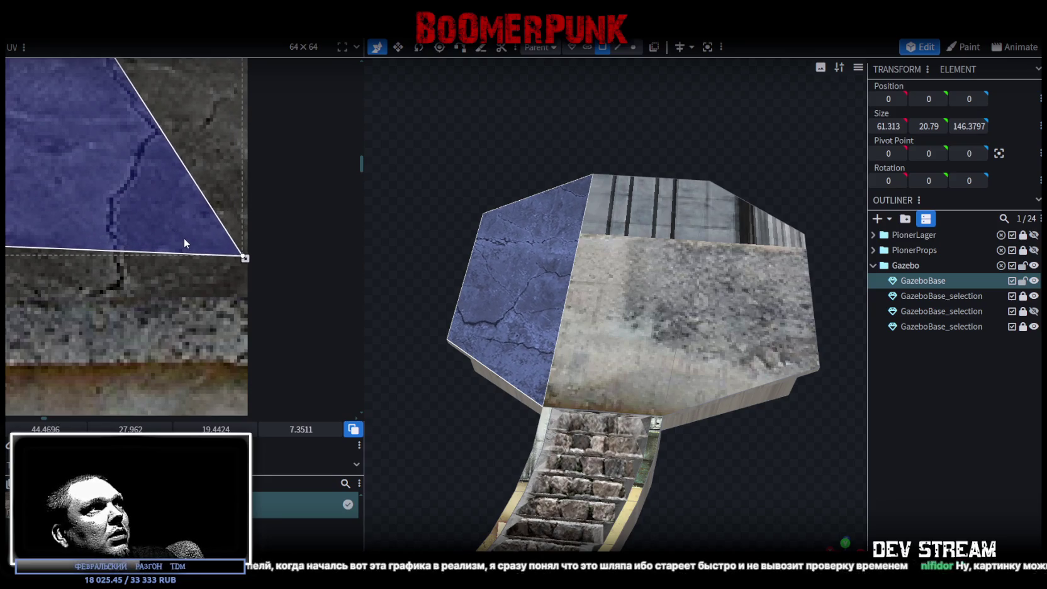
Save the gazebo project as Build19.bbmodel
scroll(183, 239, "down", 2)
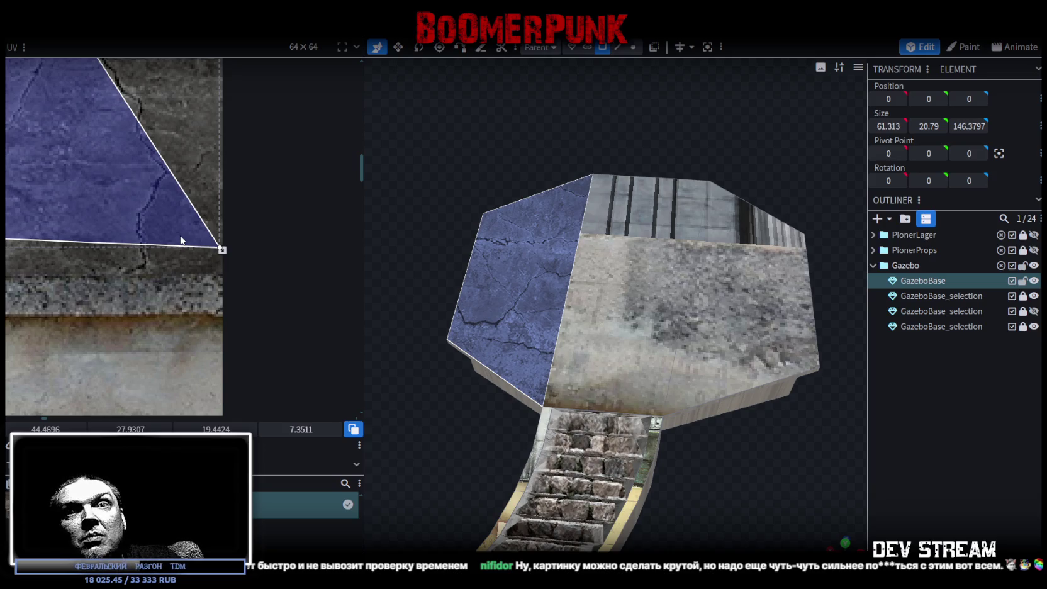
scroll(180, 240, "down", 1)
scroll(170, 233, "down", 2)
scroll(158, 227, "down", 2)
key("ctrl+s")
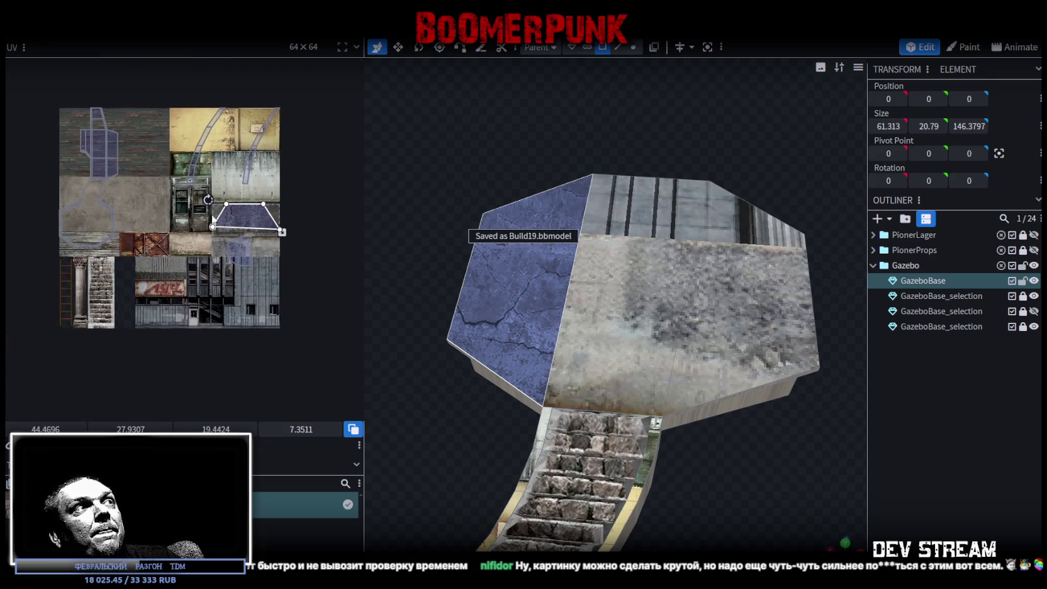
Move the centre strip's UV onto cracked concrete, rotate it 90 degrees, and stretch it larger
scroll(243, 228, "up", 2)
scroll(243, 228, "up", 2)
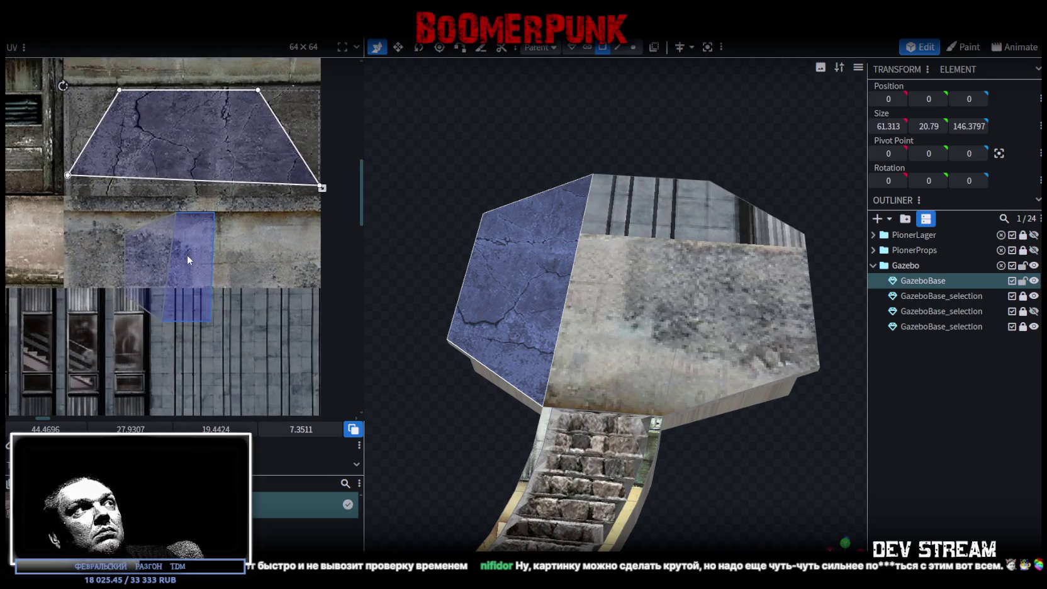
left_click_drag(186, 255, 213, 174)
right_click(212, 175)
left_click(259, 355)
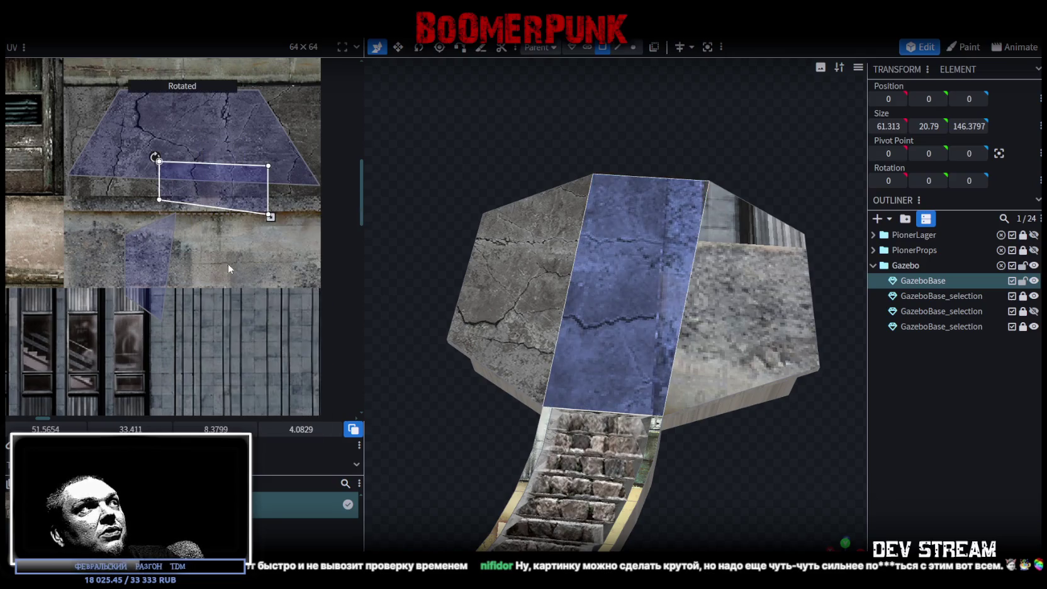
left_click_drag(212, 155, 121, 88)
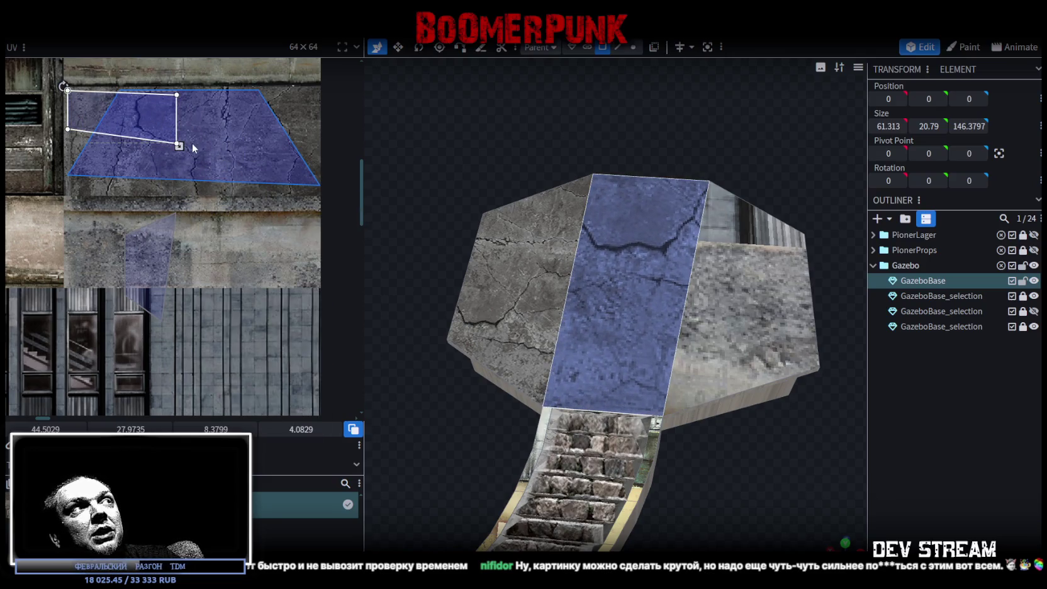
mouse_move(179, 146)
left_mouse_down()
mouse_move(319, 214)
mouse_move(296, 190)
left_mouse_up()
Level and nudge the centre strip's UV, undoing a stray corner adjustment
scroll(108, 156, "up", 1)
left_click_drag(61, 143, 56, 145)
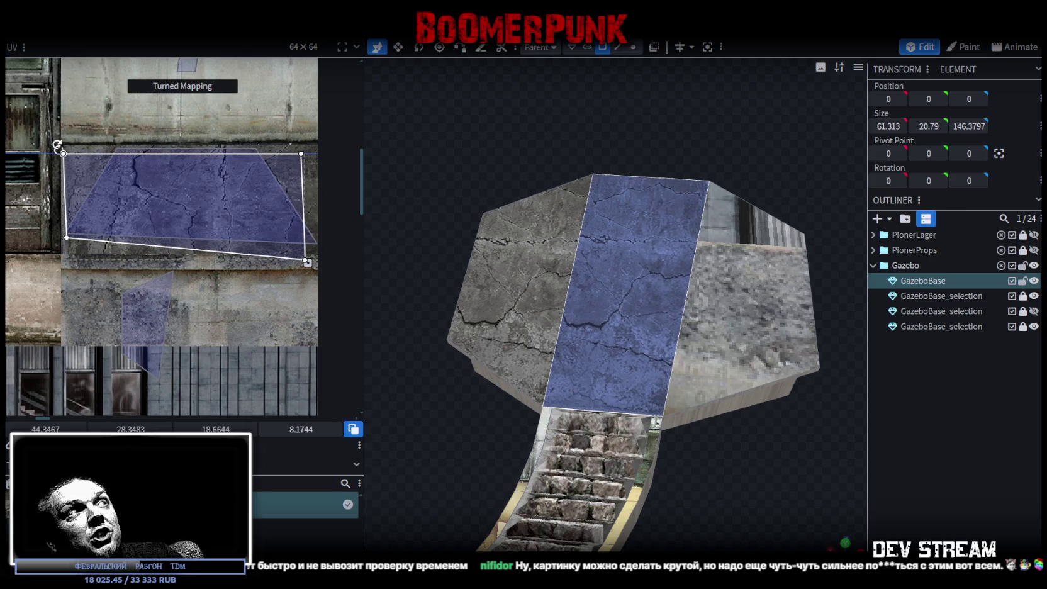
left_click_drag(139, 182, 224, 200)
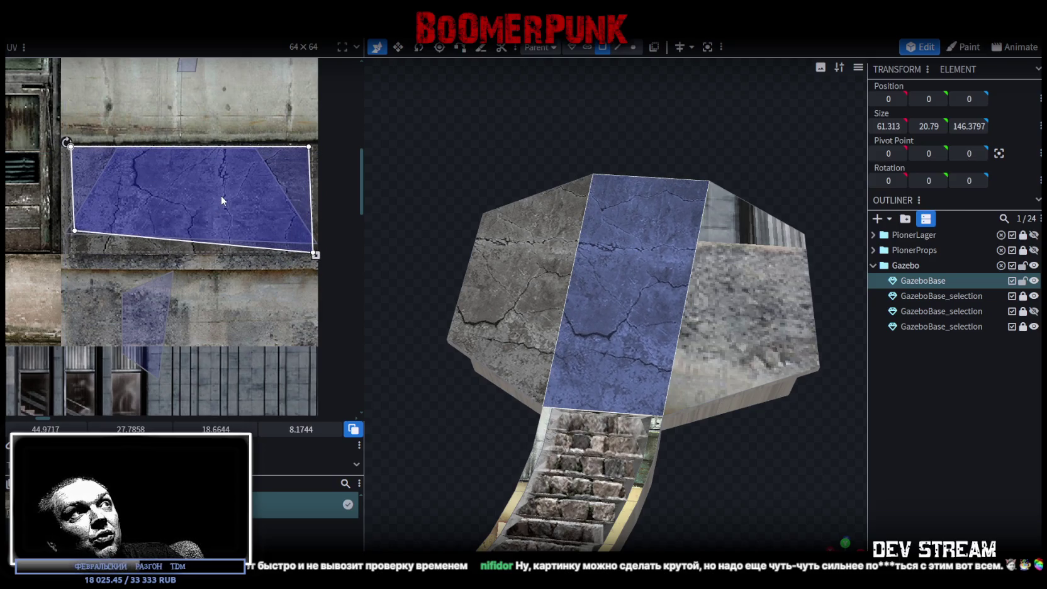
scroll(317, 245, "up", 3)
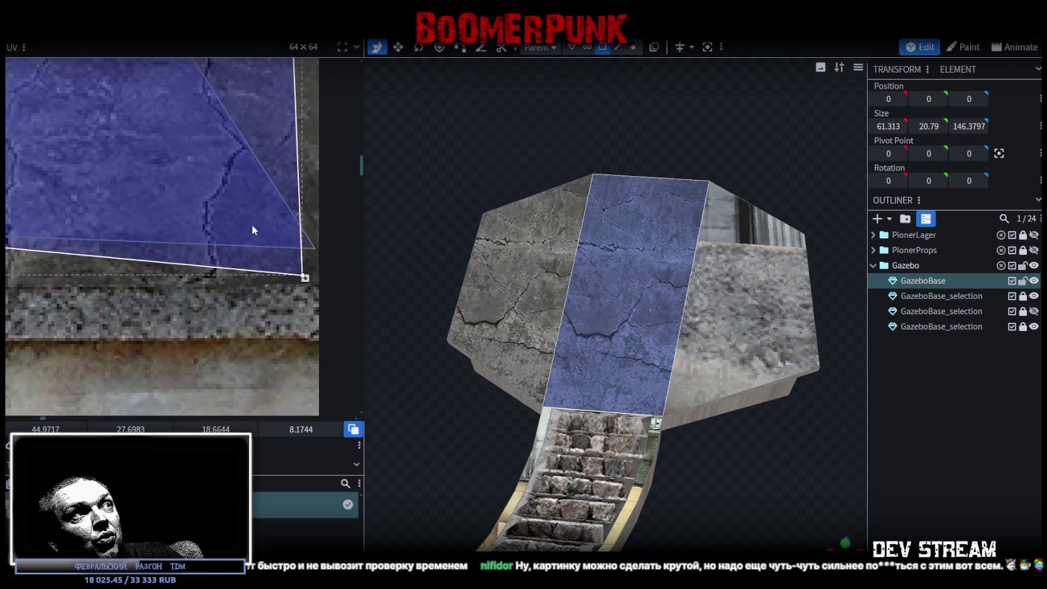
scroll(239, 230, "down", 2)
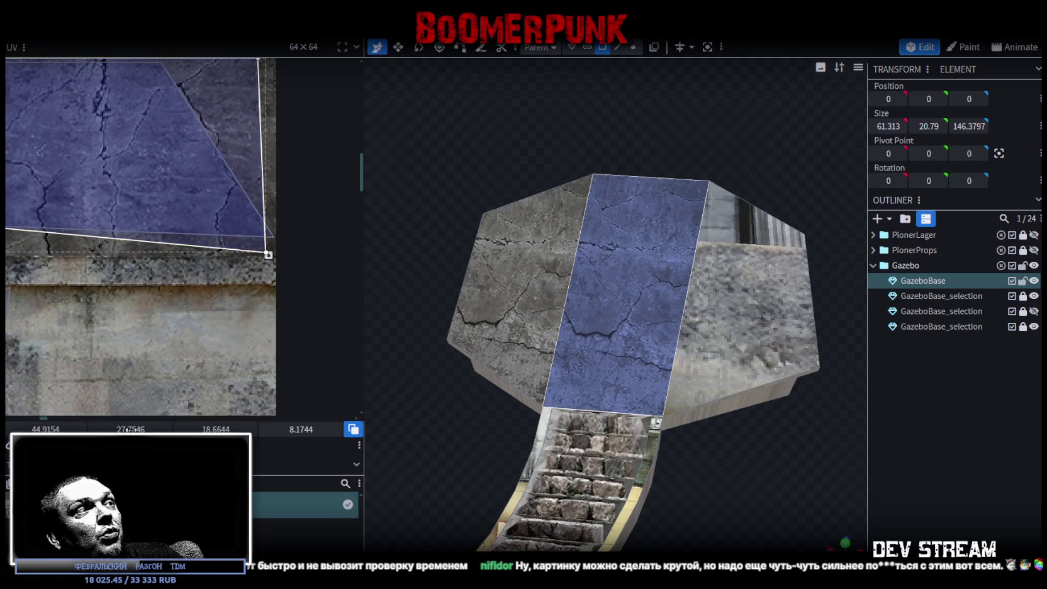
left_click_drag(265, 252, 259, 212)
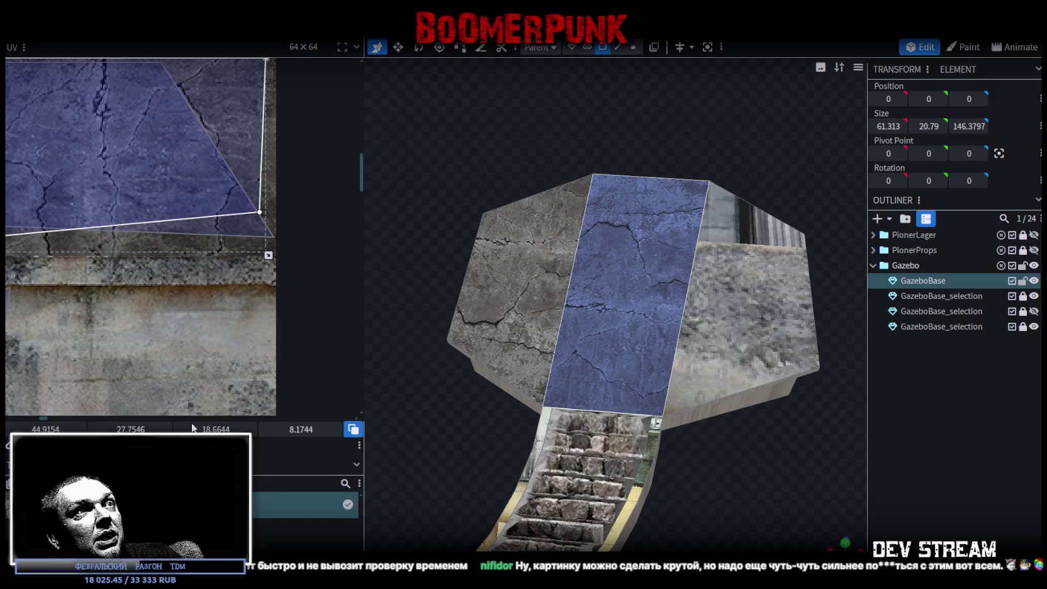
key("ctrl+z")
Clear the selection, orbit down onto the floor, and select its left side panel
mouse_move(474, 214)
left_mouse_down()
mouse_move(464, 186)
mouse_move(508, 208)
mouse_move(624, 194)
mouse_move(938, 428)
left_mouse_up()
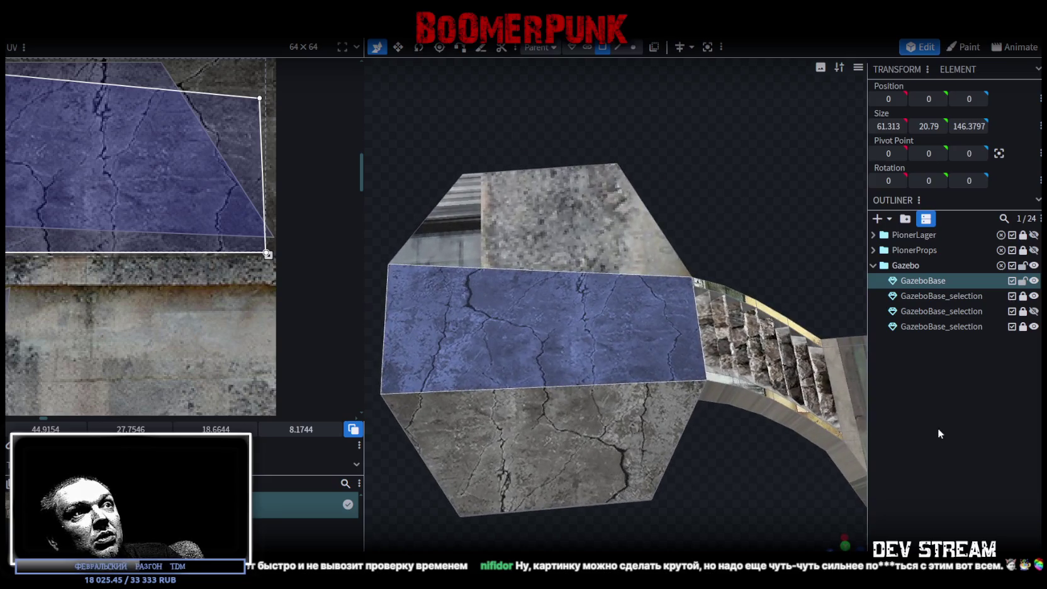
left_click(714, 509)
mouse_move(714, 509)
left_mouse_down()
mouse_move(726, 464)
mouse_move(793, 444)
mouse_move(801, 427)
mouse_move(779, 481)
mouse_move(594, 388)
left_mouse_up()
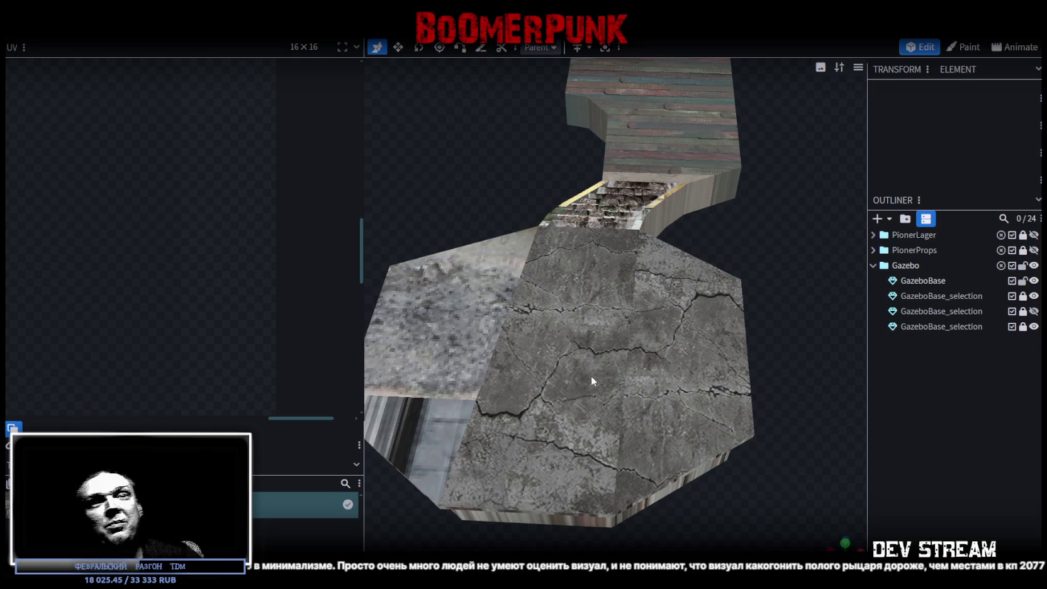
left_click(503, 359)
left_click(460, 341)
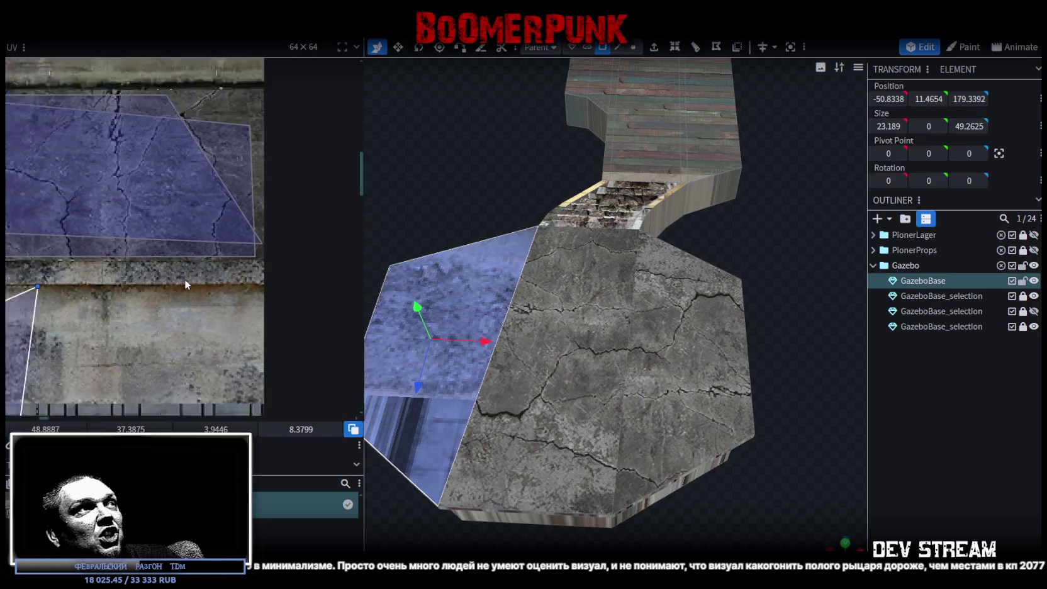
Rotate the left side panel's UV and shift it up and left toward the concrete
scroll(233, 339, "up", 5)
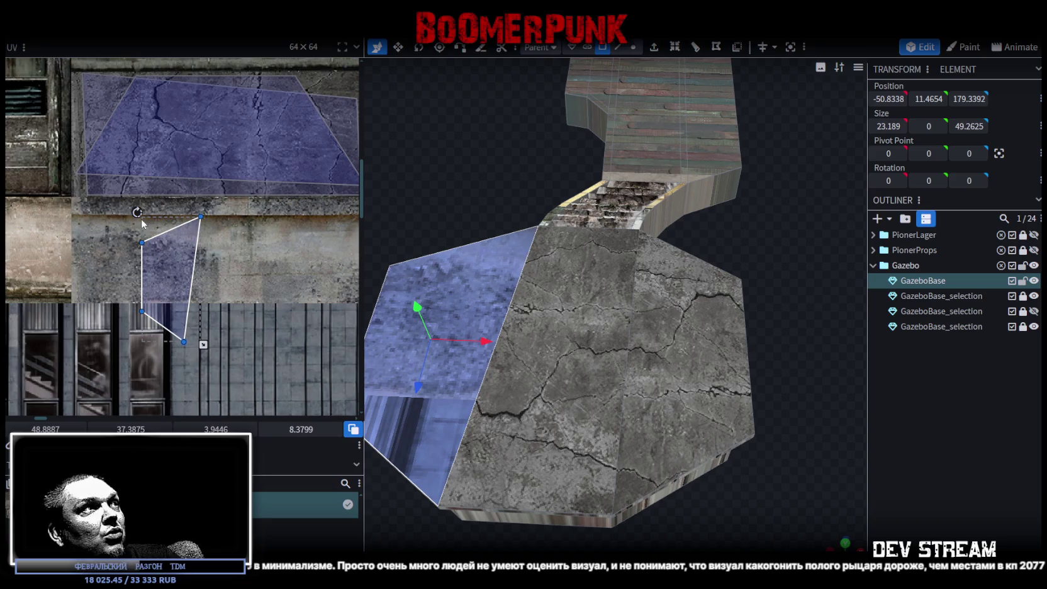
left_click_drag(162, 210, 8, 348)
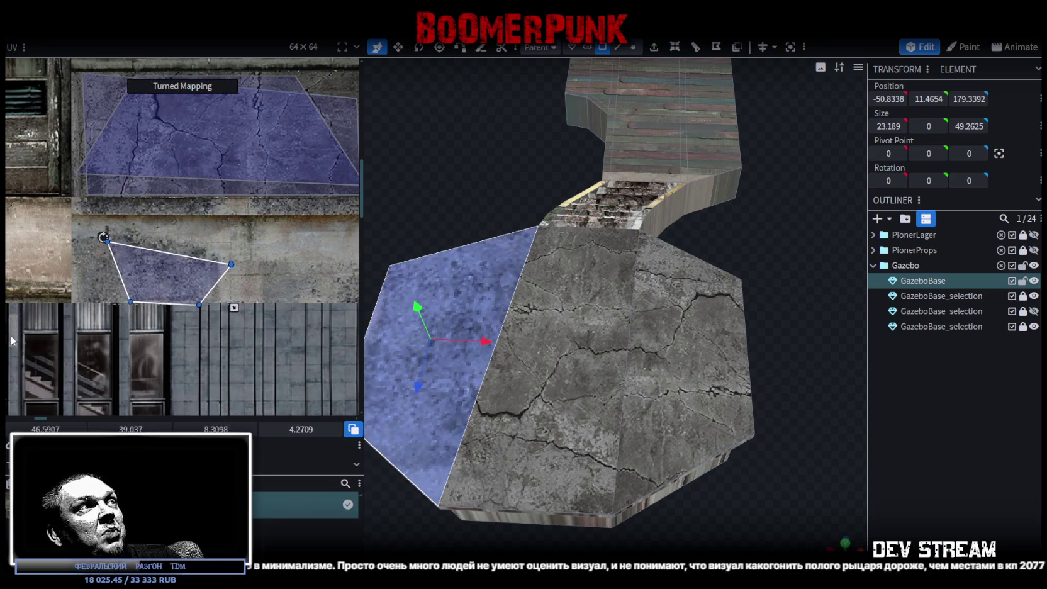
left_click_drag(158, 278, 125, 143)
scroll(190, 235, "up", 1)
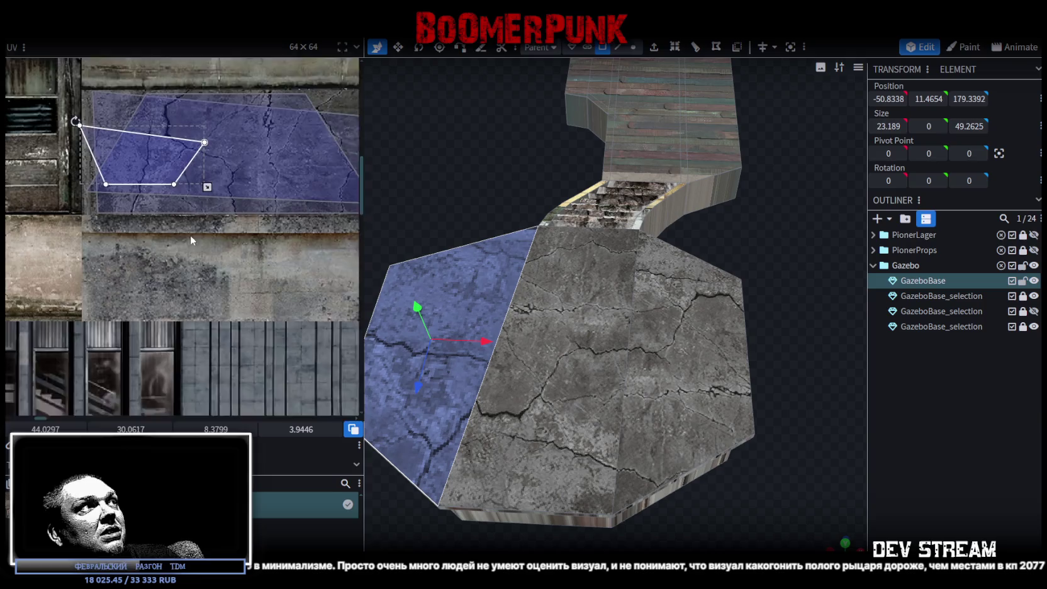
scroll(223, 251, "up", 2)
scroll(170, 224, "up", 2)
left_click_drag(169, 224, 161, 184)
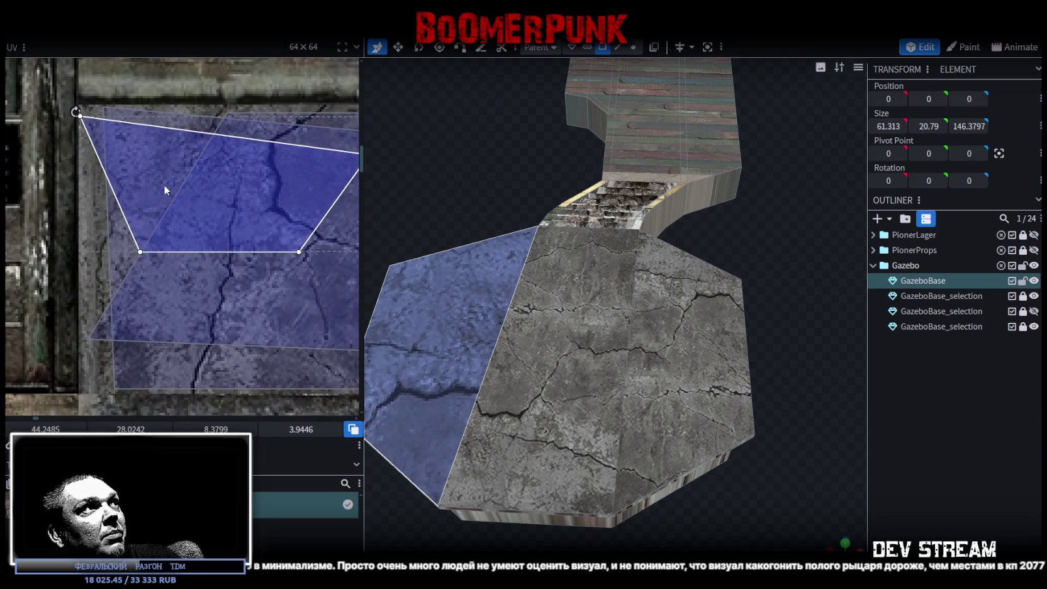
scroll(210, 229, "down", 2)
middle_click_drag(210, 228, 123, 179)
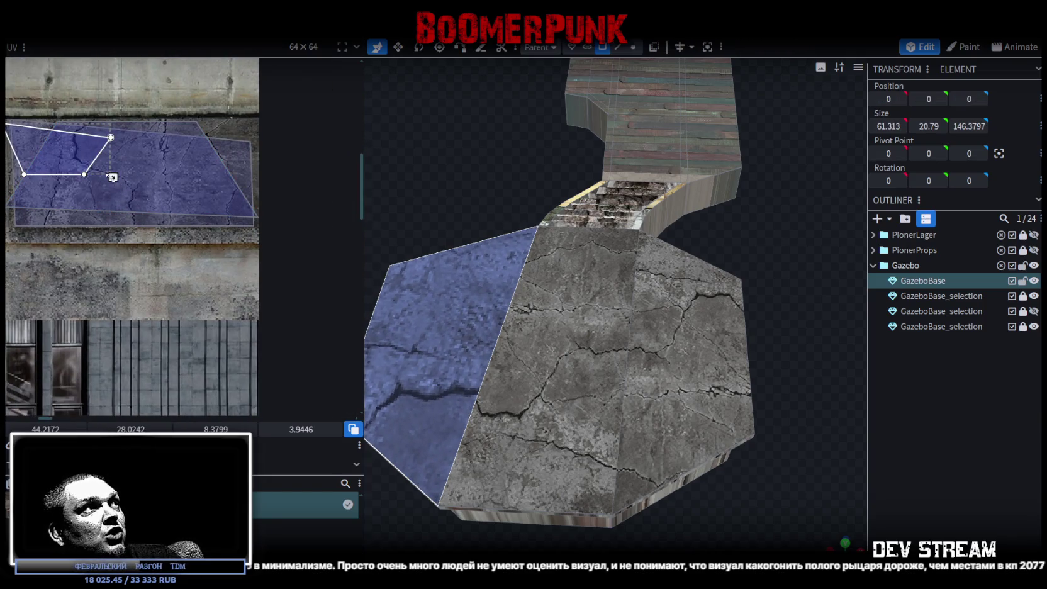
Reposition the side panel's UV over the cracks and shrink it slightly
left_click_drag(112, 177, 215, 210)
scroll(68, 202, "up", 3)
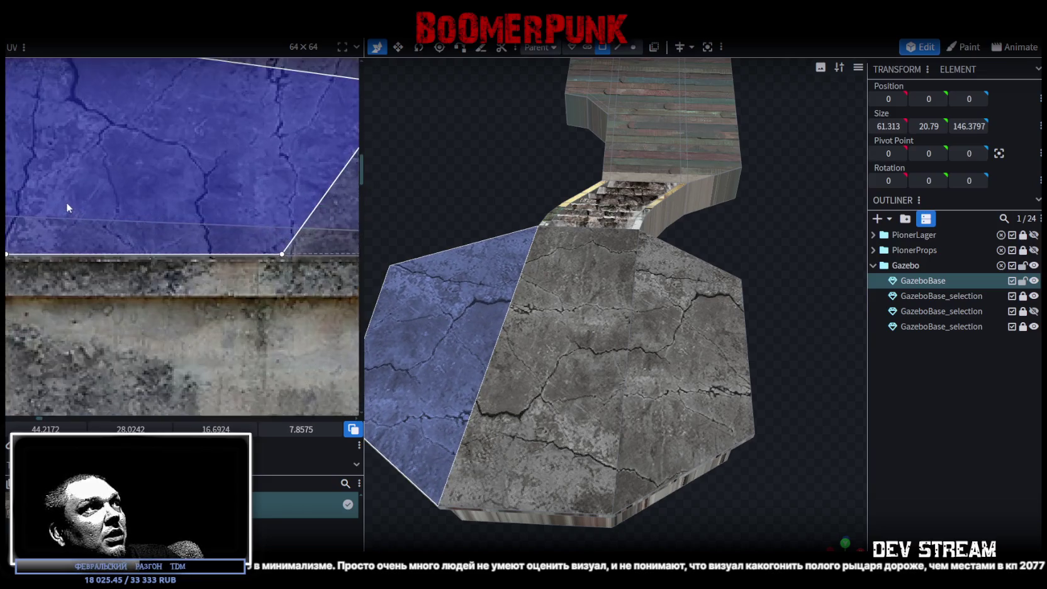
scroll(67, 207, "up", 2)
left_click_drag(92, 248, 120, 249)
scroll(121, 249, "down", 3)
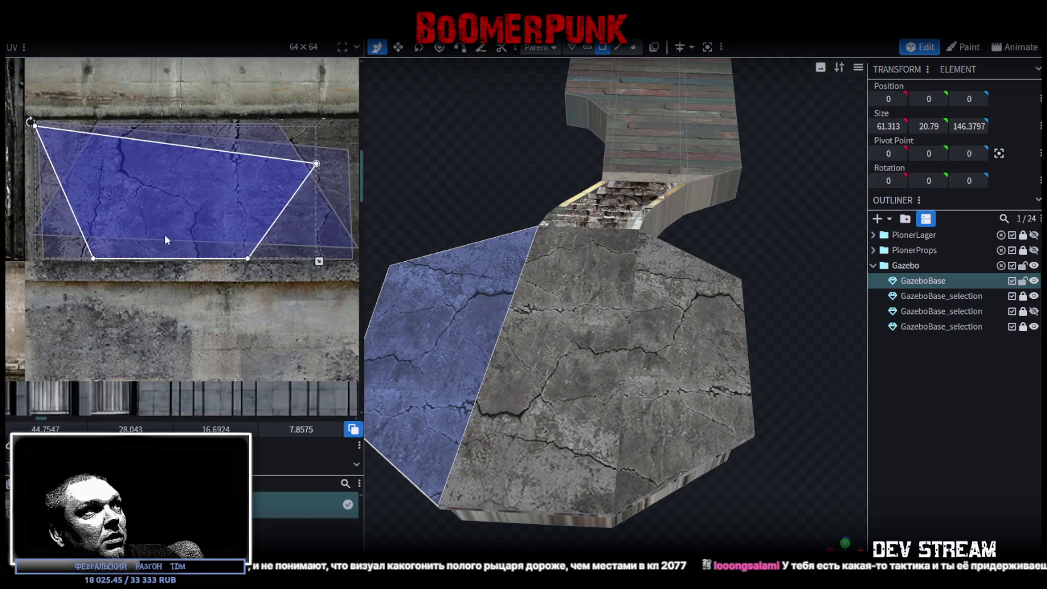
middle_click_drag(164, 234, 131, 243)
mouse_move(251, 262)
left_mouse_down()
mouse_move(217, 257)
mouse_move(236, 261)
left_mouse_up()
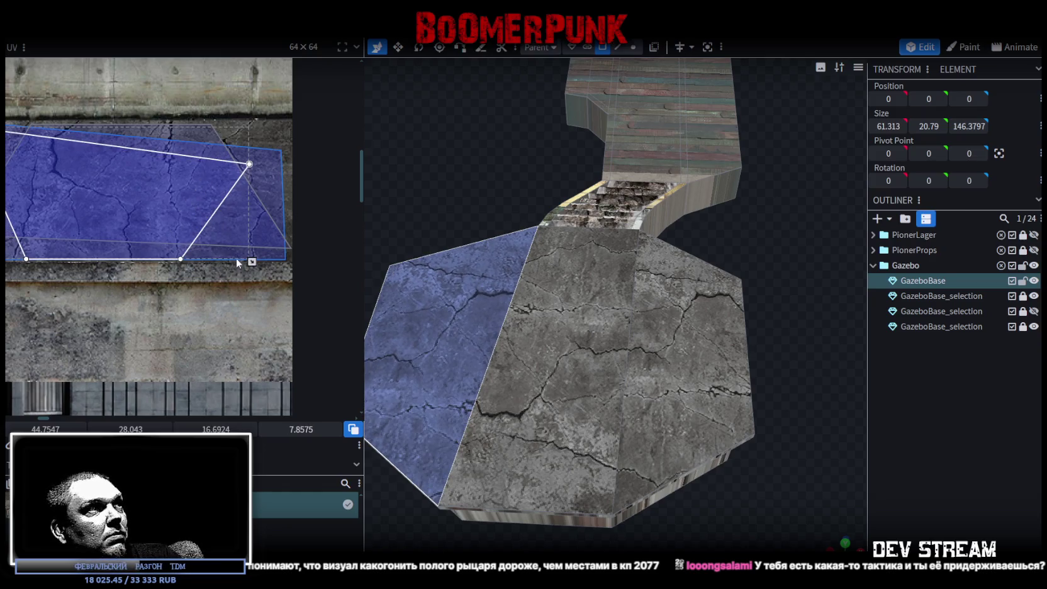
scroll(178, 236, "up", 1)
left_click_drag(176, 252, 178, 249)
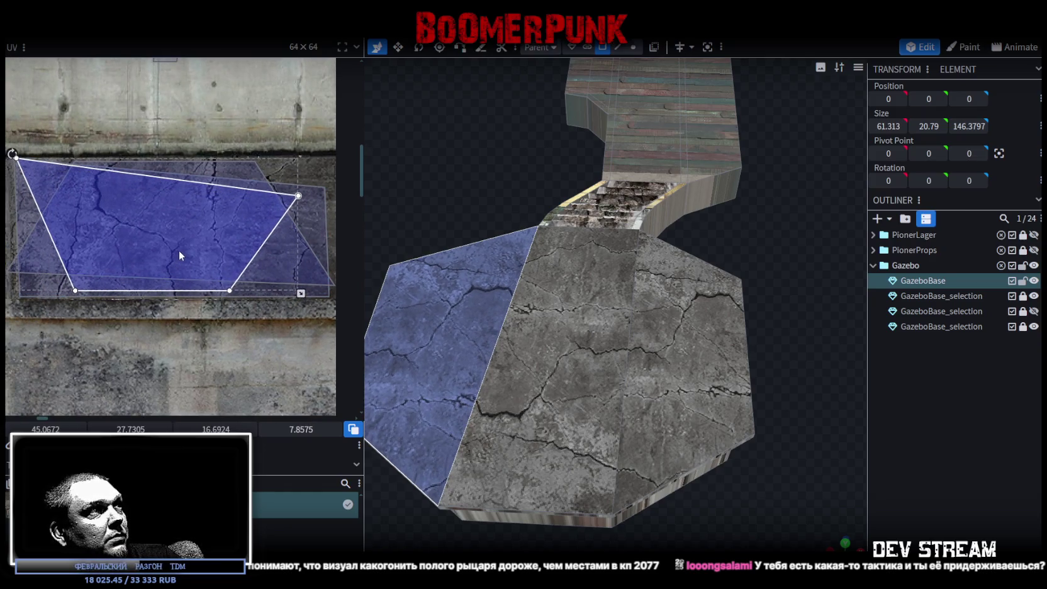
Rotate the side panel's UV so its top edge is level and fine-tune its position
left_click_drag(12, 153, 174, 207)
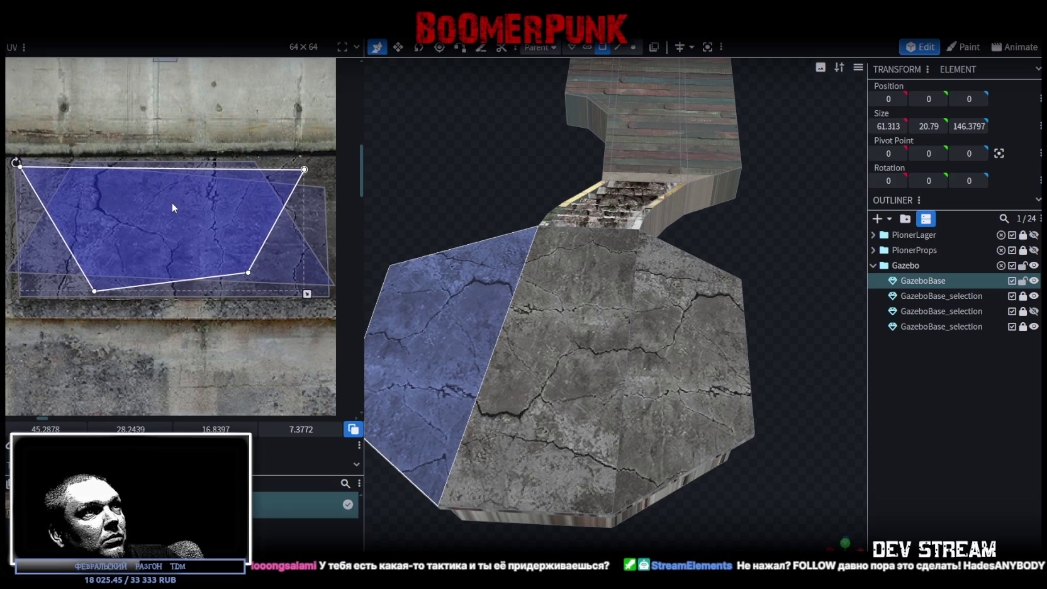
scroll(200, 225, "up", 1)
left_click_drag(200, 225, 162, 211)
middle_click_drag(162, 211, 200, 226)
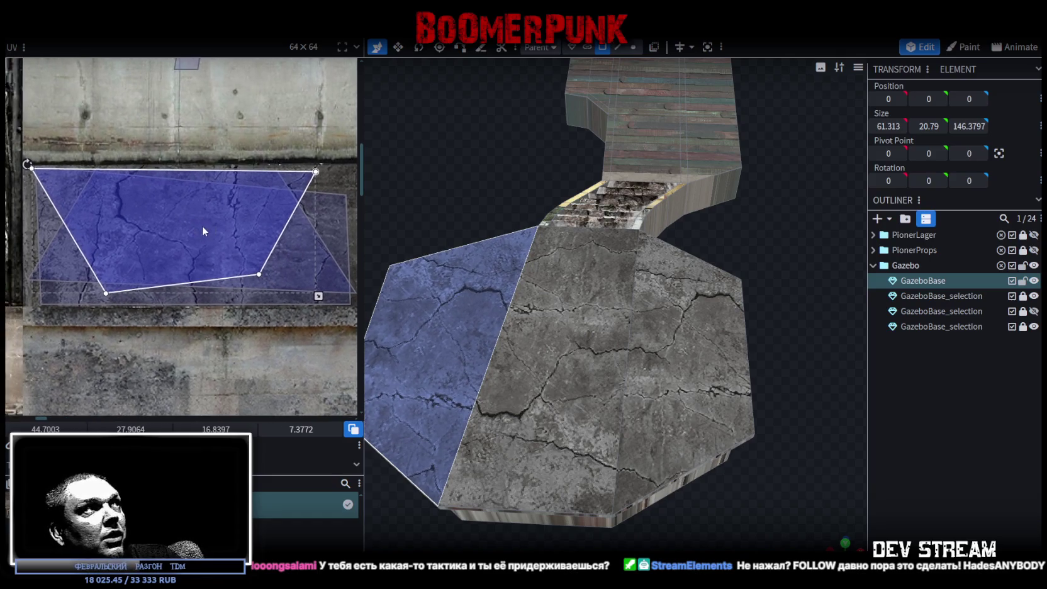
left_click_drag(200, 225, 194, 223)
scroll(195, 222, "down", 1)
Enlarge the side panel's UV, nudge it into place, and orbit to inspect the floor
scroll(186, 221, "right", 2)
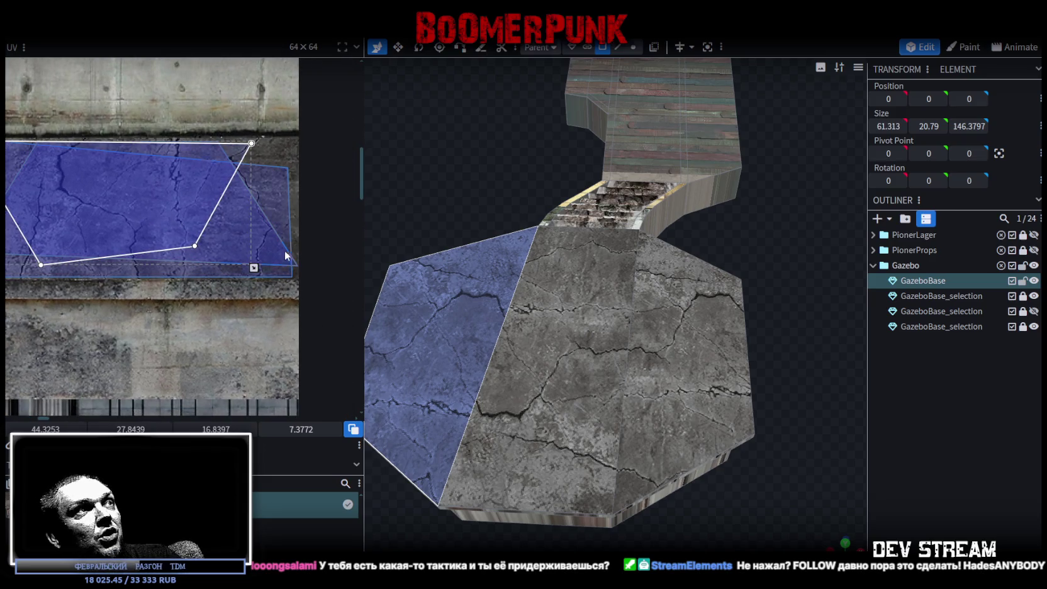
left_click_drag(254, 268, 277, 277)
scroll(223, 259, "up", 1)
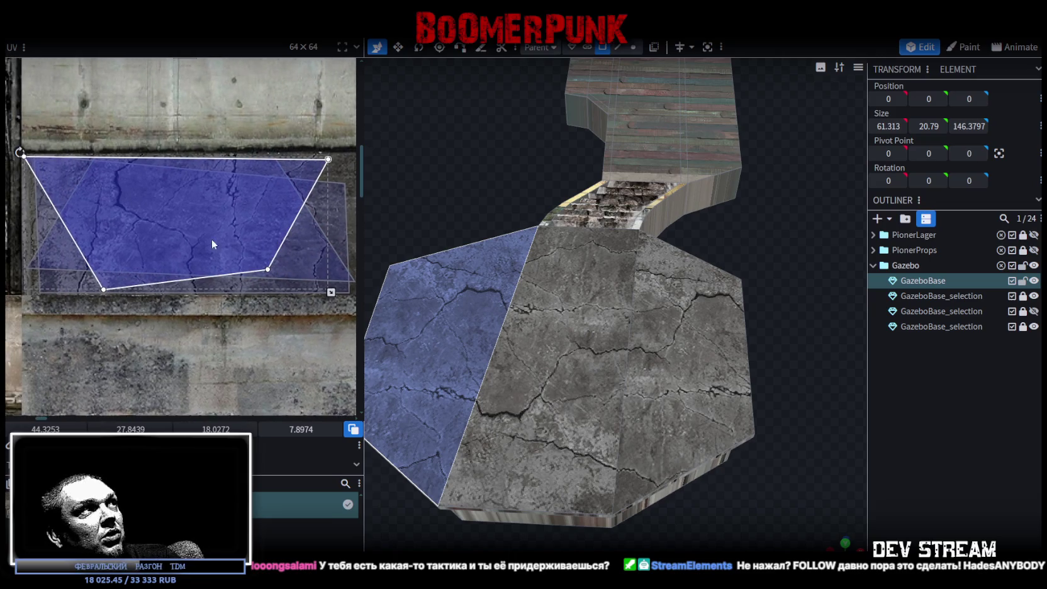
left_click_drag(178, 234, 171, 227)
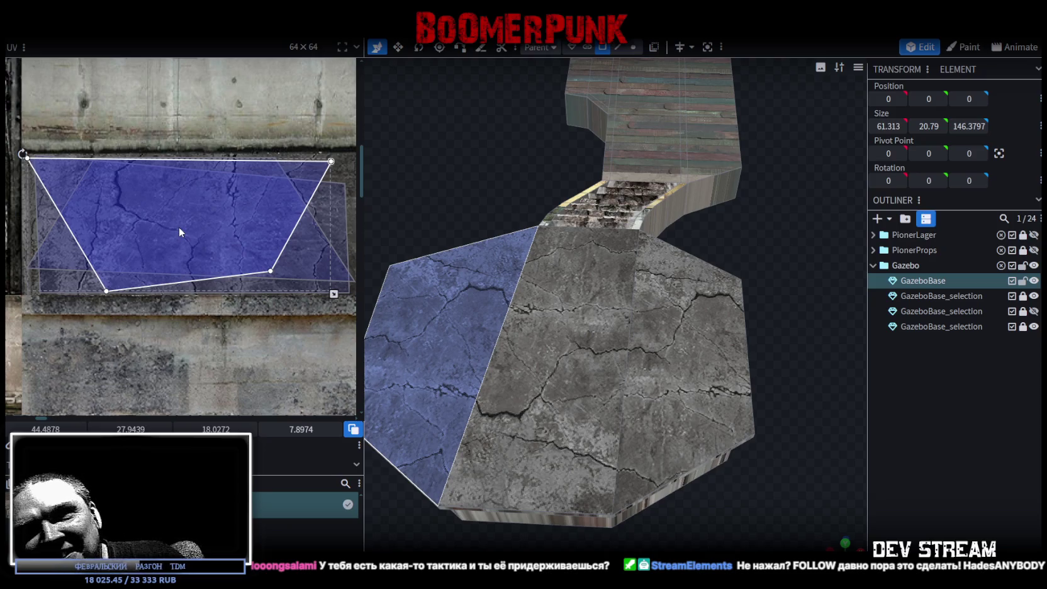
scroll(290, 198, "down", 3)
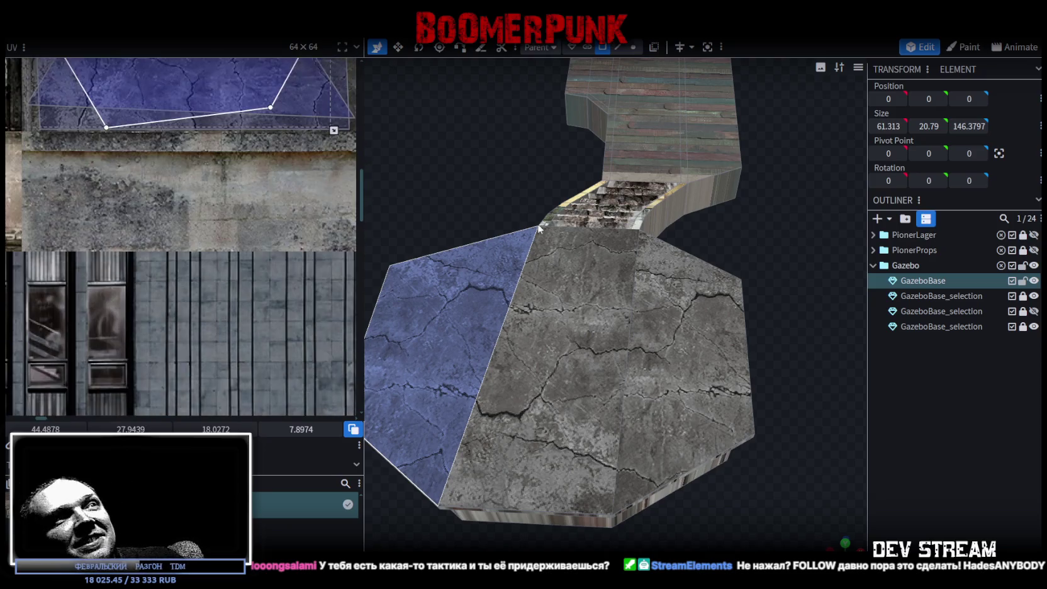
middle_click_drag(566, 208, 674, 283)
left_click_drag(549, 497, 809, 475)
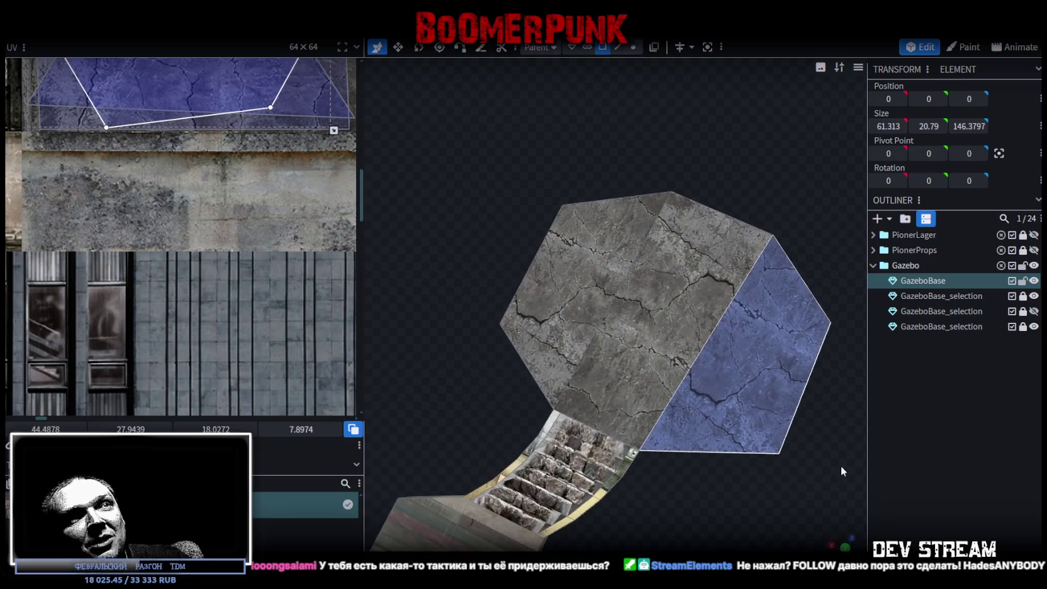
Clear the selection, orbit to a top-down view, and select the floor's middle strip
left_click(746, 498)
mouse_move(746, 498)
left_mouse_down()
mouse_move(775, 489)
mouse_move(748, 483)
left_mouse_up()
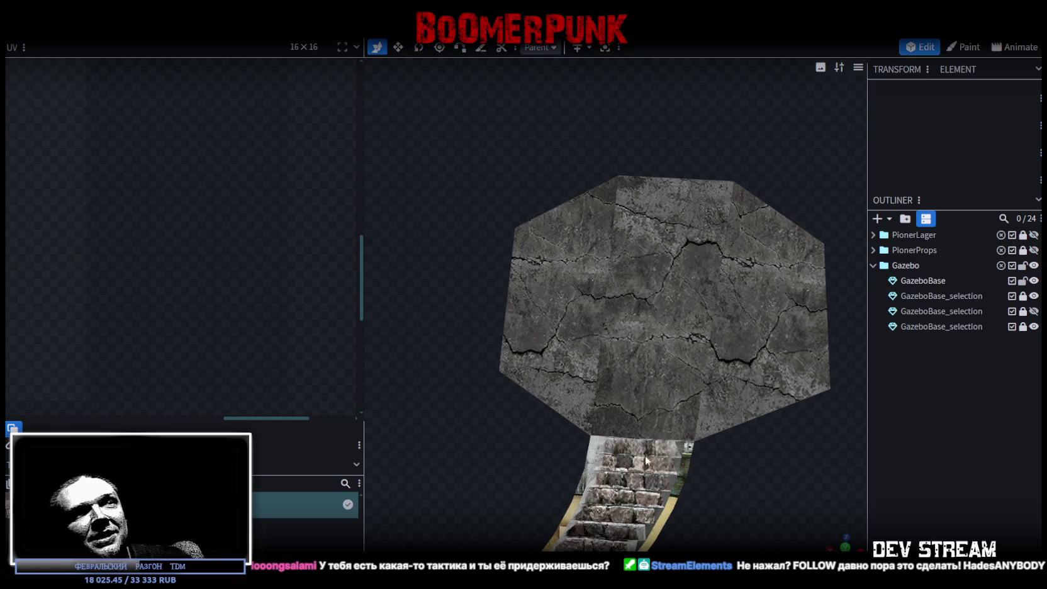
left_click(622, 241)
left_click(677, 262)
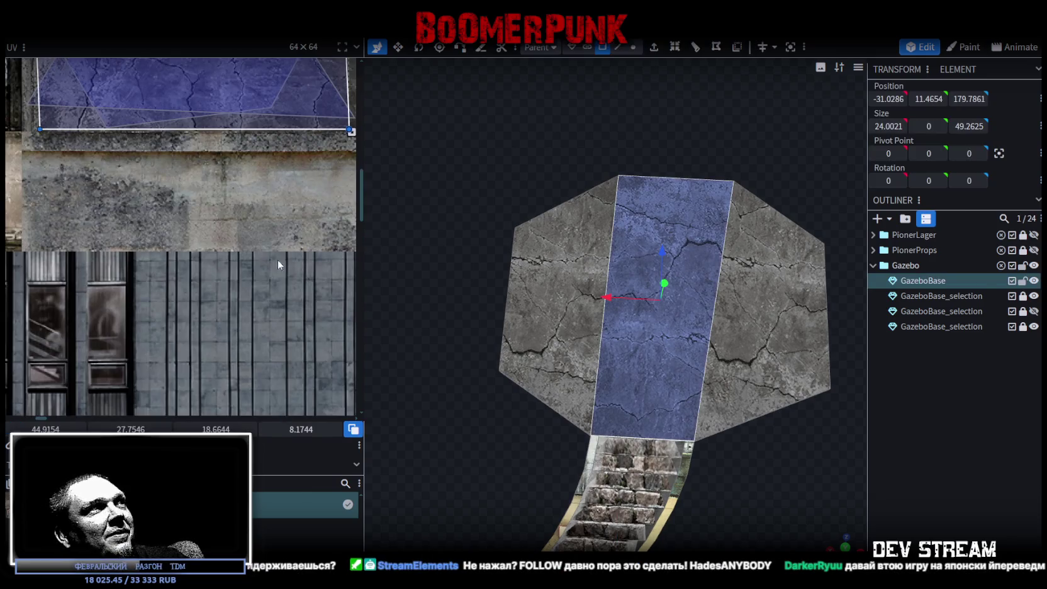
scroll(278, 260, "down", 5)
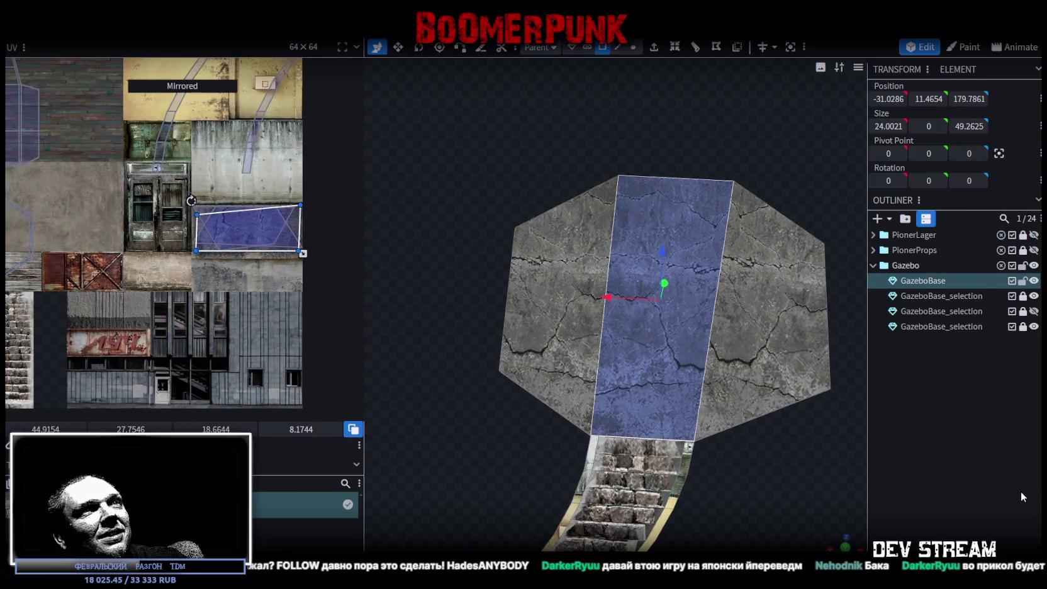
left_click_drag(818, 494, 739, 472)
left_click(648, 369)
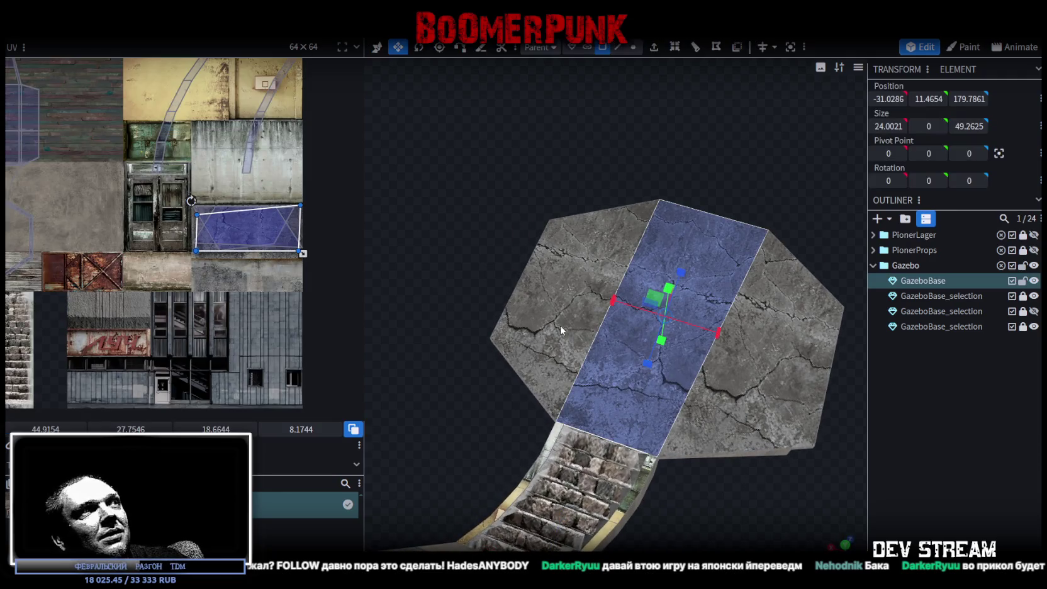
Shrink, shift and rotate the middle strip's UV on the concrete texture
scroll(298, 239, "up", 3)
scroll(212, 265, "up", 2)
scroll(314, 291, "up", 2)
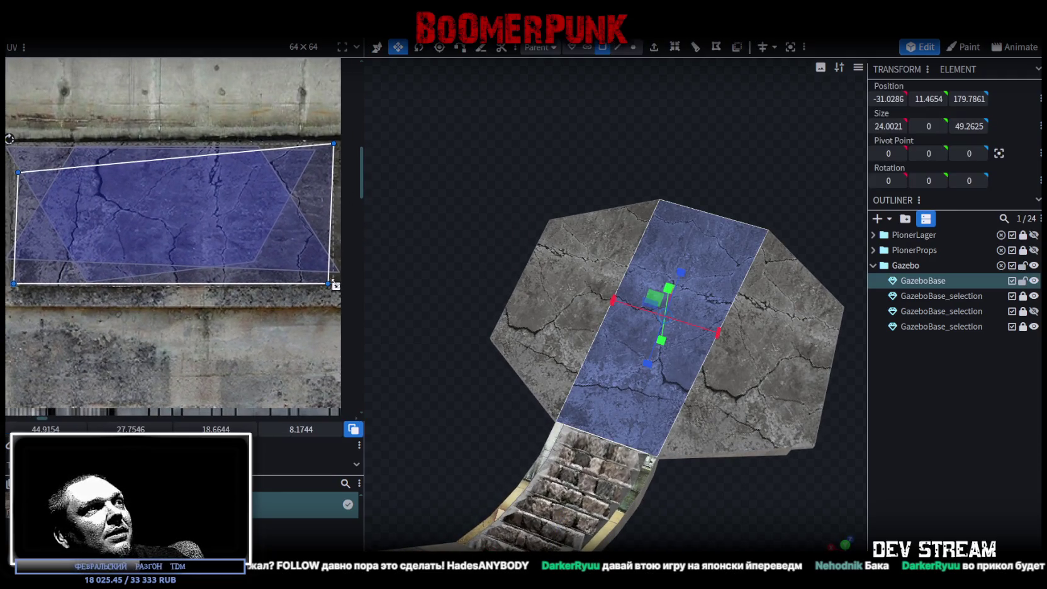
left_click_drag(333, 284, 310, 275)
left_click_drag(242, 245, 248, 250)
left_click_drag(317, 281, 283, 265)
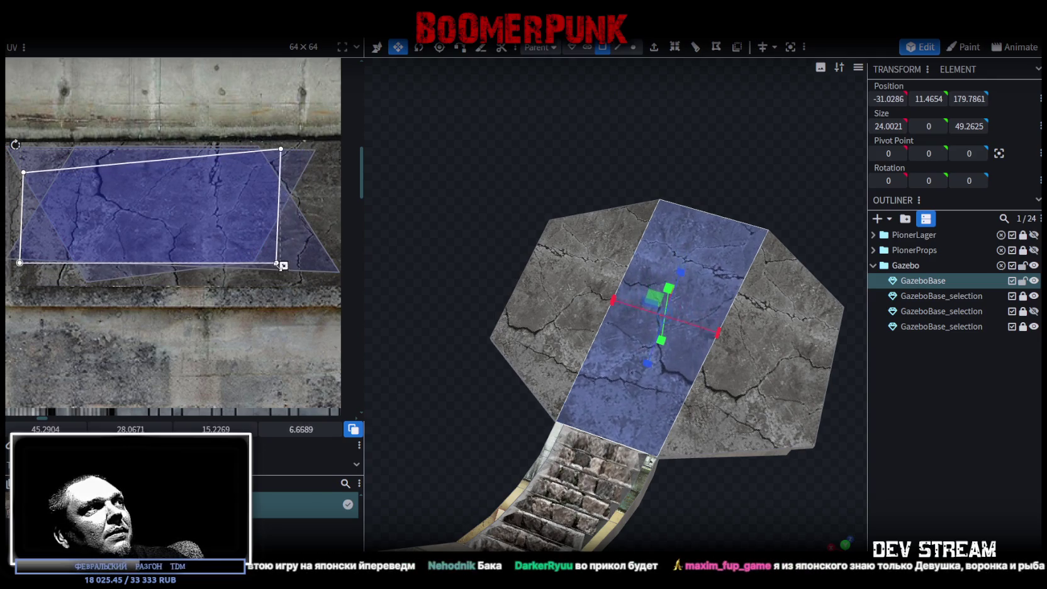
left_click(15, 144)
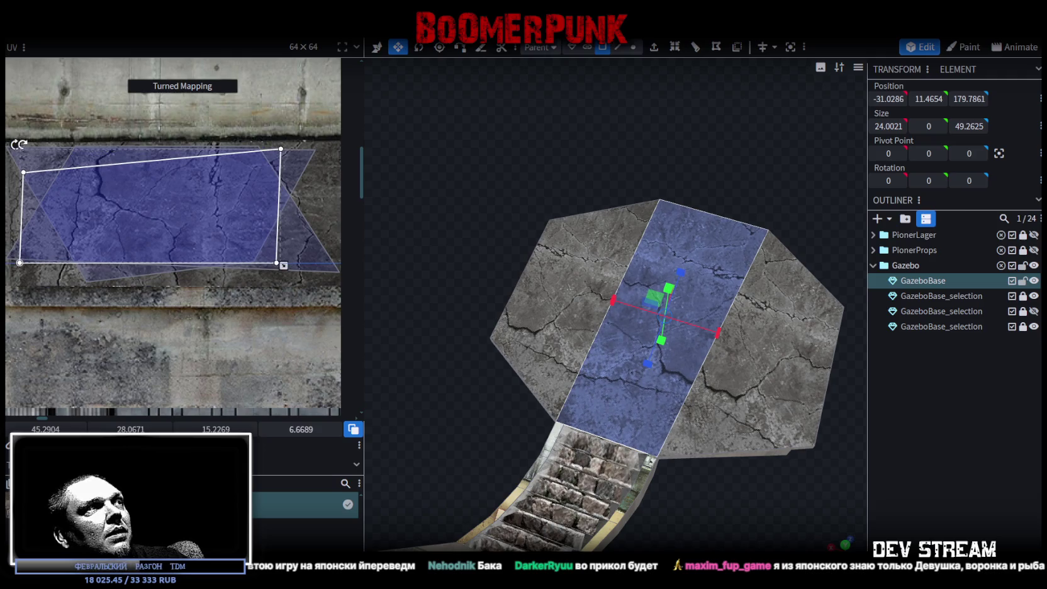
left_click_drag(18, 145, 35, 193)
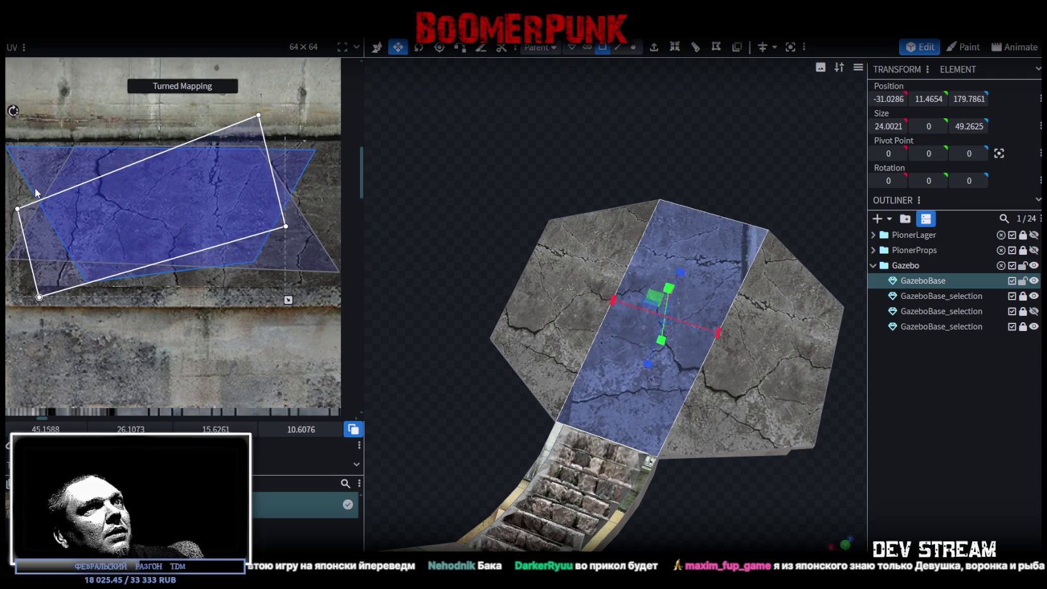
left_click_drag(36, 193, 28, 165)
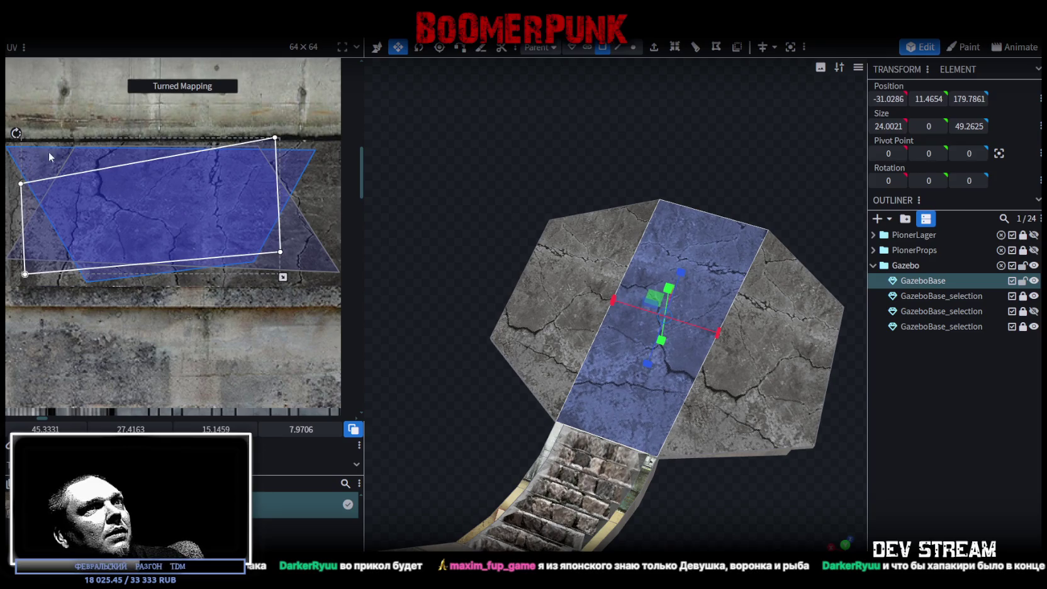
mouse_move(125, 195)
left_mouse_down()
mouse_move(126, 205)
mouse_move(114, 201)
left_mouse_up()
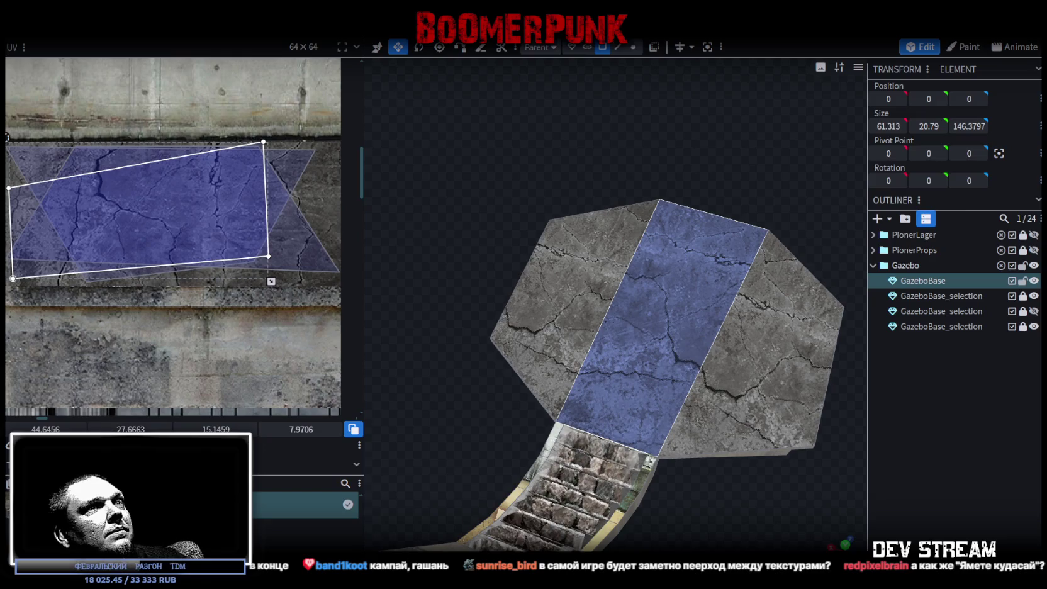
Mirror the strip's UV, rotate it nearly level, enlarge it over the concrete, then deselect
left_click(94, 411)
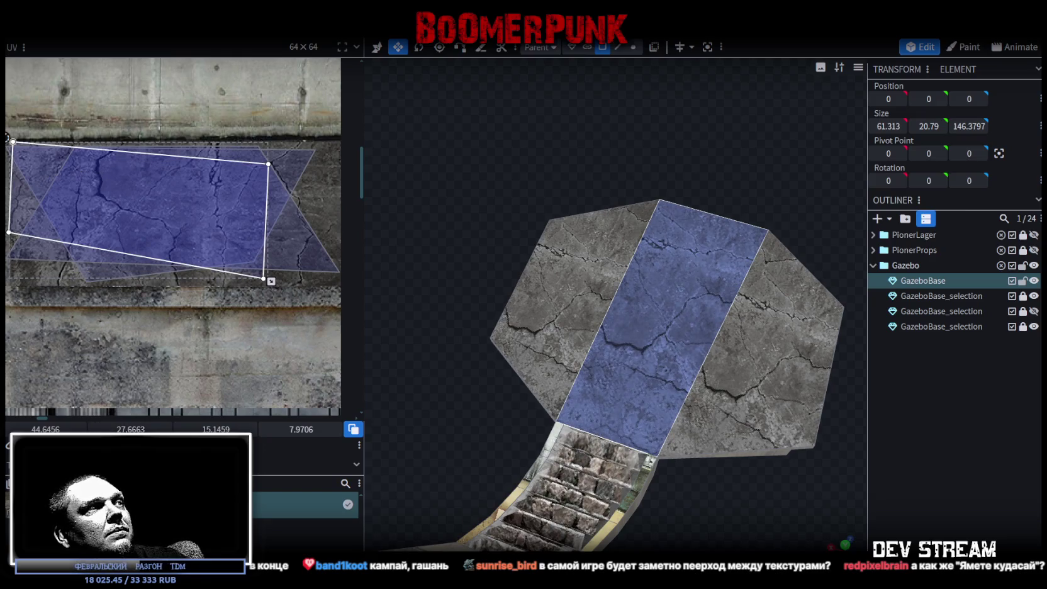
left_click(94, 410)
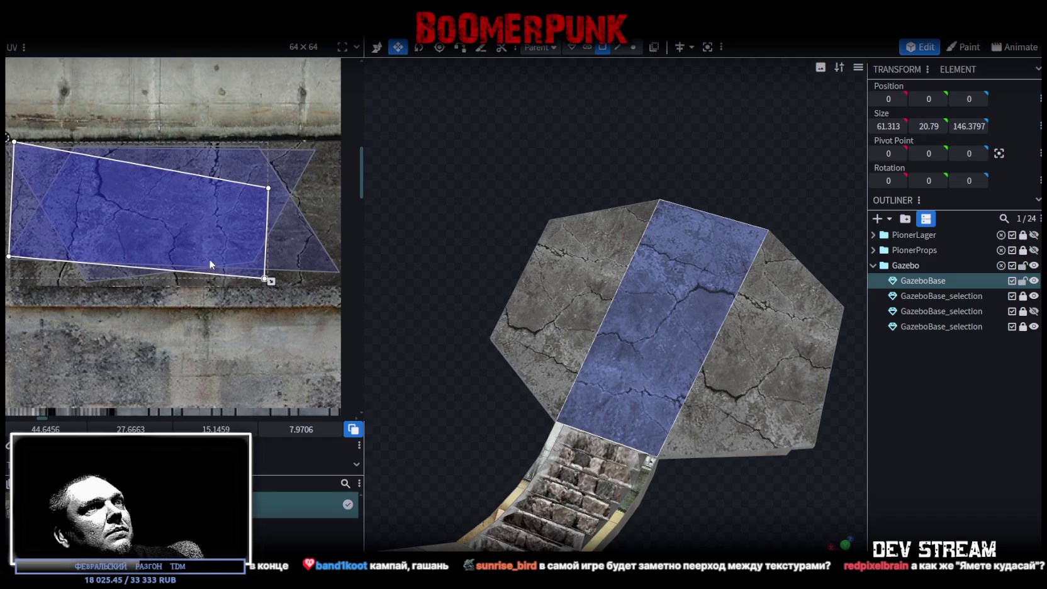
left_click_drag(192, 249, 184, 239)
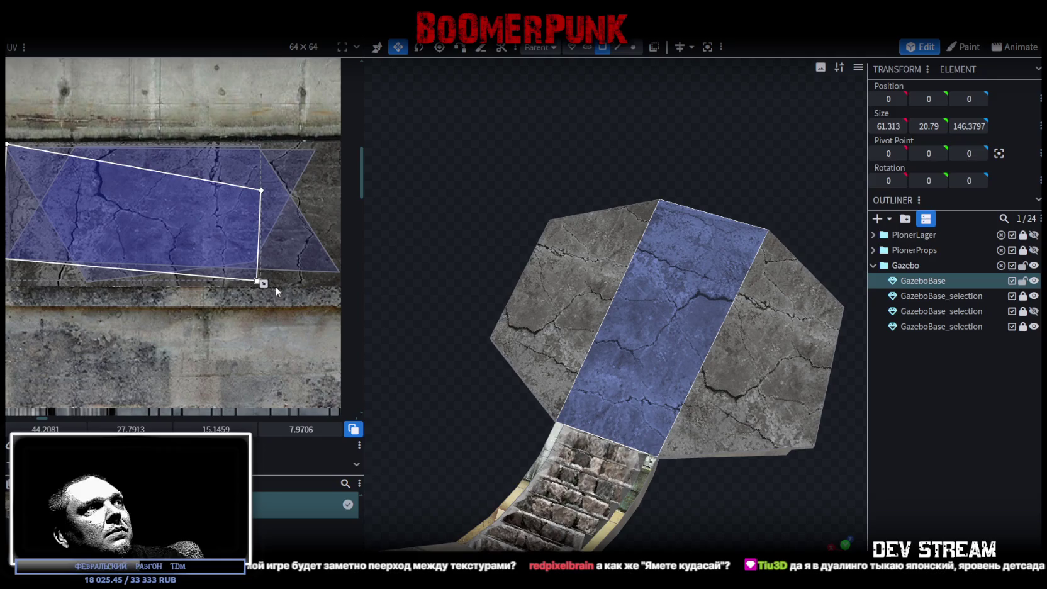
middle_click_drag(107, 216, 145, 365)
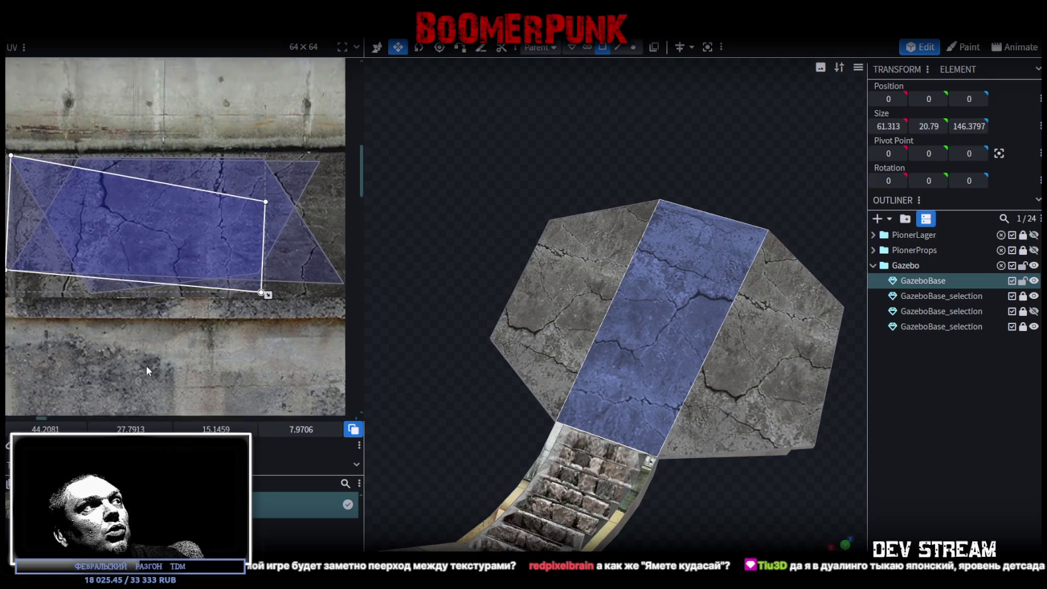
left_click_drag(51, 167, 153, 227)
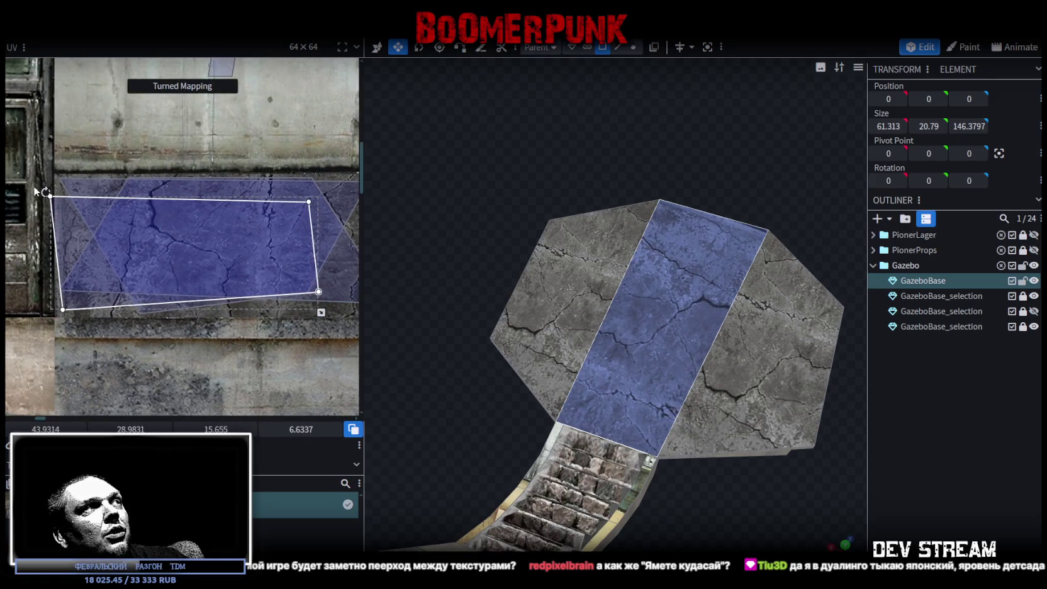
middle_click_drag(153, 226, 71, 201)
mouse_move(250, 273)
left_mouse_down()
mouse_move(293, 297)
mouse_move(344, 305)
left_mouse_up()
scroll(174, 306, "up", 2)
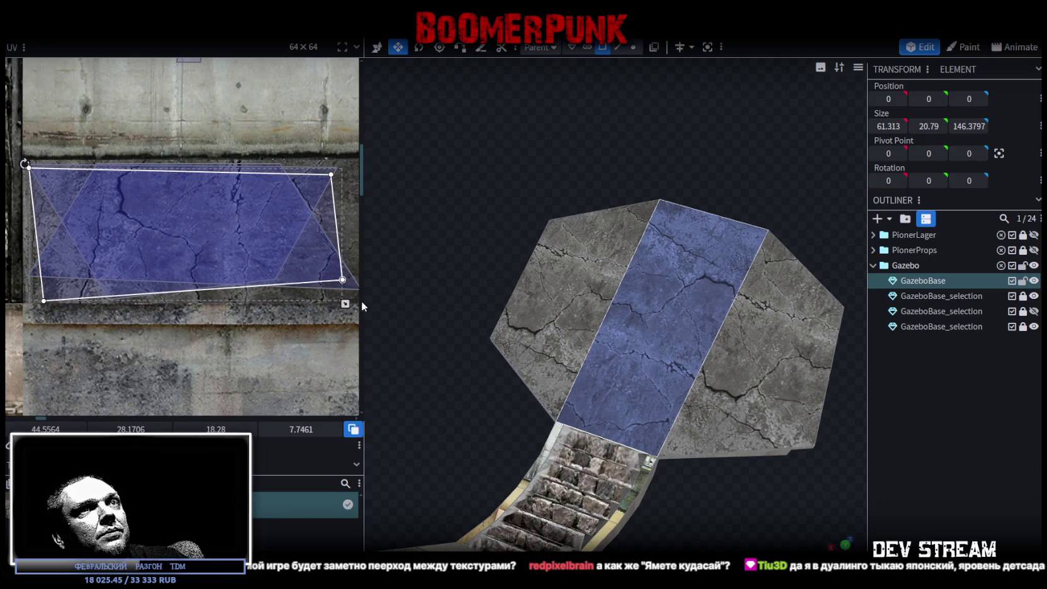
left_click(782, 467)
mouse_move(782, 467)
left_mouse_down()
mouse_move(744, 478)
mouse_move(760, 444)
left_mouse_up()
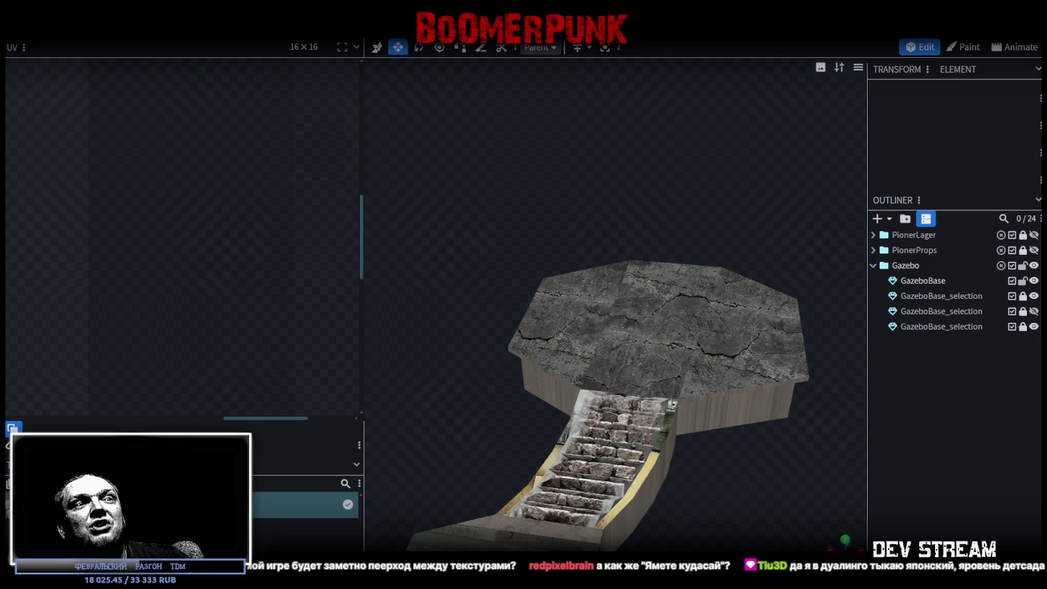
Orbit and zoom in close to the stairs, picking a first piece on their side
mouse_move(730, 452)
left_mouse_down()
mouse_move(699, 494)
mouse_move(642, 519)
left_mouse_up()
scroll(623, 491, "up", 2)
scroll(607, 461, "up", 1)
mouse_move(607, 461)
left_mouse_down()
mouse_move(586, 370)
mouse_move(585, 389)
mouse_move(660, 461)
left_mouse_up()
scroll(534, 275, "up", 2)
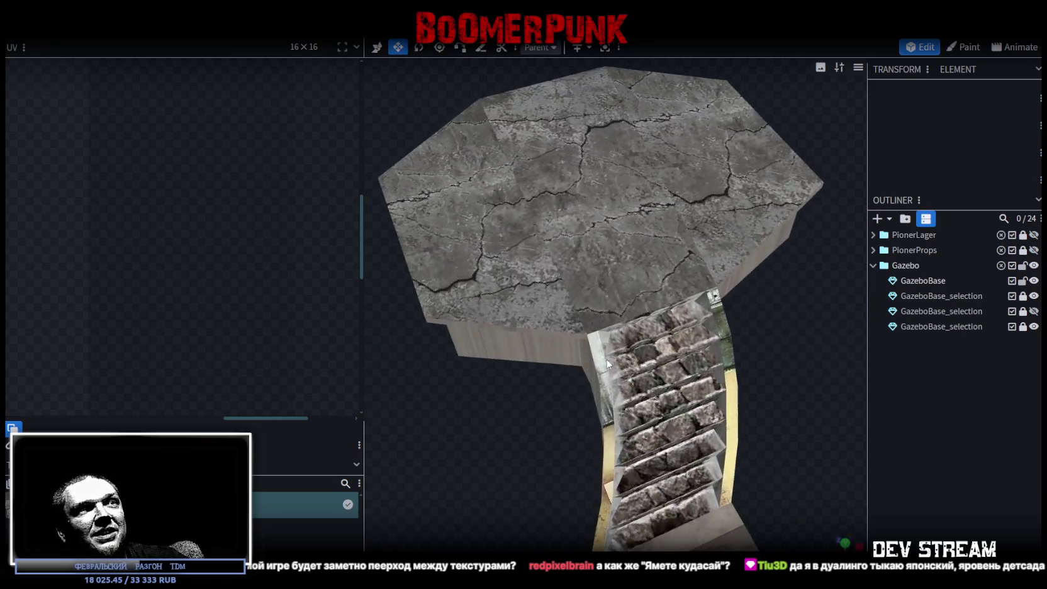
left_click(601, 359)
mouse_move(548, 472)
left_mouse_down()
mouse_move(487, 371)
mouse_move(475, 386)
left_mouse_up()
scroll(475, 387, "up", 2)
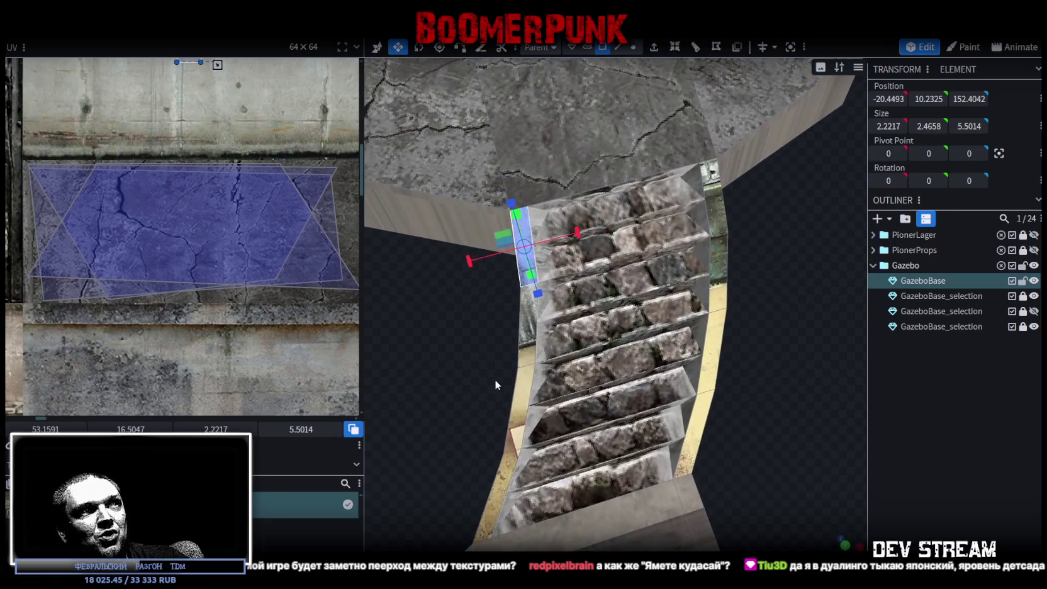
Select the long left side strip plus the four right strip segments, then zoom out the UV editor
left_click(526, 347)
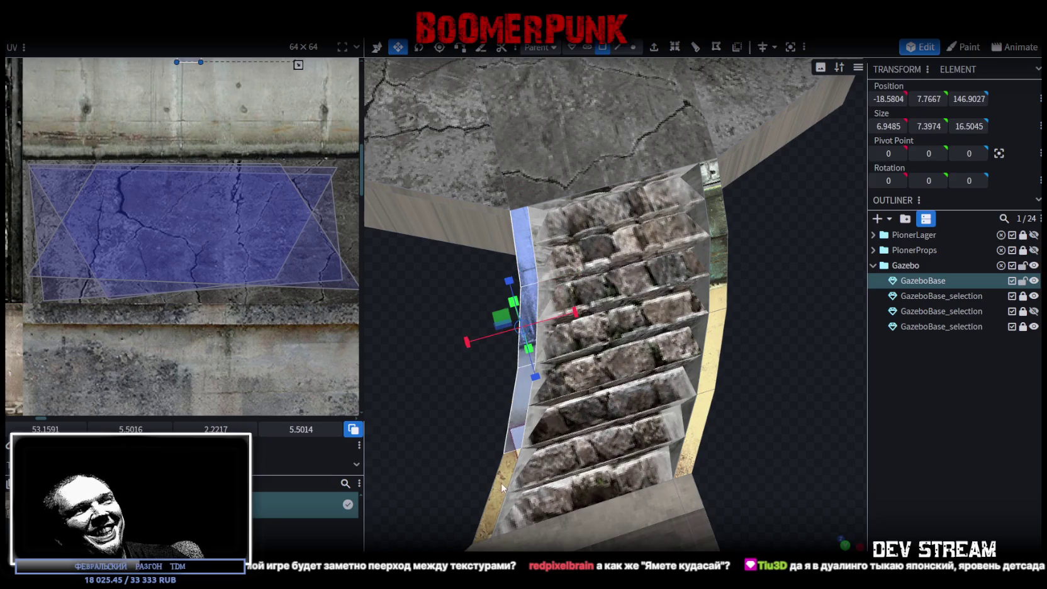
left_click(706, 425, "shift")
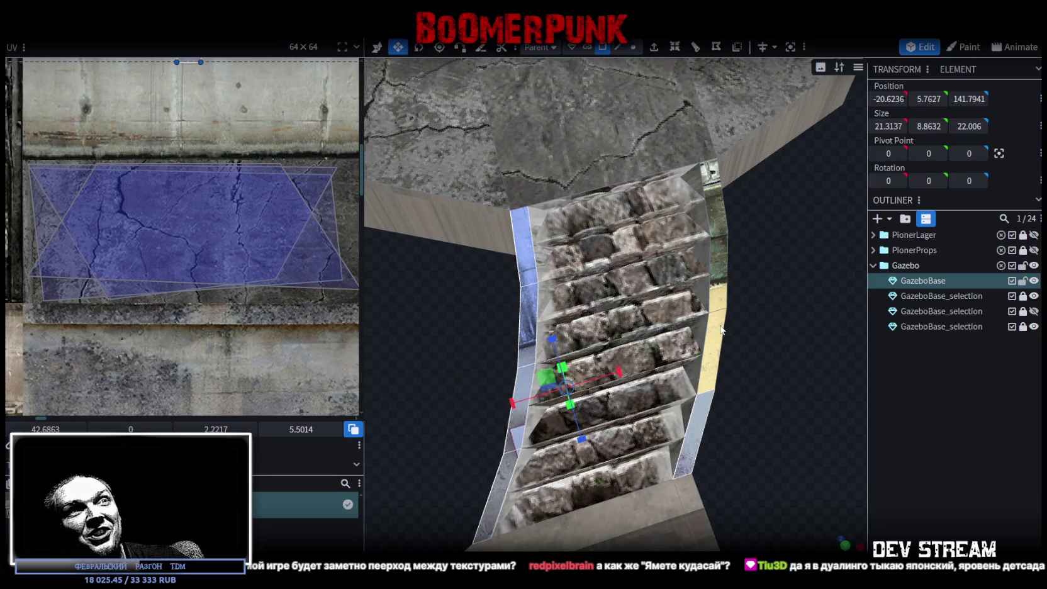
left_click(720, 349, "shift")
left_click(719, 277, "shift")
left_click(719, 222, "shift")
mouse_move(719, 221)
left_mouse_down()
mouse_move(752, 409)
mouse_move(732, 410)
mouse_move(736, 394)
left_mouse_up()
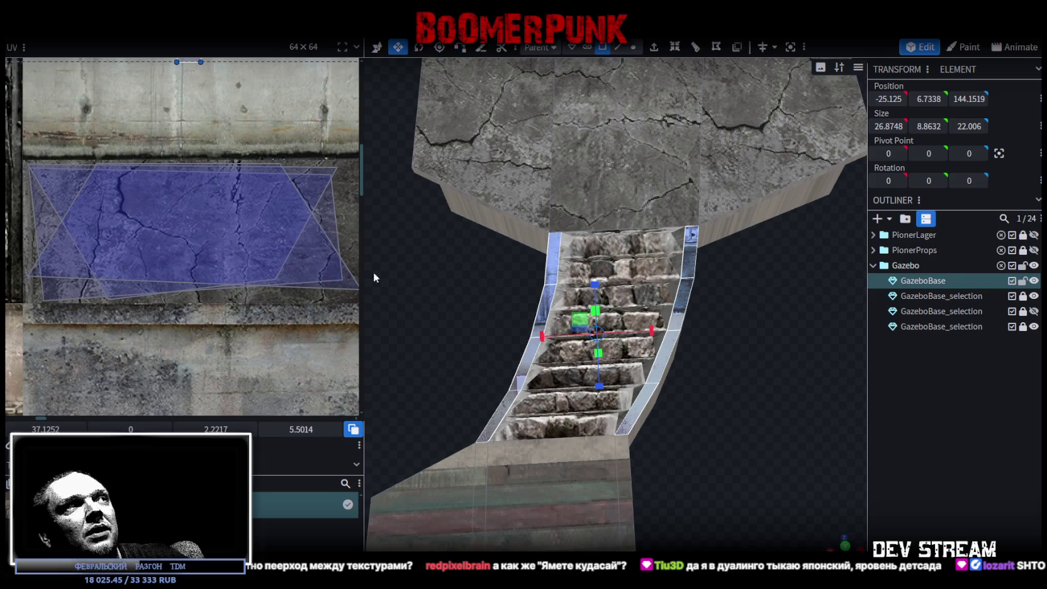
scroll(200, 267, "down", 2)
scroll(183, 248, "down", 3)
scroll(209, 283, "up", 3)
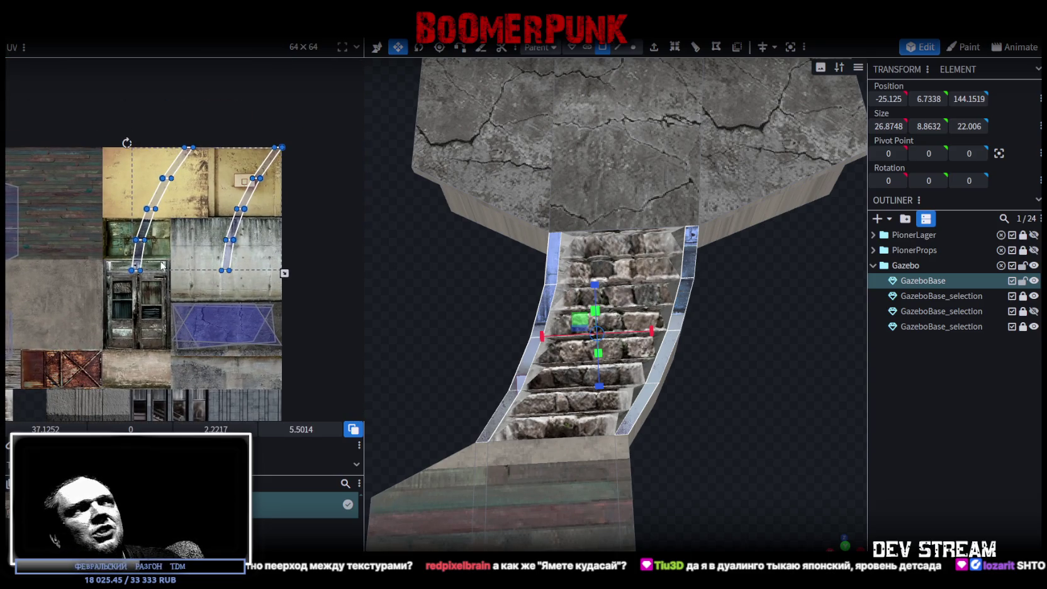
Move the side strips' UV mapping from the stone-stairs texture across onto the building texture
middle_click_drag(256, 280, 285, 171)
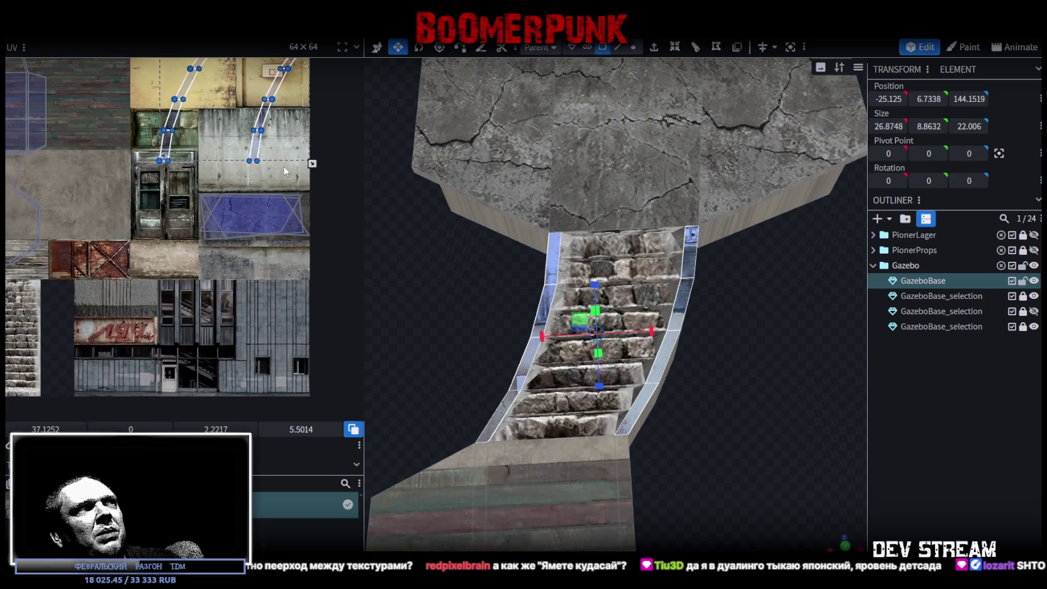
left_click_drag(255, 154, 113, 391)
middle_click_drag(171, 368, 329, 317)
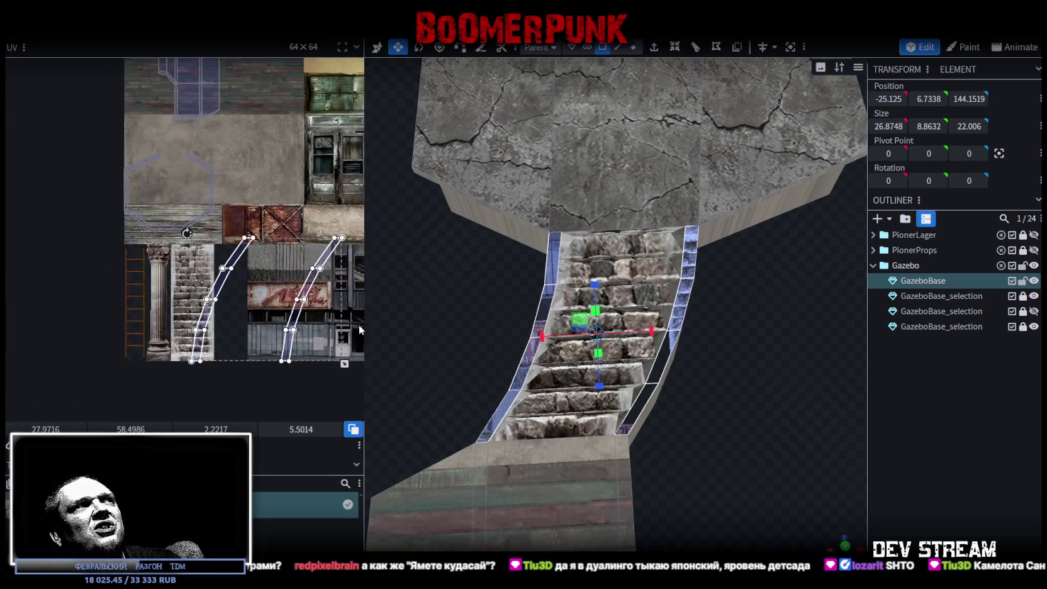
left_click_drag(255, 343, 347, 345)
middle_click_drag(348, 344, 164, 346)
left_click_drag(194, 312, 313, 342)
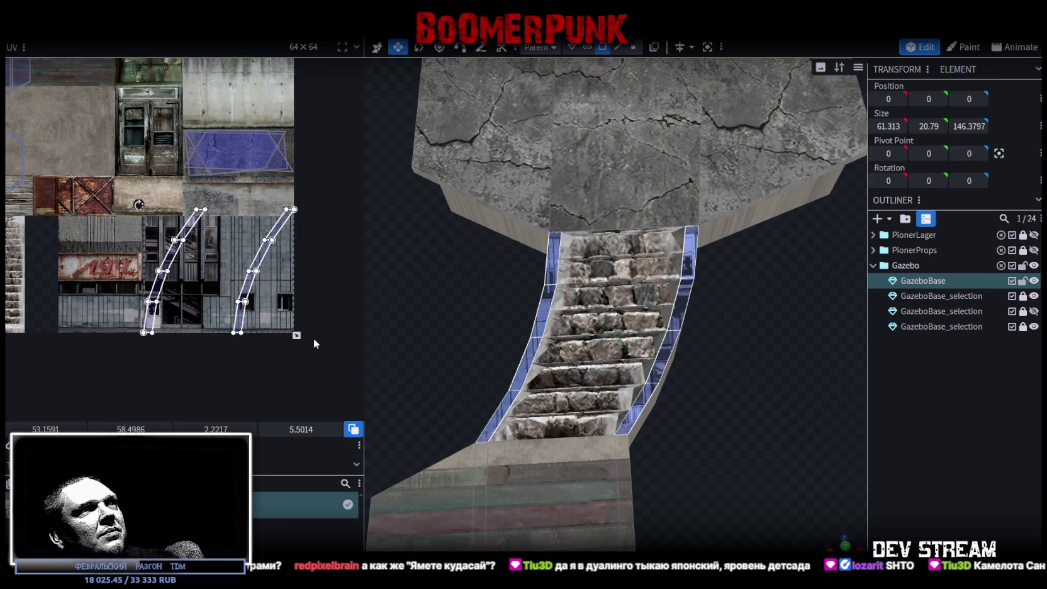
scroll(241, 293, "up", 1)
scroll(241, 296, "up", 1)
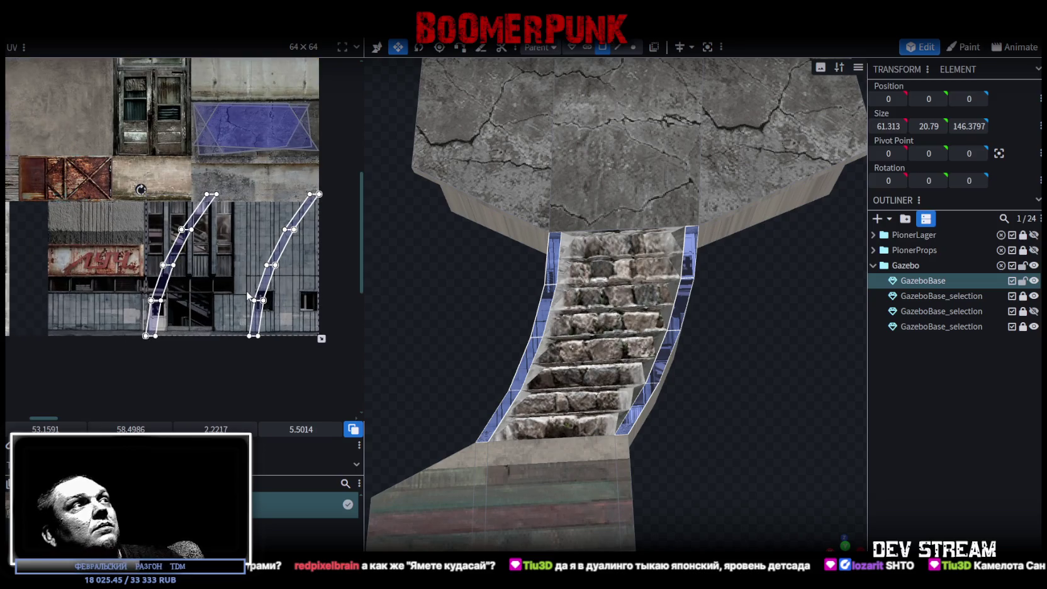
middle_click_drag(248, 296, 300, 351)
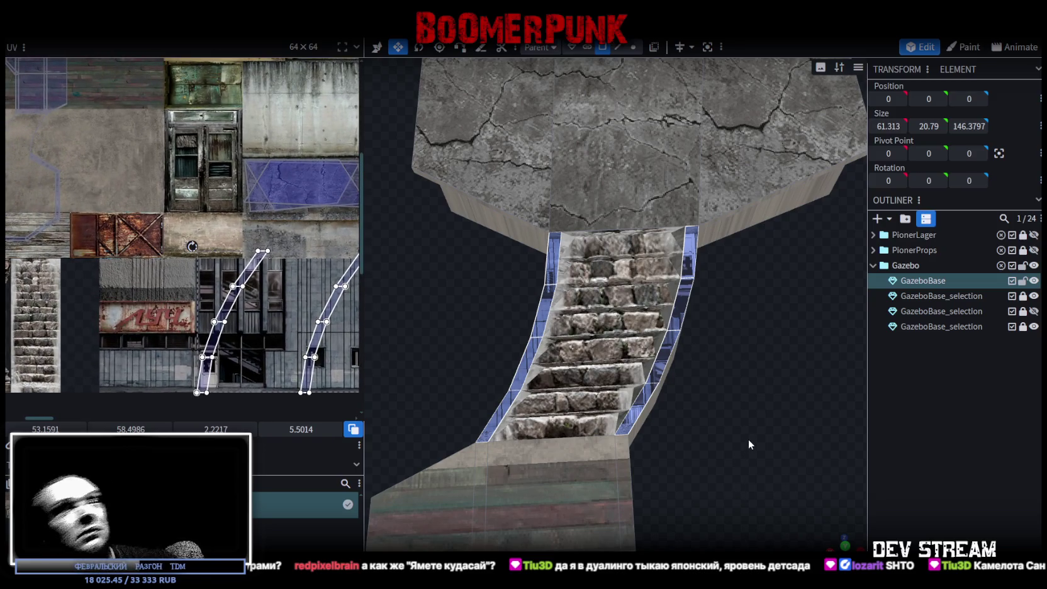
Shift both side strips' UVs down the building texture and reselect the two rail strips
mouse_move(742, 425)
left_mouse_down()
mouse_move(541, 432)
mouse_move(703, 393)
mouse_move(788, 418)
left_mouse_up()
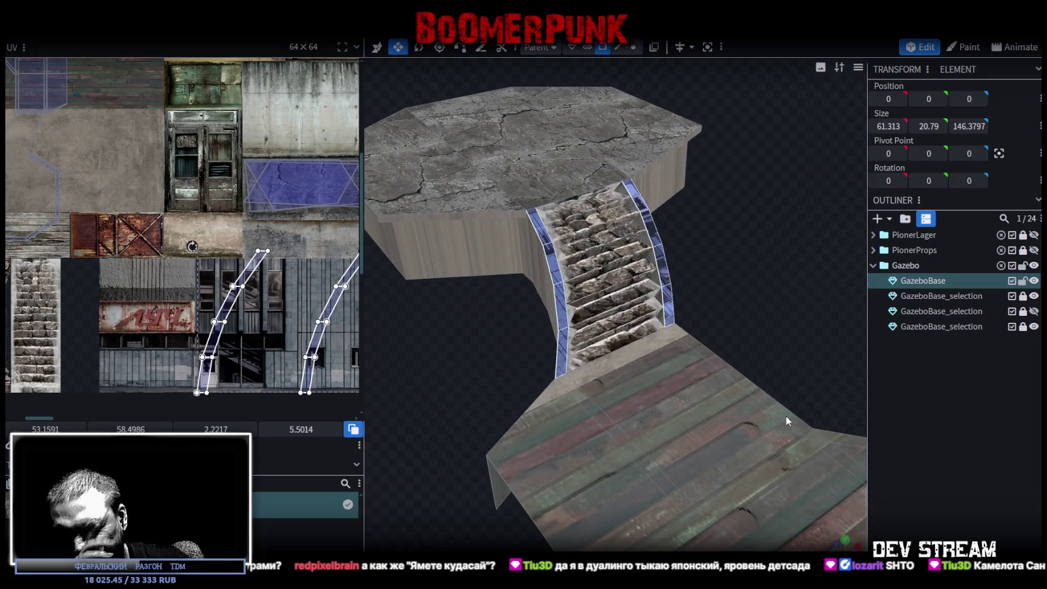
middle_click_drag(296, 297, 173, 281)
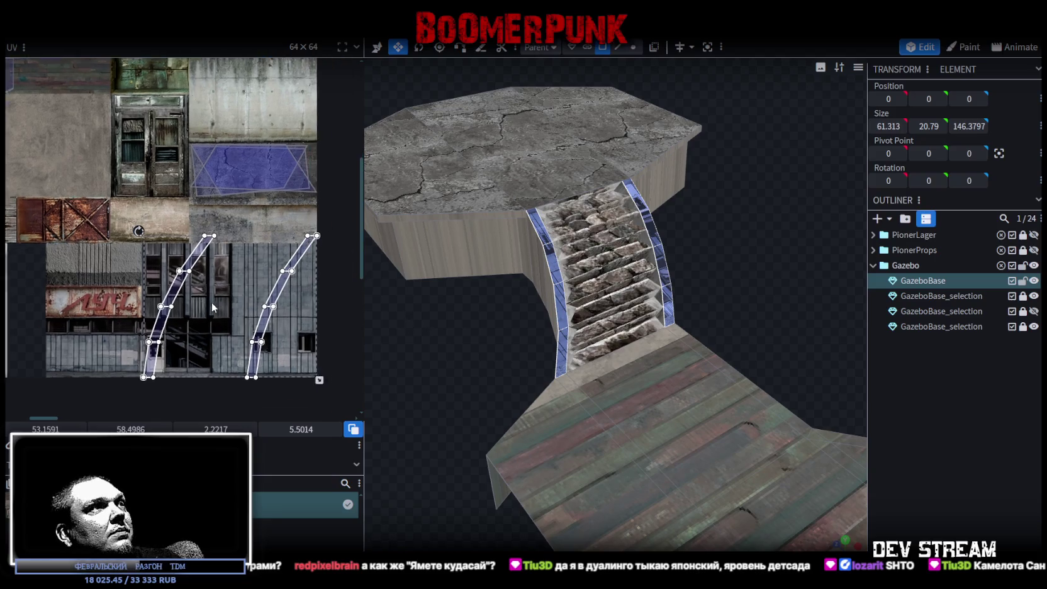
mouse_move(121, 260)
left_mouse_down()
mouse_move(264, 268)
mouse_move(268, 253)
left_mouse_up()
scroll(282, 274, "up", 3)
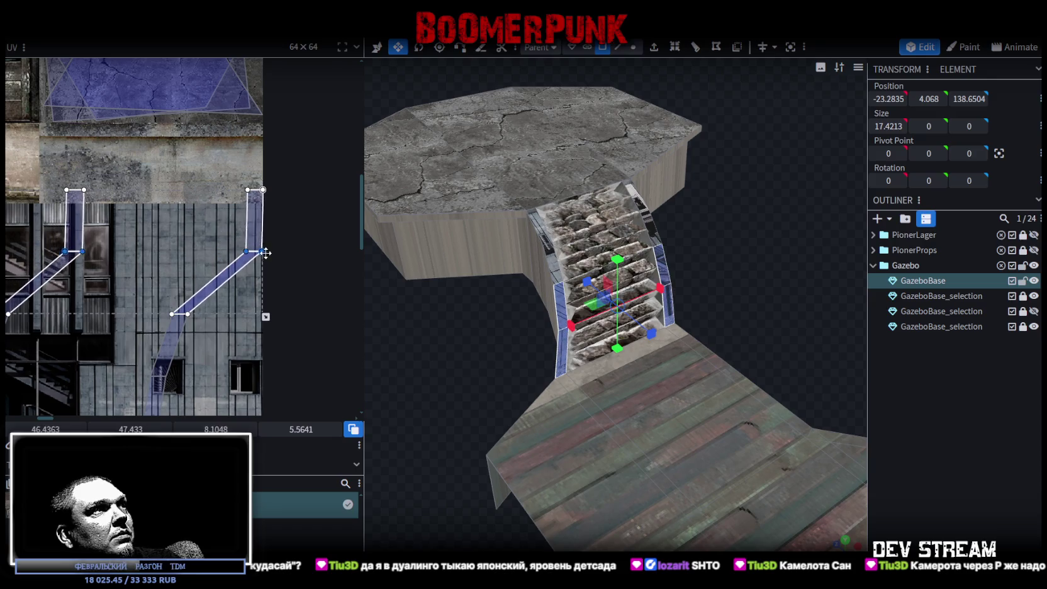
scroll(251, 270, "down", 3)
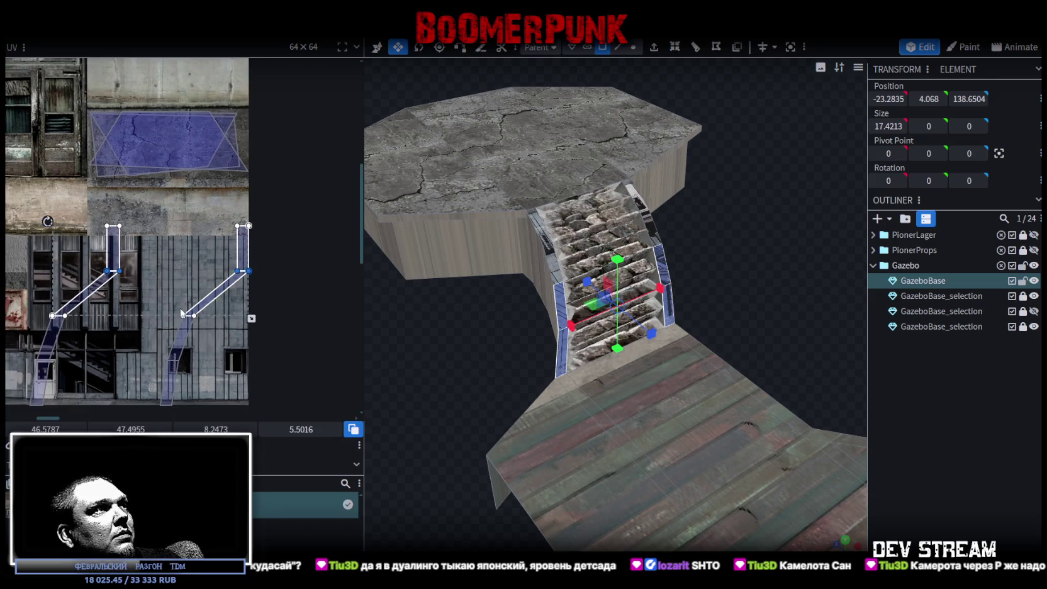
mouse_move(75, 281)
left_mouse_down()
mouse_move(251, 299)
mouse_move(306, 292)
left_mouse_up()
scroll(251, 298, "up", 2)
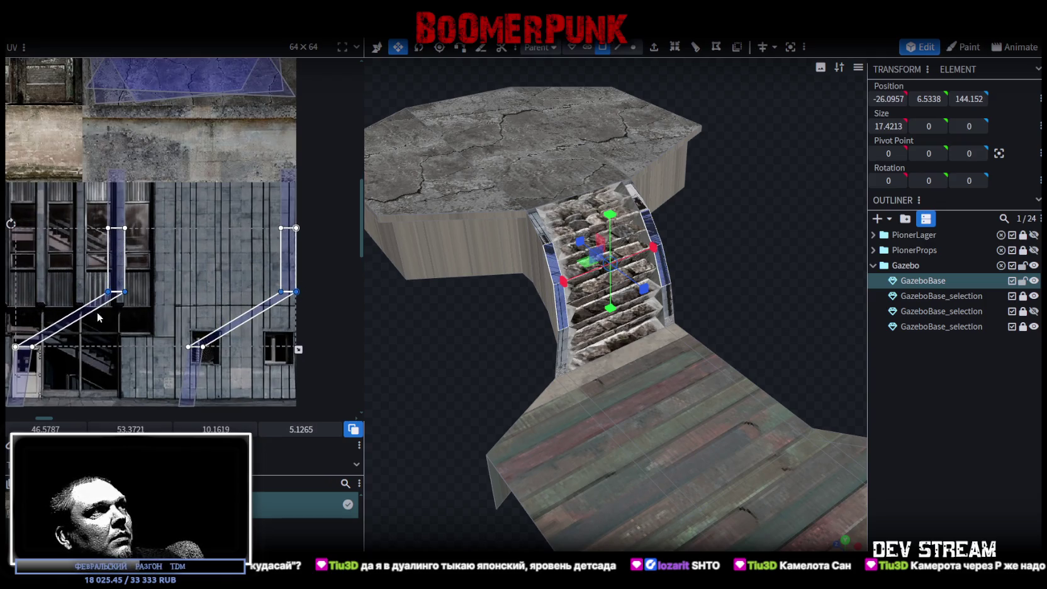
mouse_move(12, 332)
left_mouse_down()
mouse_move(303, 359)
mouse_move(307, 348)
left_mouse_up()
scroll(280, 371, "down", 2)
left_click(114, 395)
left_click_drag(114, 395, 244, 404)
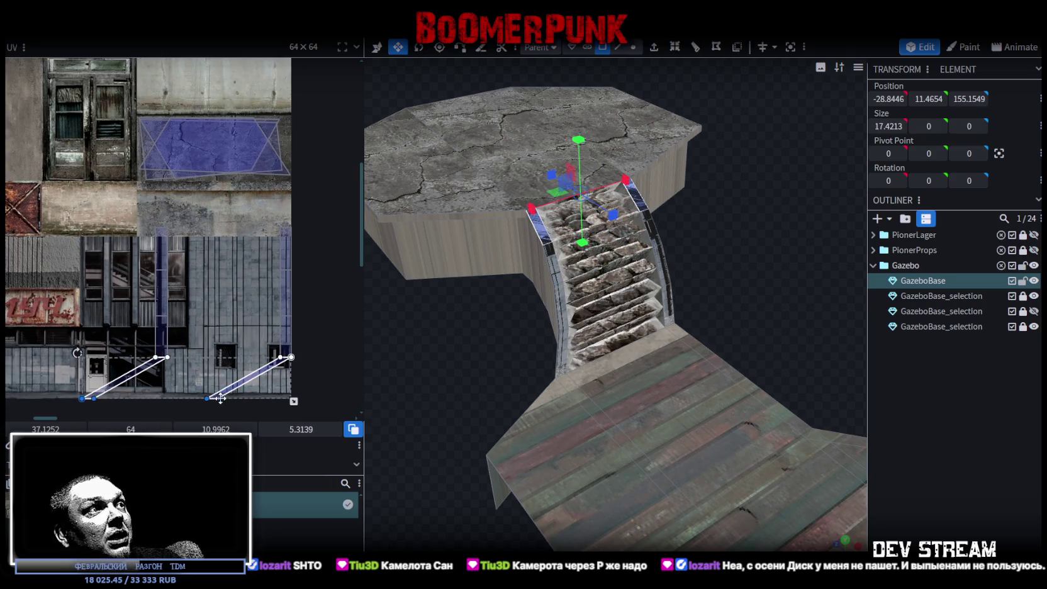
left_click_drag(144, 253, 268, 343)
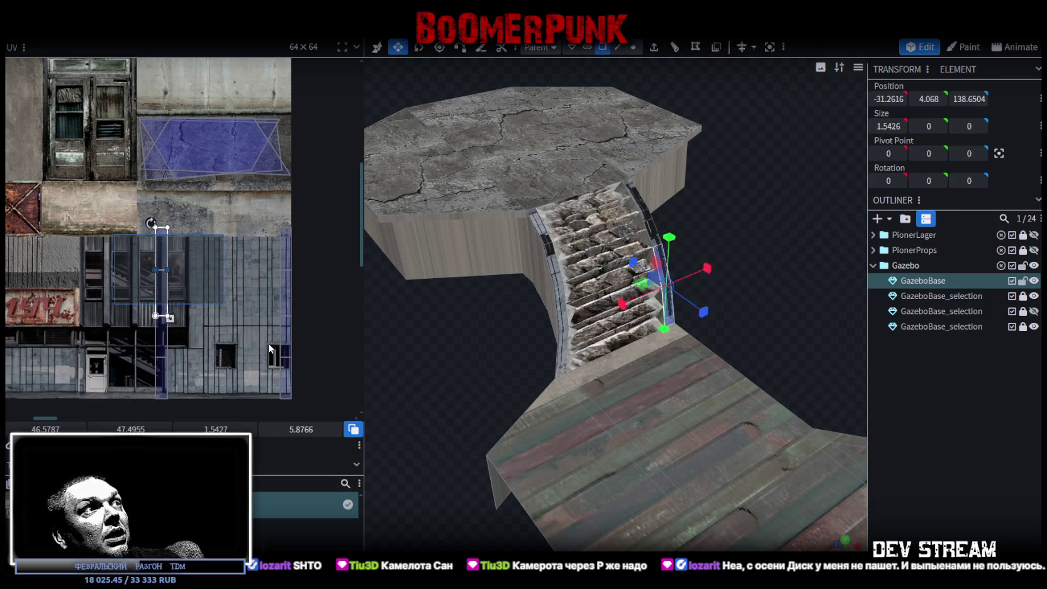
scroll(282, 367, "down", 2)
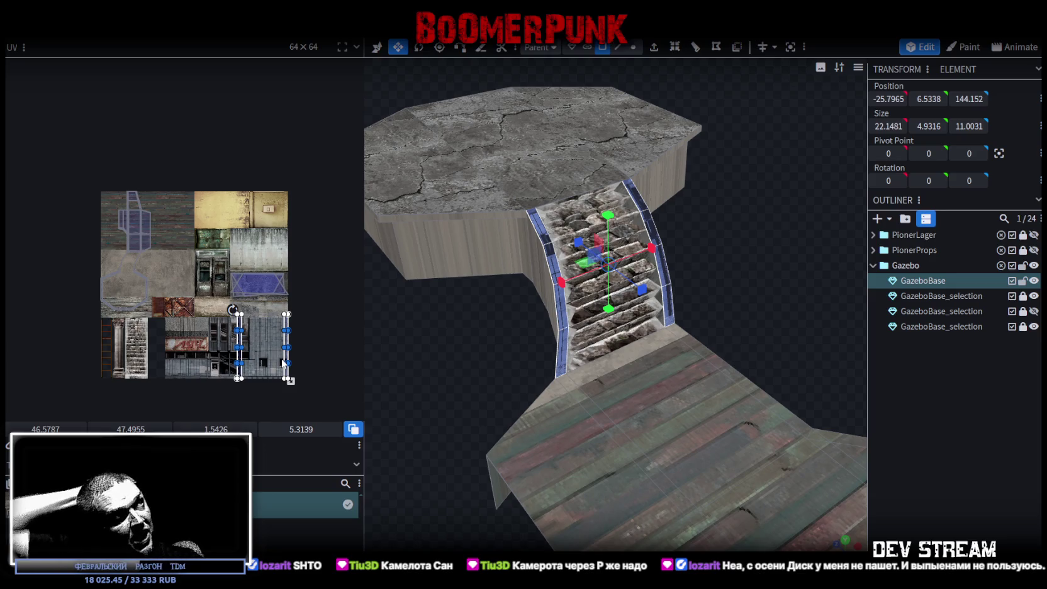
scroll(254, 341, "up", 3)
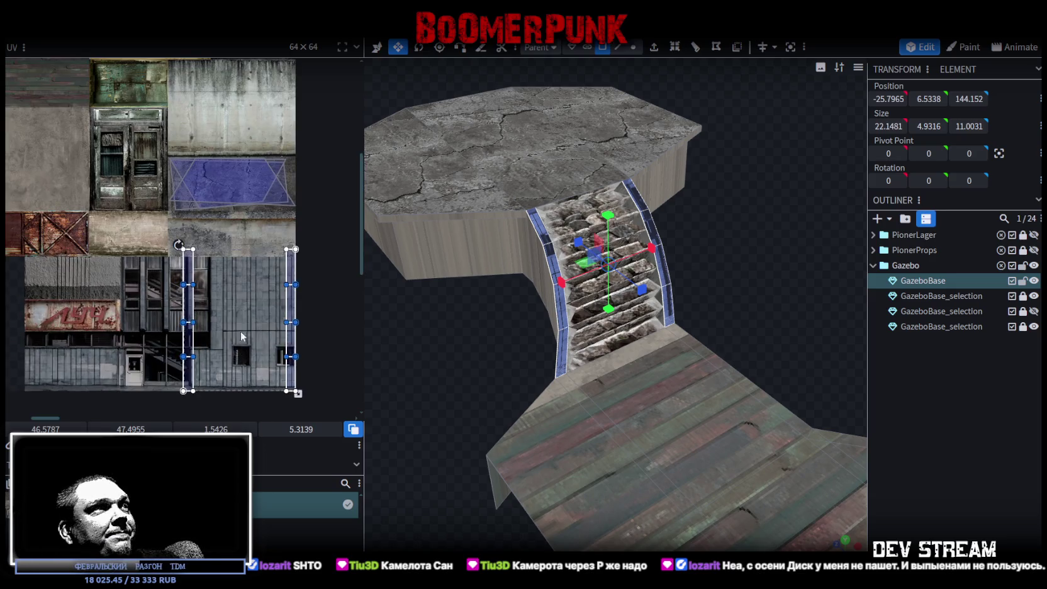
Place the single right rail face's UV on a vertical building-facade strip
left_click(203, 324)
mouse_move(205, 331)
left_mouse_down()
mouse_move(264, 360)
mouse_move(254, 359)
left_mouse_up()
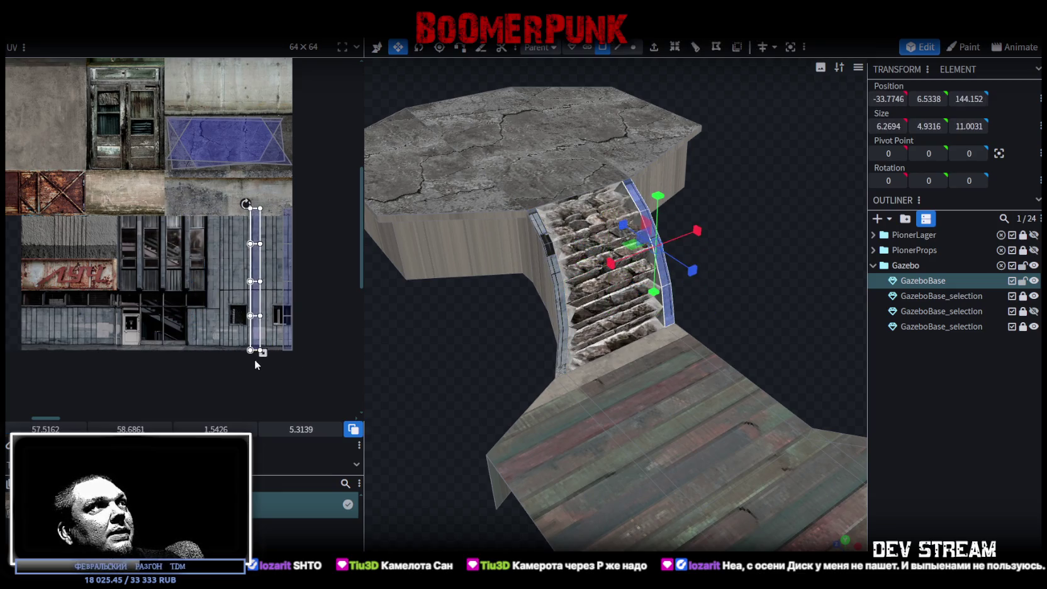
scroll(235, 330, "down", 2)
scroll(286, 320, "up", 2)
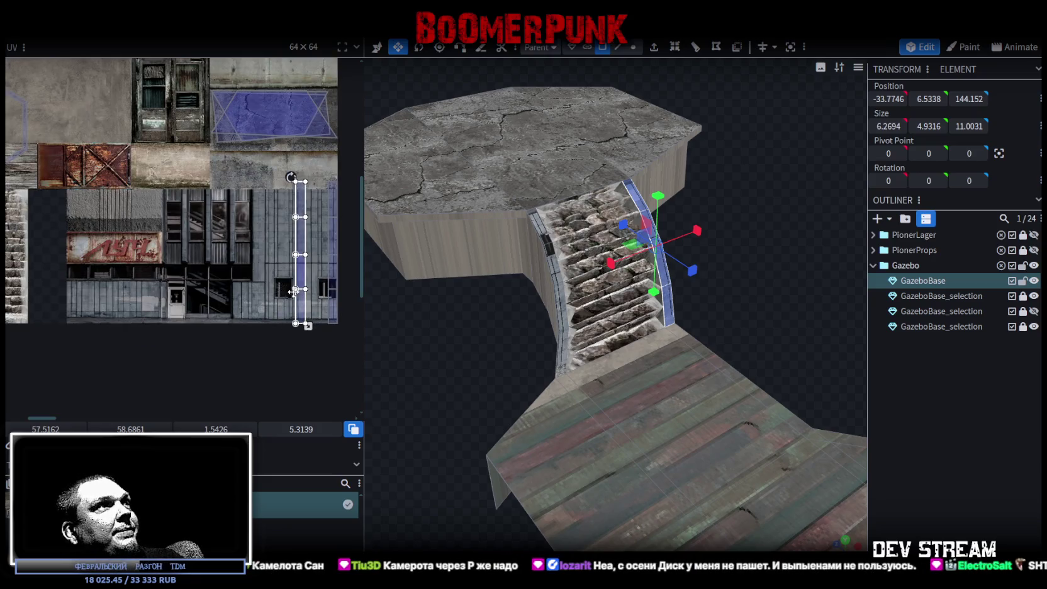
left_click_drag(303, 307, 237, 292)
Rotate the rail UV left to lie horizontal and move it up to the concrete area
right_click(237, 292)
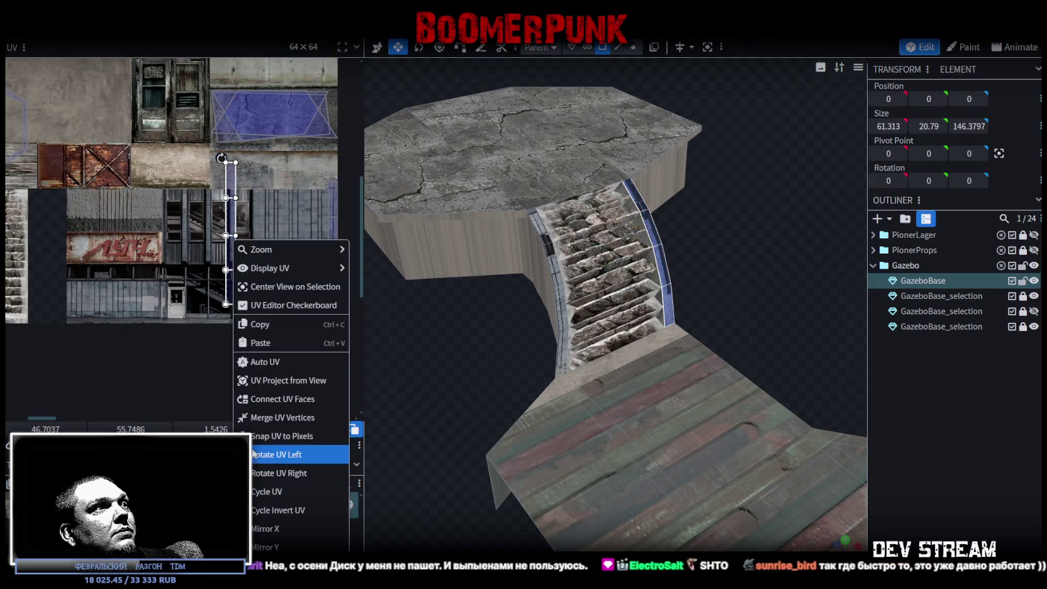
left_click(277, 455)
scroll(224, 340, "up", 1)
scroll(224, 340, "up", 1)
scroll(125, 328, "up", 1)
mouse_move(126, 328)
left_mouse_down()
mouse_move(181, 213)
mouse_move(182, 161)
left_mouse_up()
Shrink and slide the rail UV along the concrete band, stretching it to the texture edge
scroll(116, 235, "up", 1)
left_click_drag(276, 230, 235, 232)
scroll(104, 251, "up", 2)
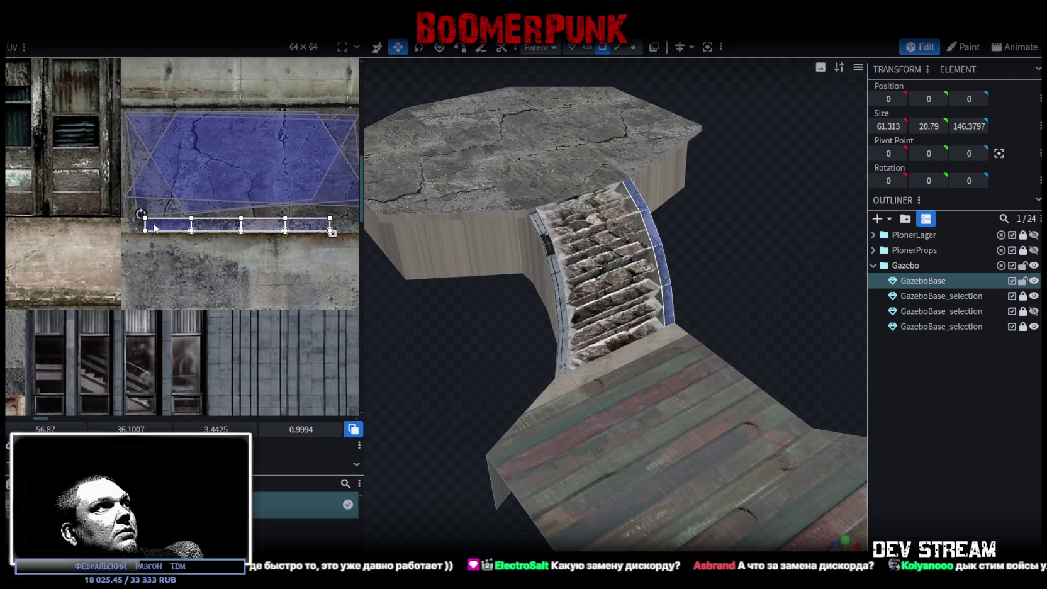
scroll(127, 222, "up", 1)
scroll(127, 221, "up", 2)
left_click_drag(229, 233, 153, 231)
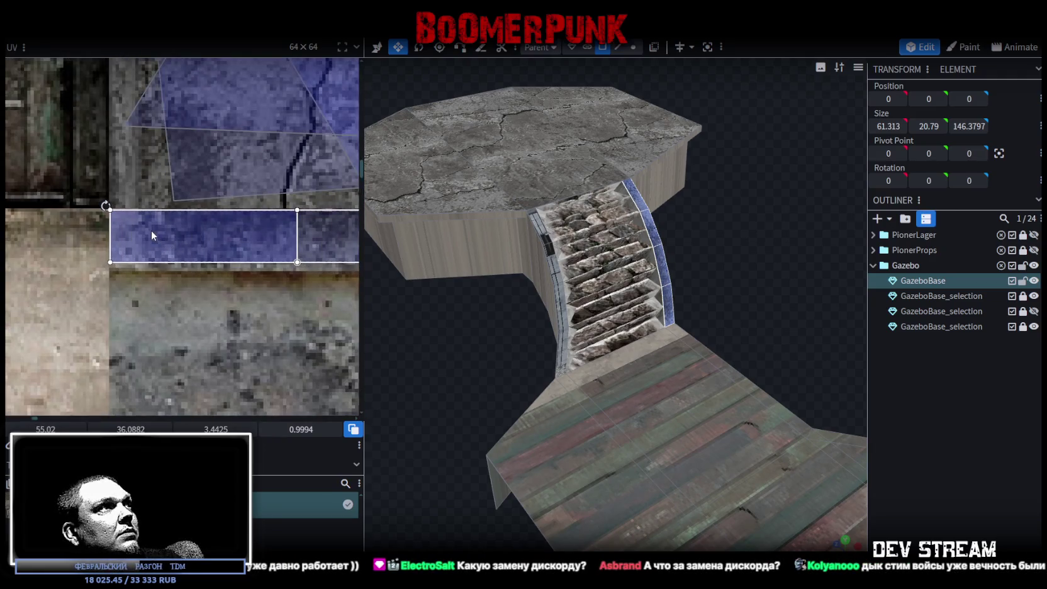
scroll(156, 230, "down", 1)
scroll(160, 231, "down", 1)
scroll(166, 233, "down", 1)
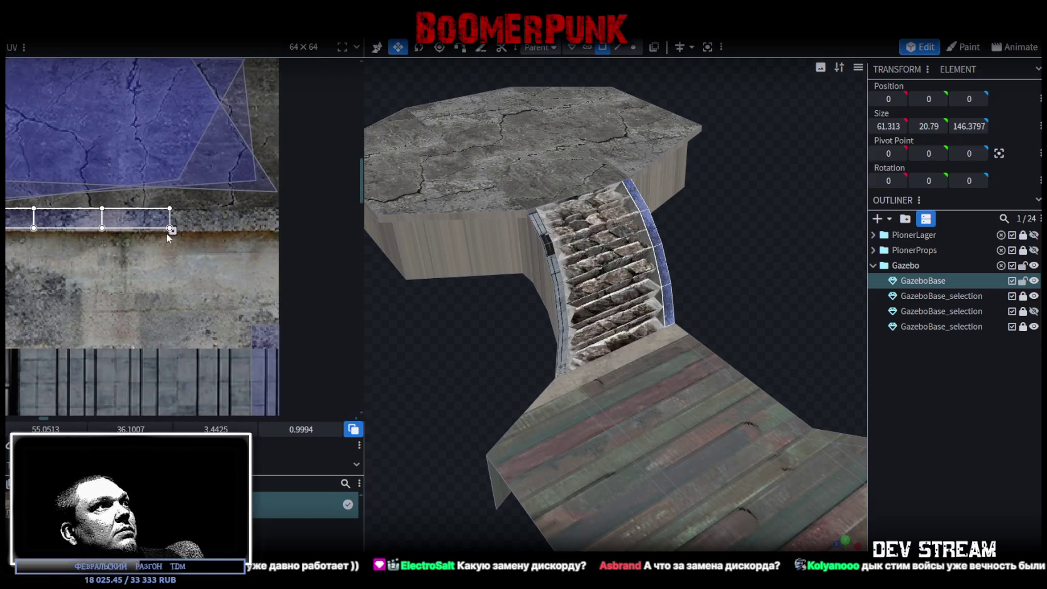
mouse_move(172, 230)
left_mouse_down()
mouse_move(280, 234)
mouse_move(263, 227)
left_mouse_up()
scroll(270, 232, "up", 1)
scroll(261, 229, "up", 2)
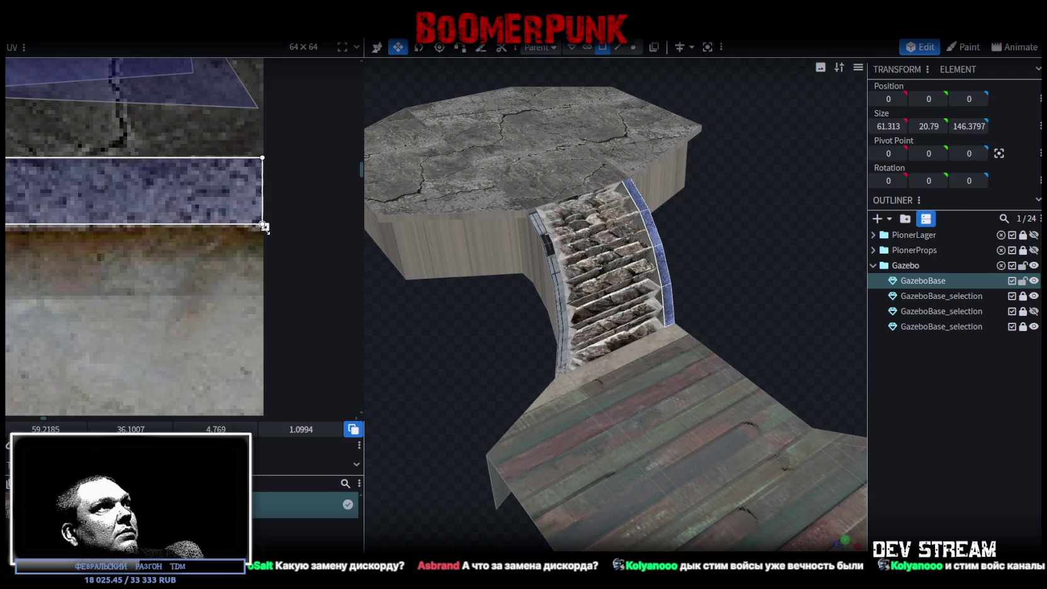
scroll(256, 243, "down", 2)
scroll(255, 243, "down", 2)
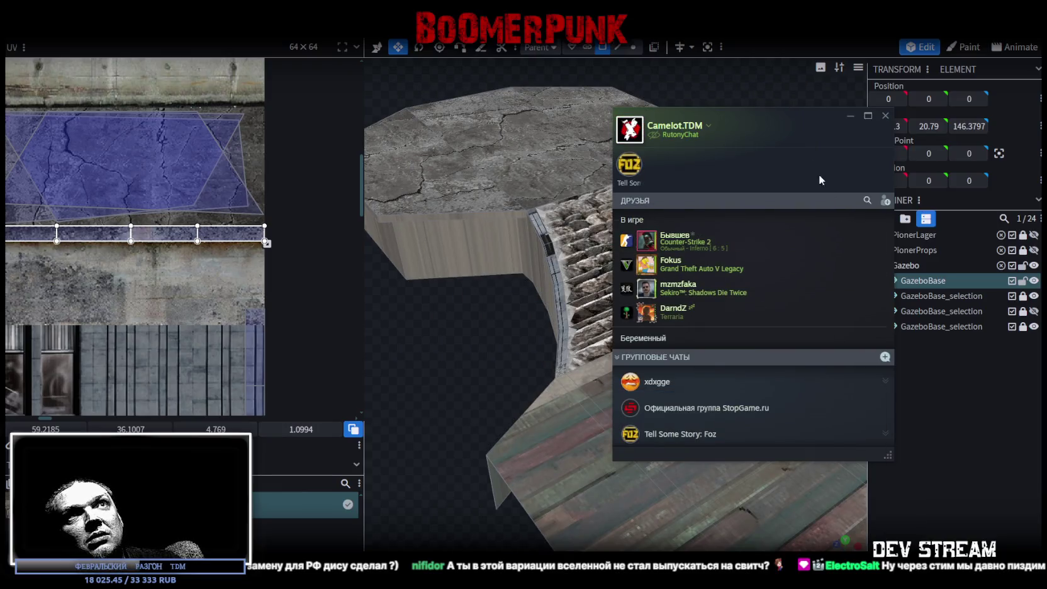
Close the Steam friends list and begin selecting the side strip faces on the stairs' other side
left_click(780, 207)
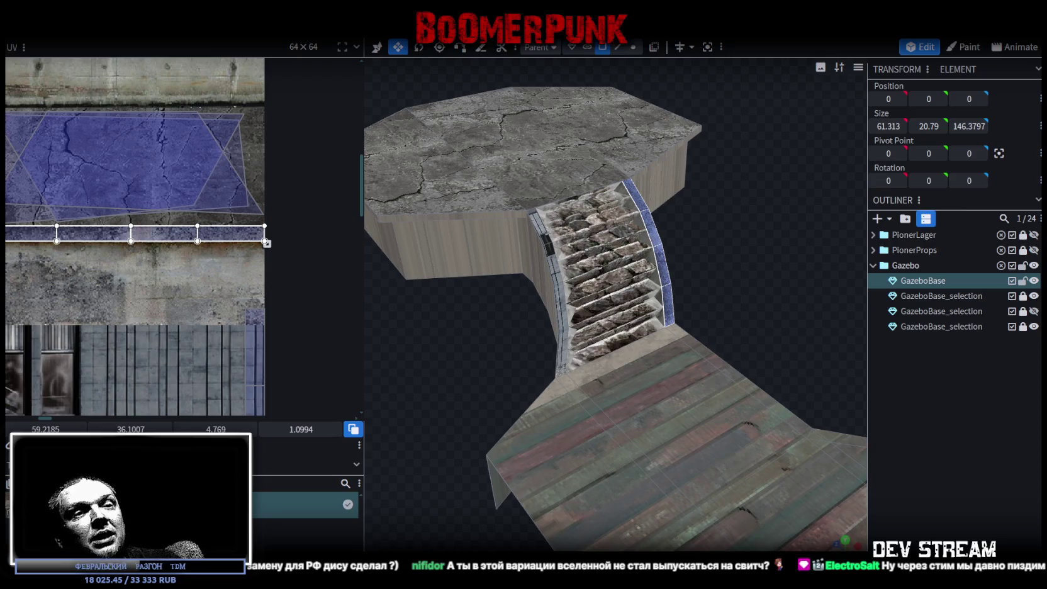
scroll(162, 346, "up", 2)
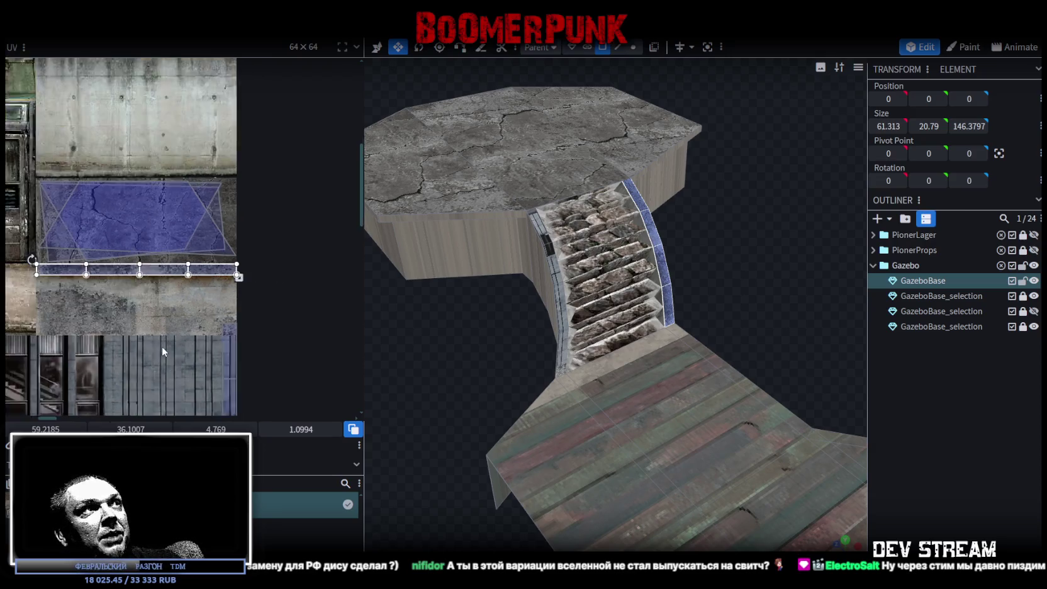
scroll(27, 308, "up", 1)
scroll(440, 365, "up", 3)
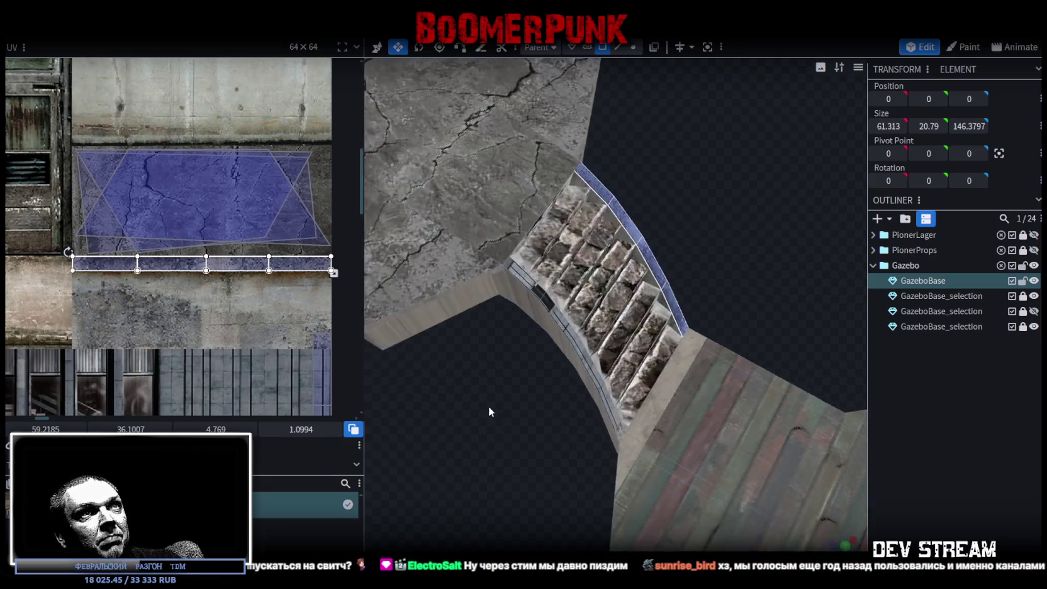
left_click_drag(488, 406, 538, 413)
scroll(472, 351, "up", 2)
left_click(472, 351)
left_click(673, 415, "shift")
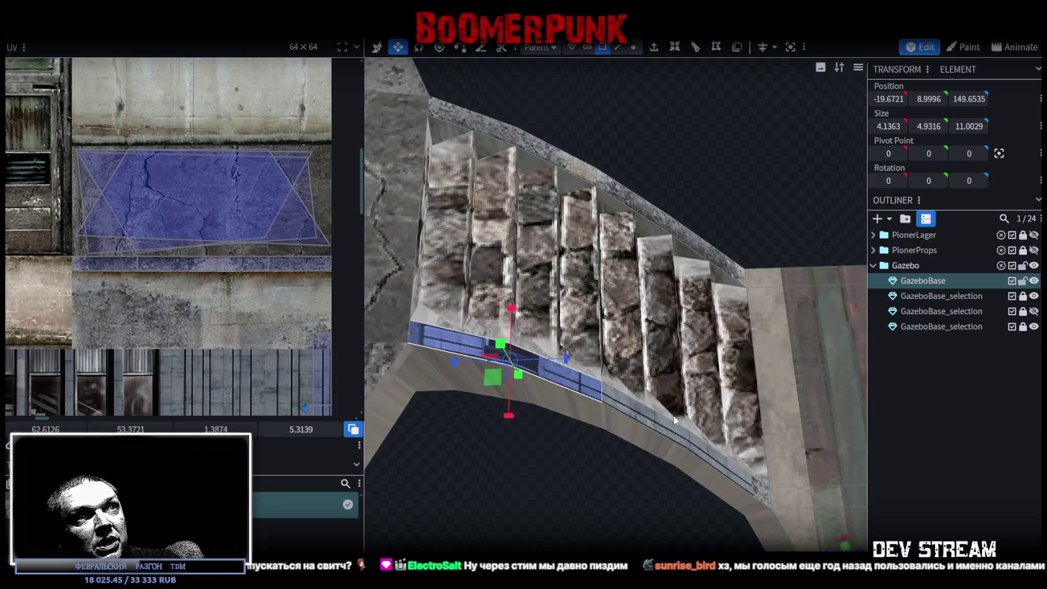
Finish selecting the left rail faces and rotate their UV to lie horizontal on the atlas
left_click(522, 359, "shift")
left_click(749, 491, "shift")
scroll(100, 334, "down", 3)
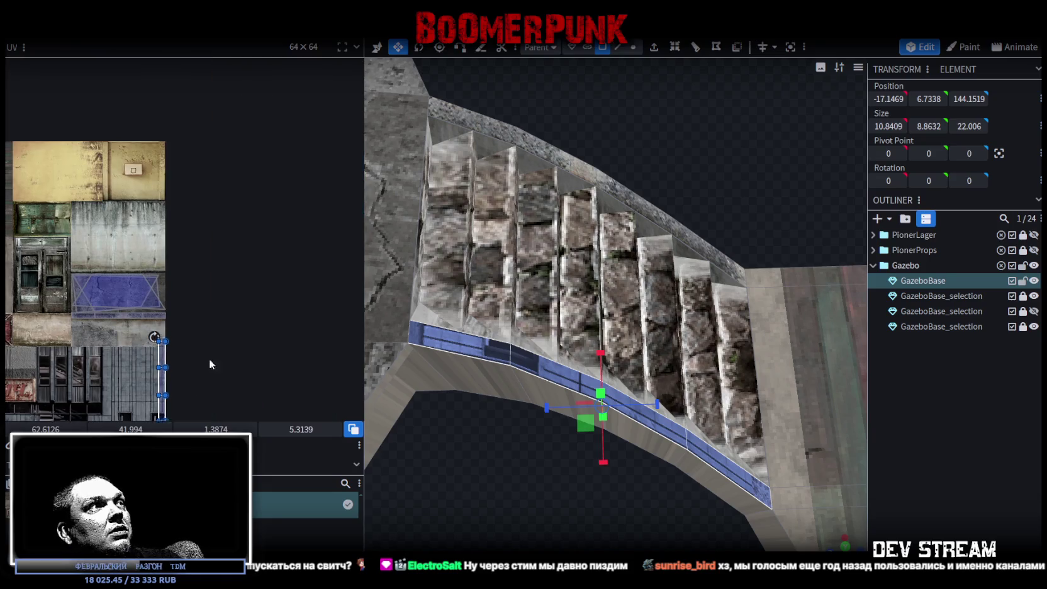
middle_click_drag(199, 362, 298, 299)
left_click_drag(260, 305, 122, 284)
right_click(121, 284)
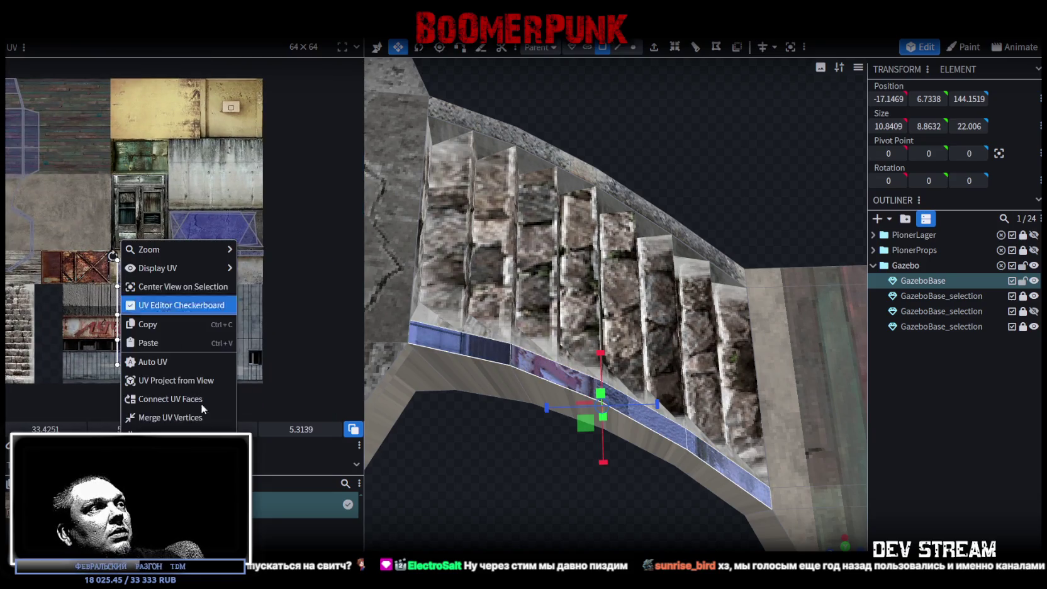
left_click(151, 380)
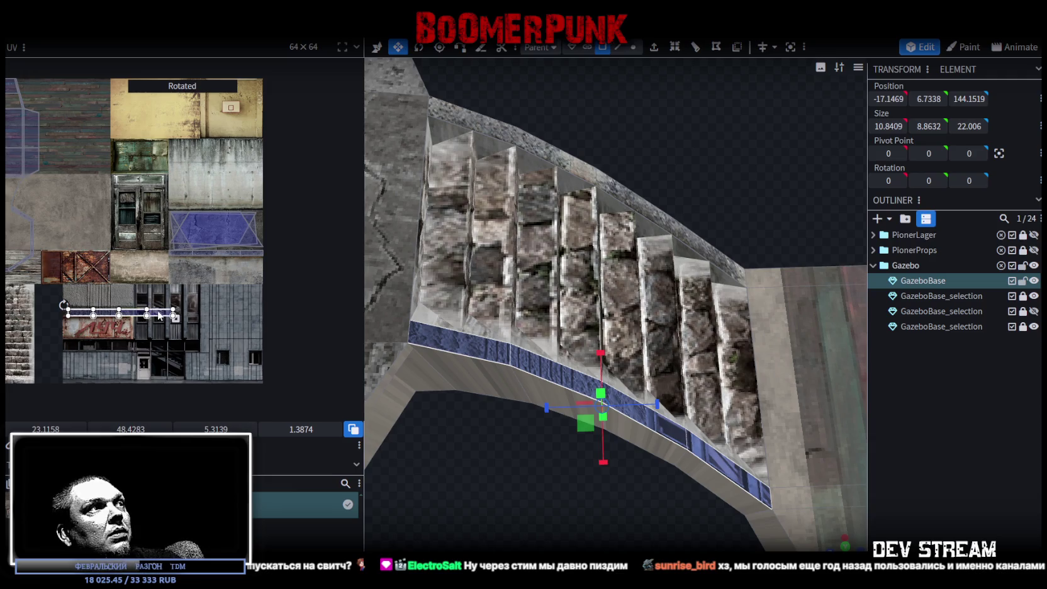
Place the left rail UV on the light concrete band, resizing and nudging it into position
left_click_drag(159, 316, 249, 257)
scroll(226, 317, "up", 3)
scroll(16, 284, "up", 2)
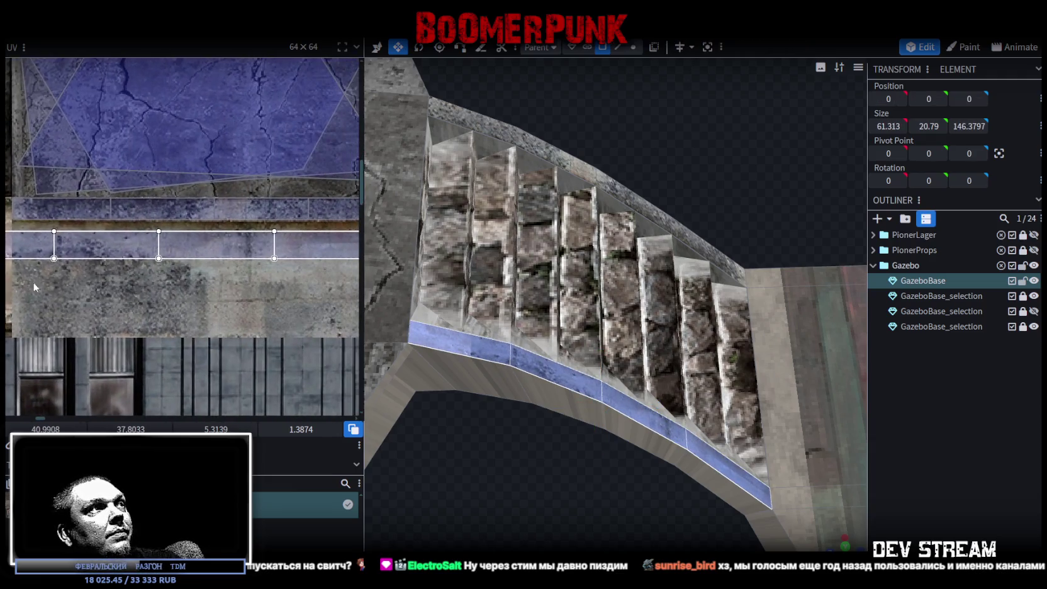
scroll(189, 302, "up", 2)
mouse_move(302, 301)
left_mouse_down()
mouse_move(122, 340)
mouse_move(144, 269)
mouse_move(103, 254)
left_mouse_up()
scroll(144, 310, "up", 2)
scroll(102, 254, "up", 2)
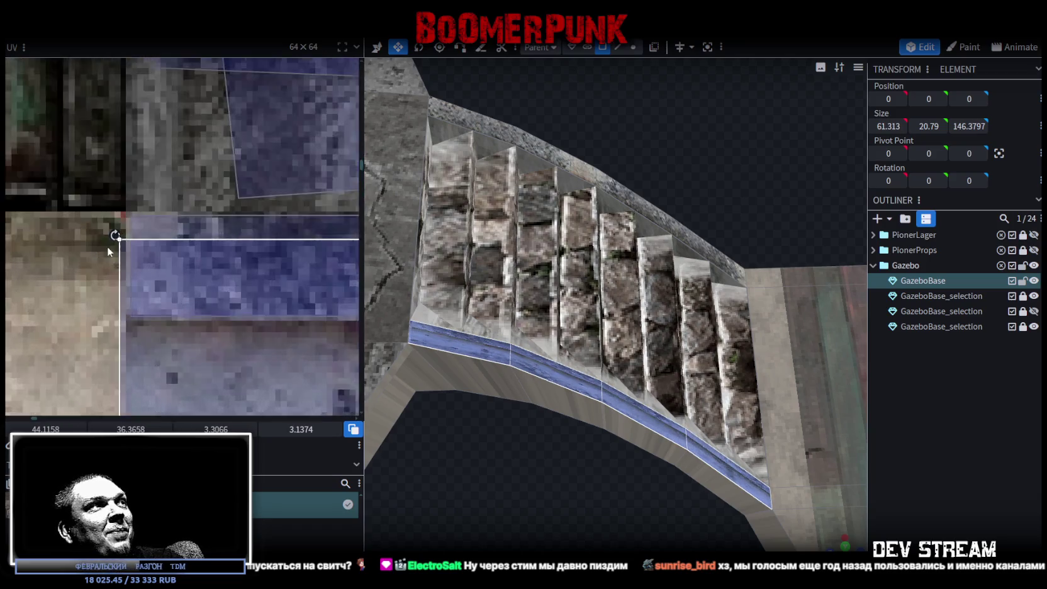
scroll(106, 246, "up", 1)
left_click_drag(202, 243, 196, 227)
left_click_drag(196, 230, 198, 232)
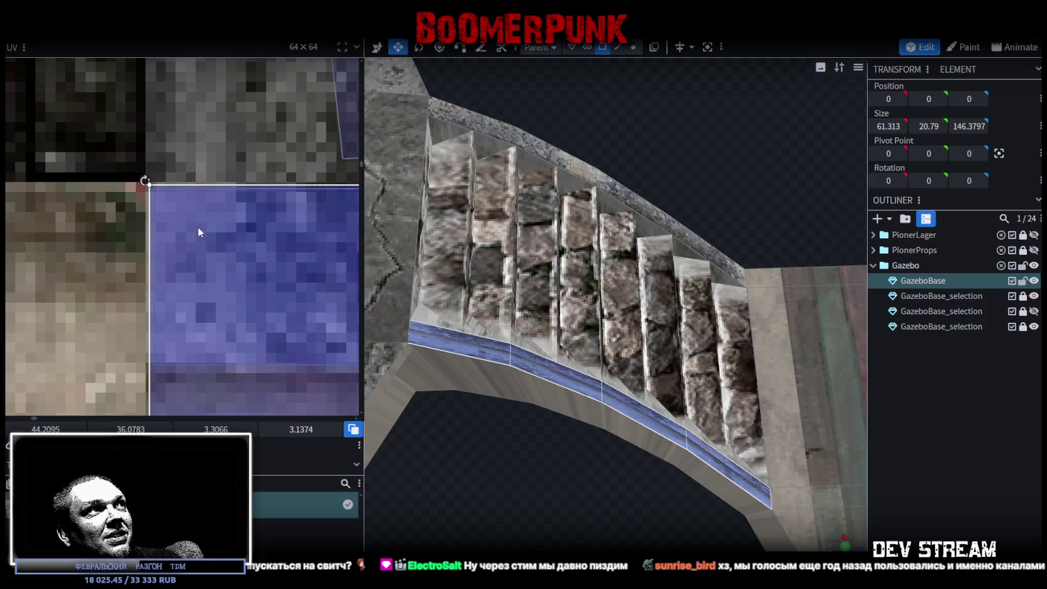
Make the left rail UV wider and shorter, trimming its height to fit the band
scroll(188, 254, "down", 3)
scroll(138, 290, "down", 2)
scroll(95, 325, "down", 2)
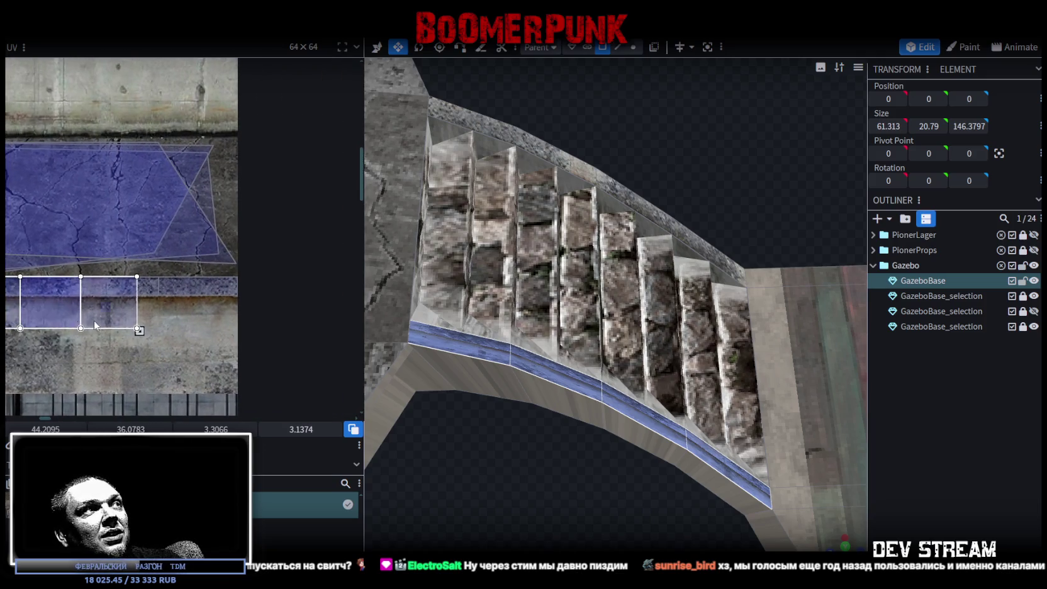
scroll(168, 328, "up", 2)
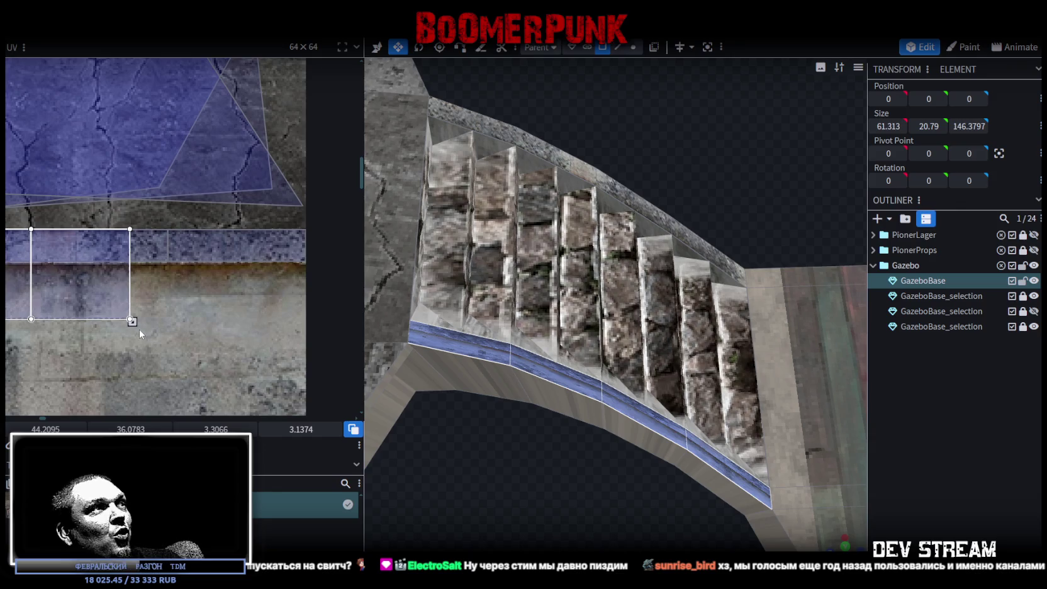
left_click_drag(140, 321, 298, 268)
scroll(296, 267, "up", 2)
scroll(293, 268, "up", 2)
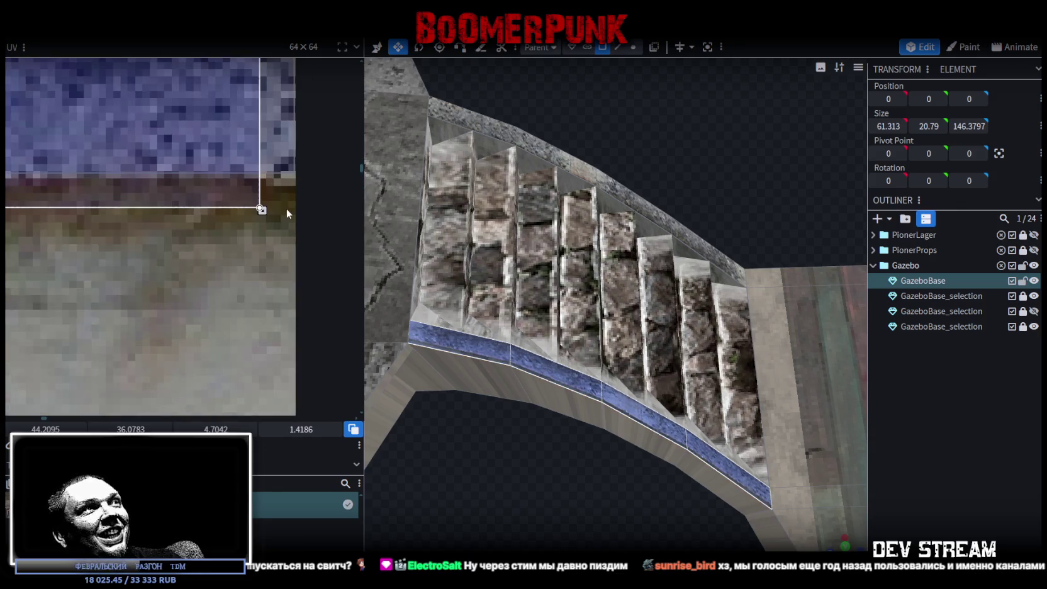
mouse_move(261, 209)
left_mouse_down()
mouse_move(296, 170)
mouse_move(296, 179)
left_mouse_up()
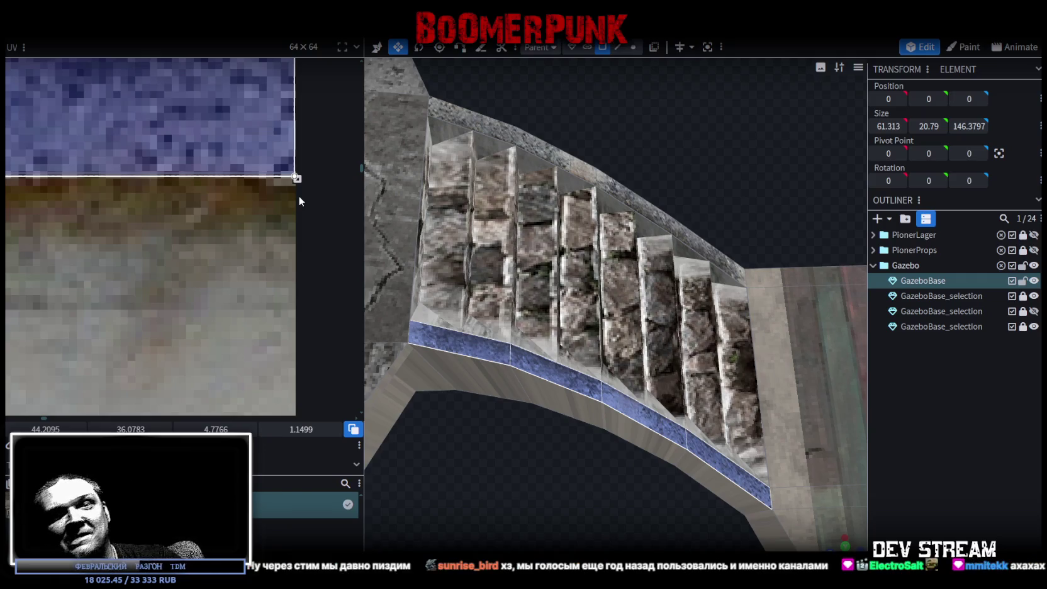
Orbit over the stairs, deselect the faces and turn toward the side wall
mouse_move(588, 389)
left_mouse_down()
mouse_move(556, 402)
mouse_move(549, 507)
mouse_move(528, 446)
left_mouse_up()
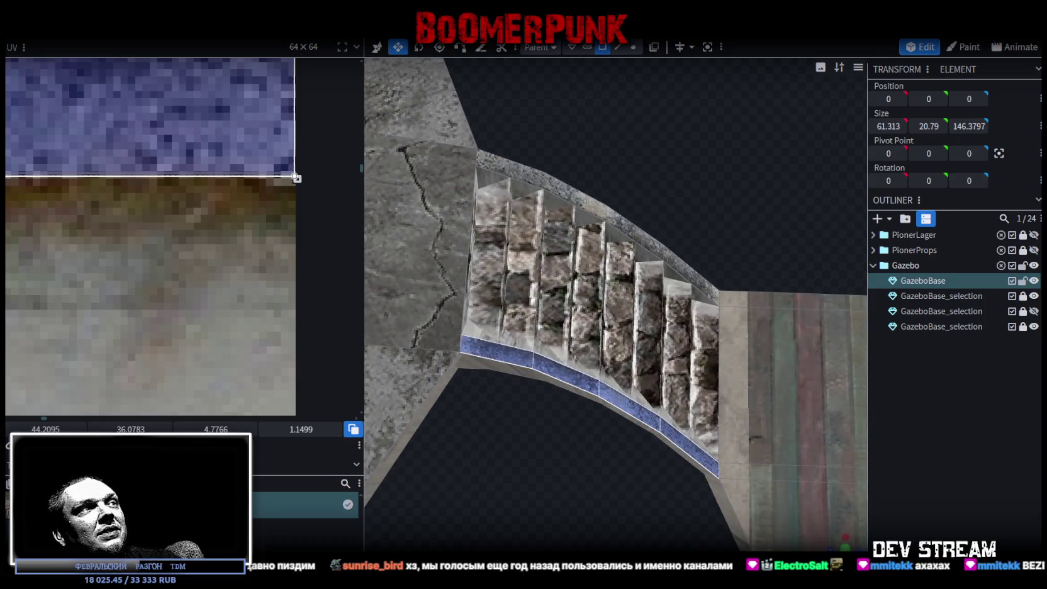
left_click(880, 458)
mouse_move(855, 462)
left_mouse_down()
mouse_move(626, 484)
mouse_move(517, 450)
mouse_move(602, 392)
mouse_move(668, 388)
left_mouse_up()
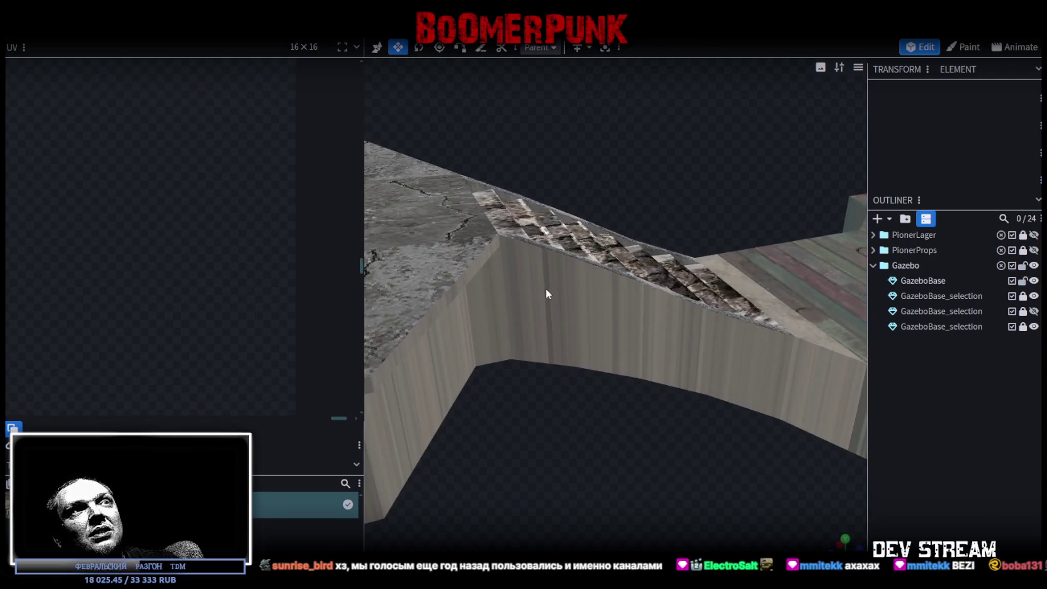
Select the side-wall faces beneath the stairs and view them in orthographic side view (numpad 3)
left_click(544, 308)
left_click(623, 344, "shift")
left_click(679, 358, "shift")
mouse_move(768, 386)
left_mouse_down()
mouse_move(594, 489)
mouse_move(580, 468)
mouse_move(640, 427)
mouse_move(323, 494)
mouse_move(752, 407)
mouse_move(587, 442)
mouse_move(609, 366)
left_mouse_up()
left_click(609, 366)
left_click(678, 391, "shift")
left_click(748, 380, "shift")
mouse_move(718, 443)
left_mouse_down()
mouse_move(629, 471)
mouse_move(701, 395)
mouse_move(752, 505)
left_mouse_up()
key("KP_3")
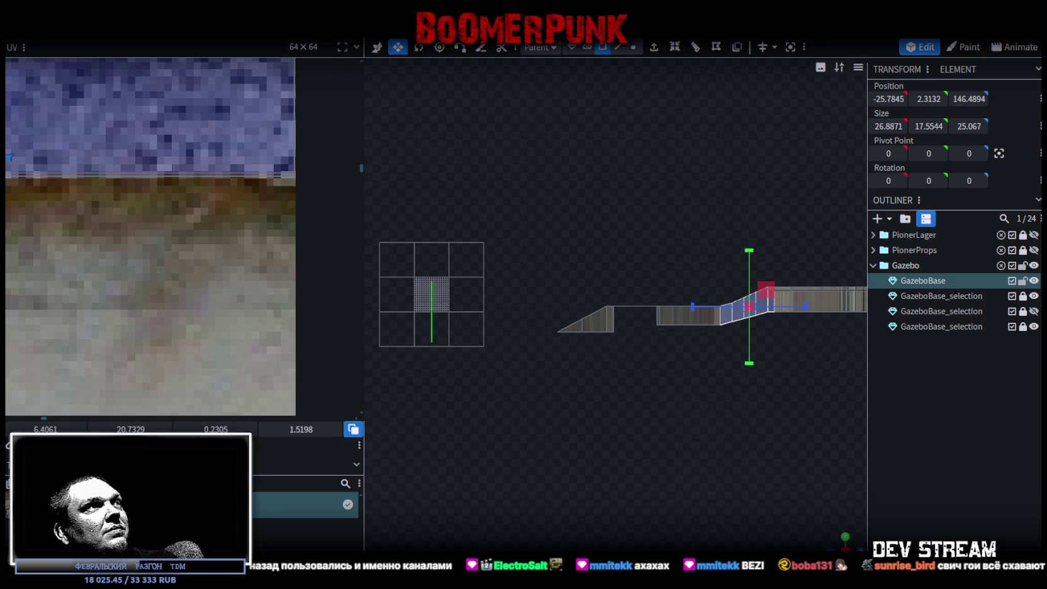
Place the stair-side wall faces' UV over the building facade texture
scroll(80, 247, "down", 3)
scroll(95, 238, "down", 3)
scroll(189, 276, "down", 2)
scroll(201, 283, "down", 1)
scroll(193, 261, "down", 1)
mouse_move(193, 262)
middle_mouse_down()
mouse_move(296, 347)
mouse_move(310, 309)
middle_mouse_up()
scroll(307, 290, "up", 1)
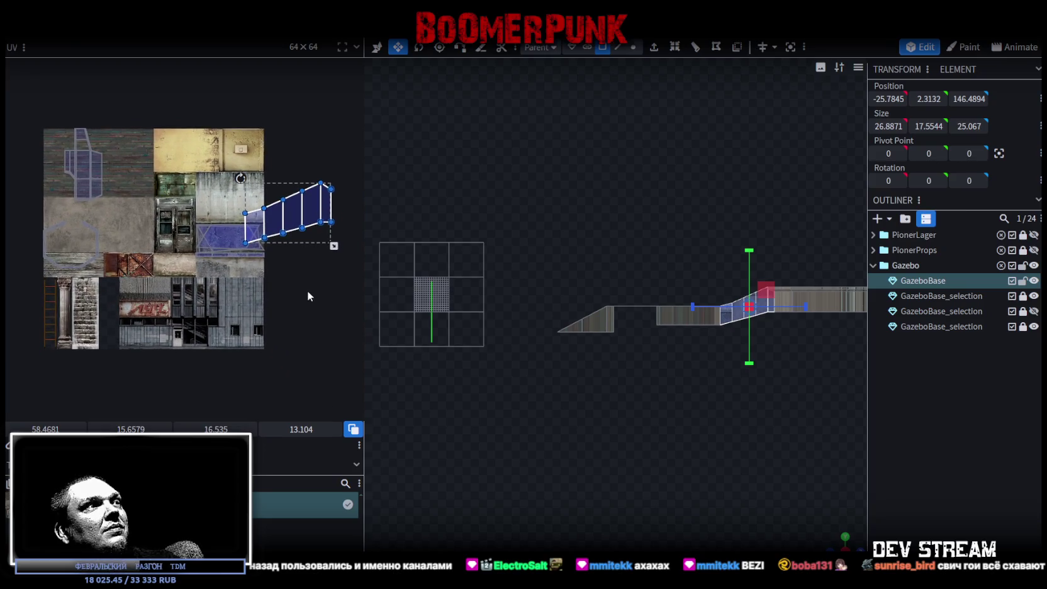
left_click_drag(300, 223, 240, 361)
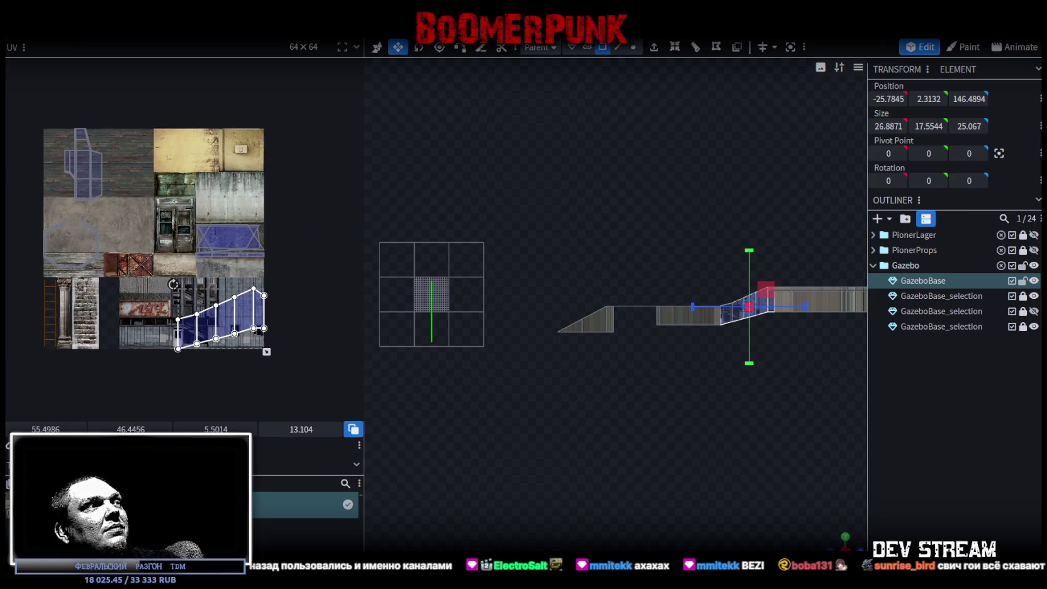
Pull the right-hand wall faces' middle UV edge down to follow the wall slope
scroll(252, 330, "up", 6)
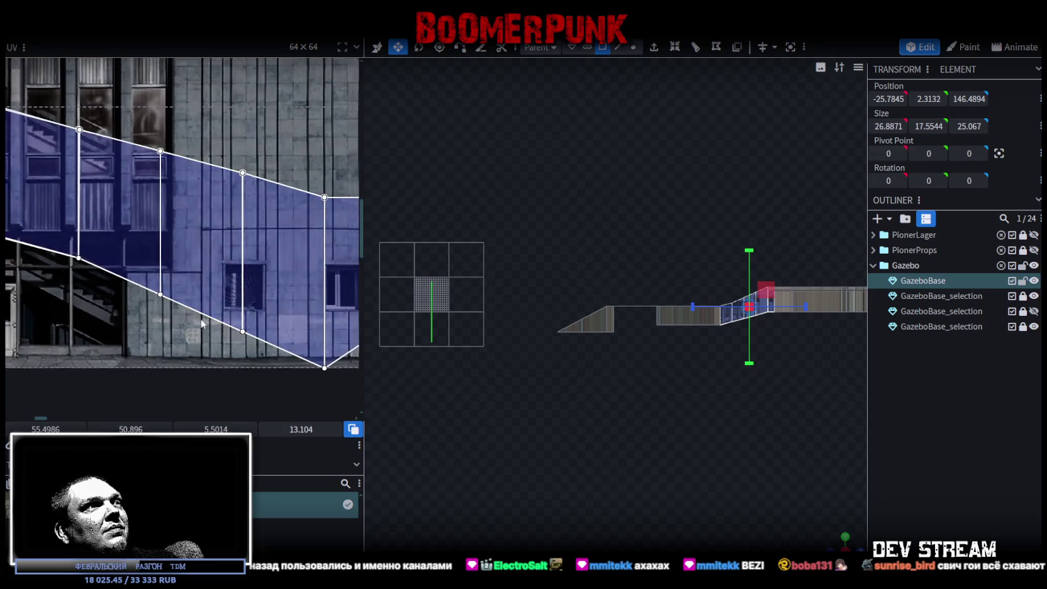
scroll(172, 287, "down", 2)
scroll(221, 271, "up", 1)
left_click(260, 164)
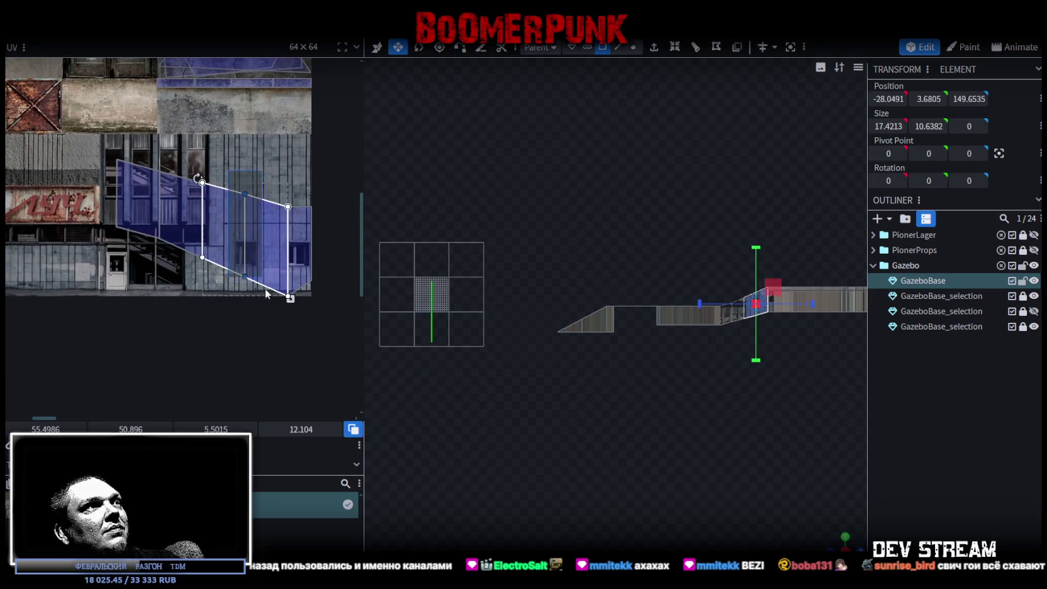
scroll(246, 302, "up", 1)
left_click_drag(235, 251, 237, 292)
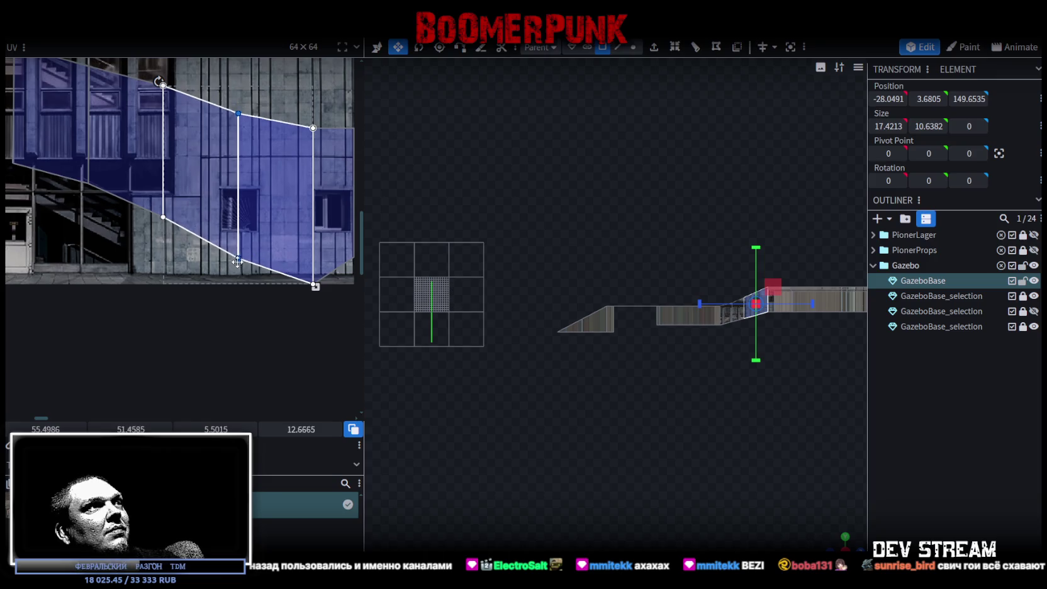
scroll(185, 252, "up", 2)
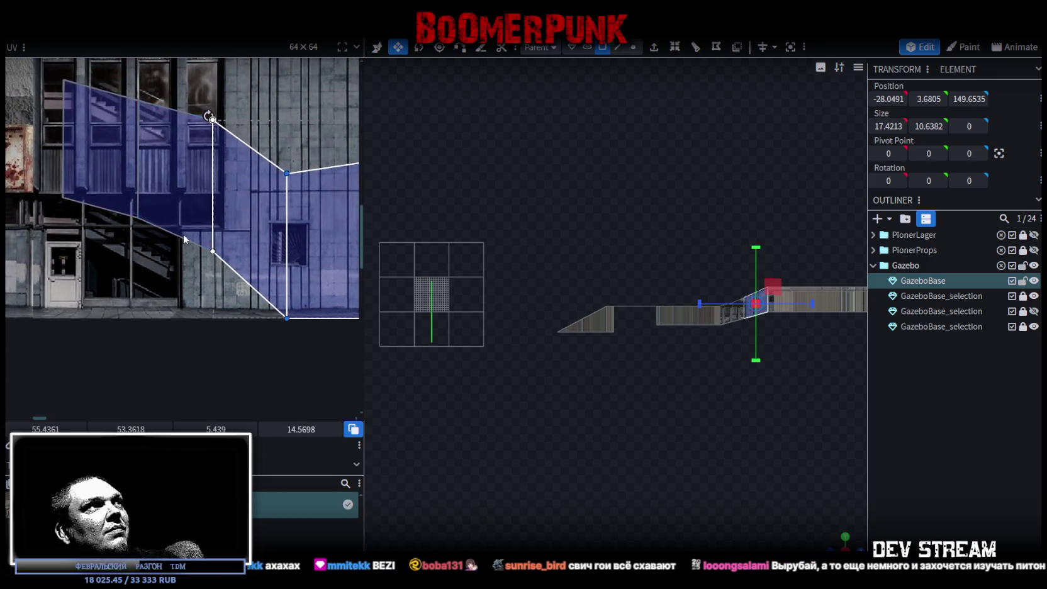
Move the left wall faces' UV down over the facade, fitting the leftmost face as a rectangle
left_click_drag(48, 264, 242, 70)
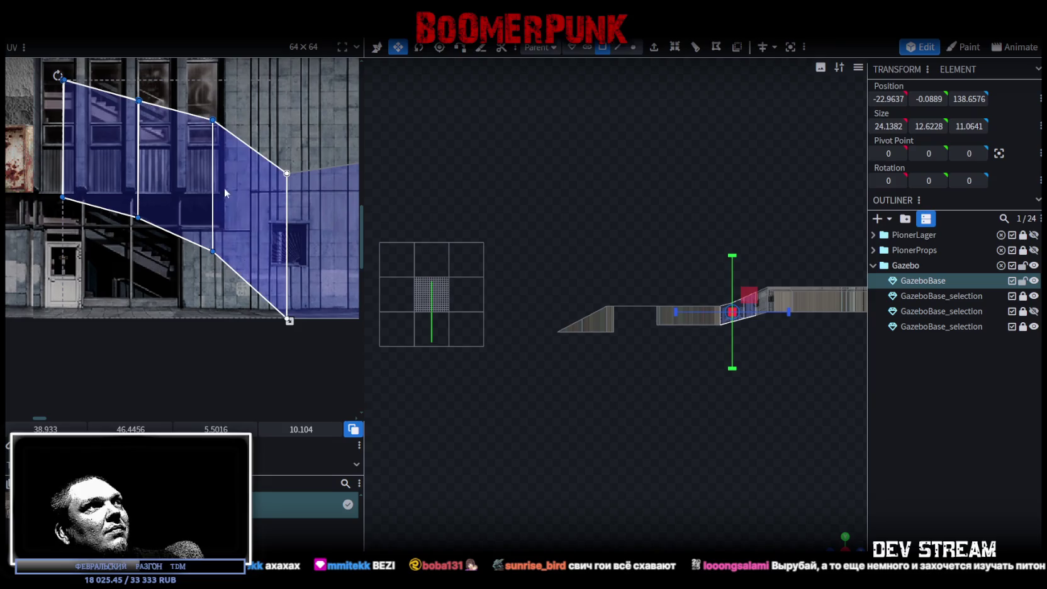
left_click_drag(212, 253, 205, 326)
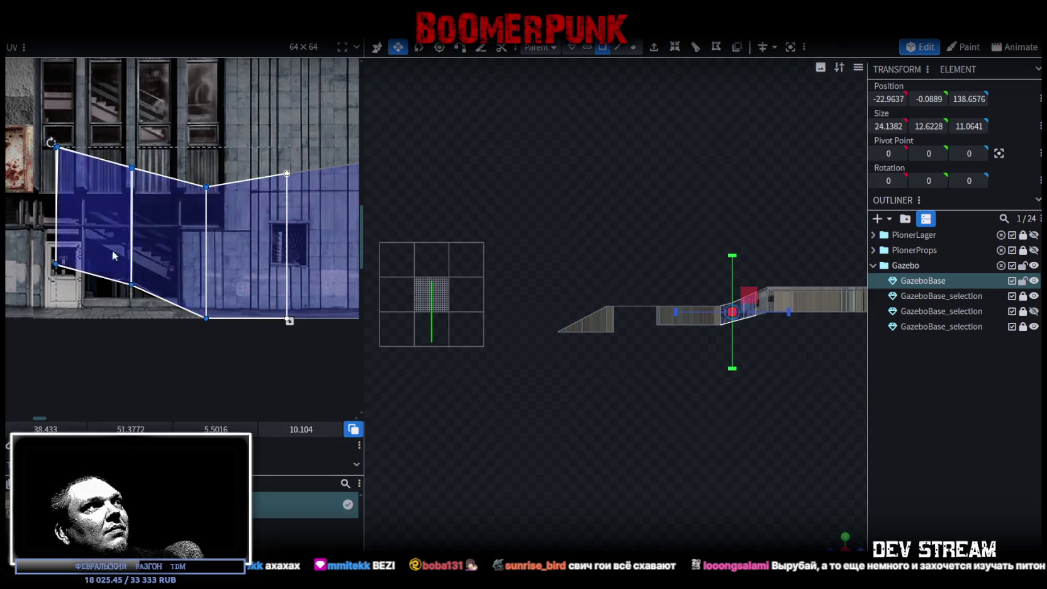
mouse_move(29, 119)
left_mouse_down()
mouse_move(141, 311)
mouse_move(130, 325)
left_mouse_up()
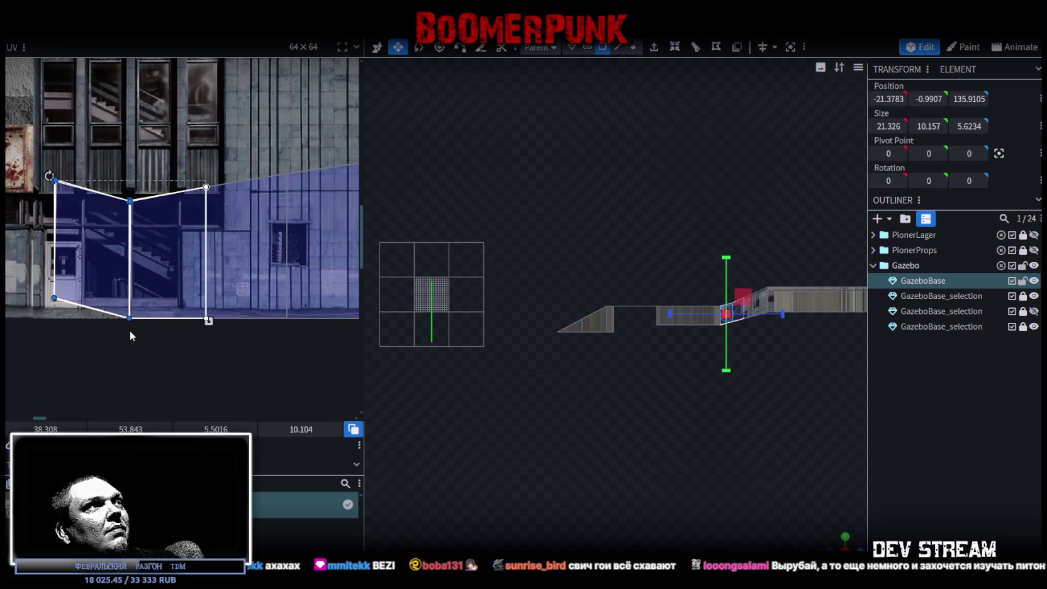
left_click_drag(36, 310, 51, 332)
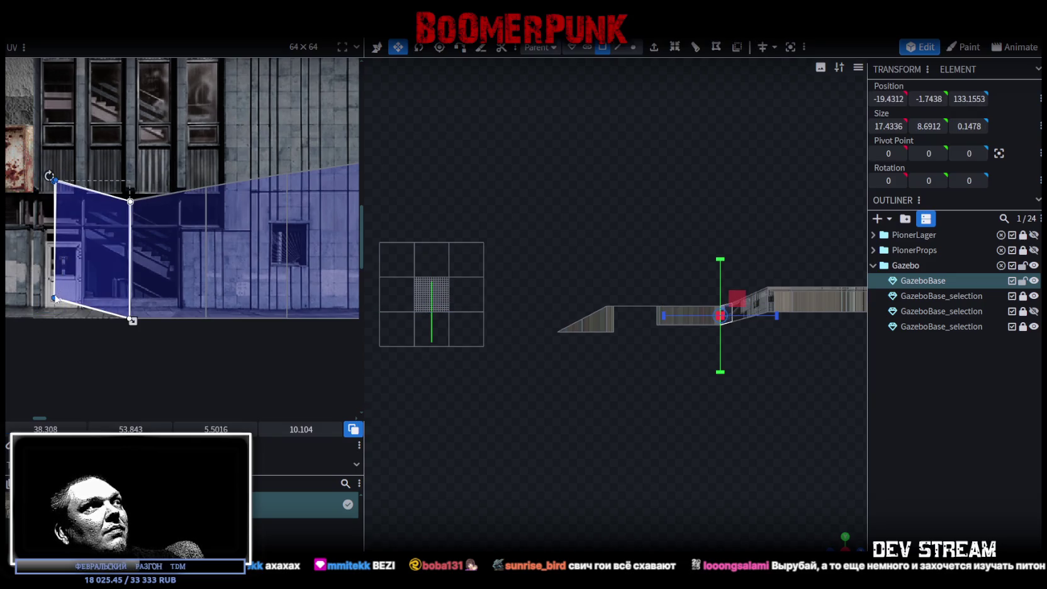
Mirror the texture mapping of the whole wall face strip
scroll(100, 300, "down", 3)
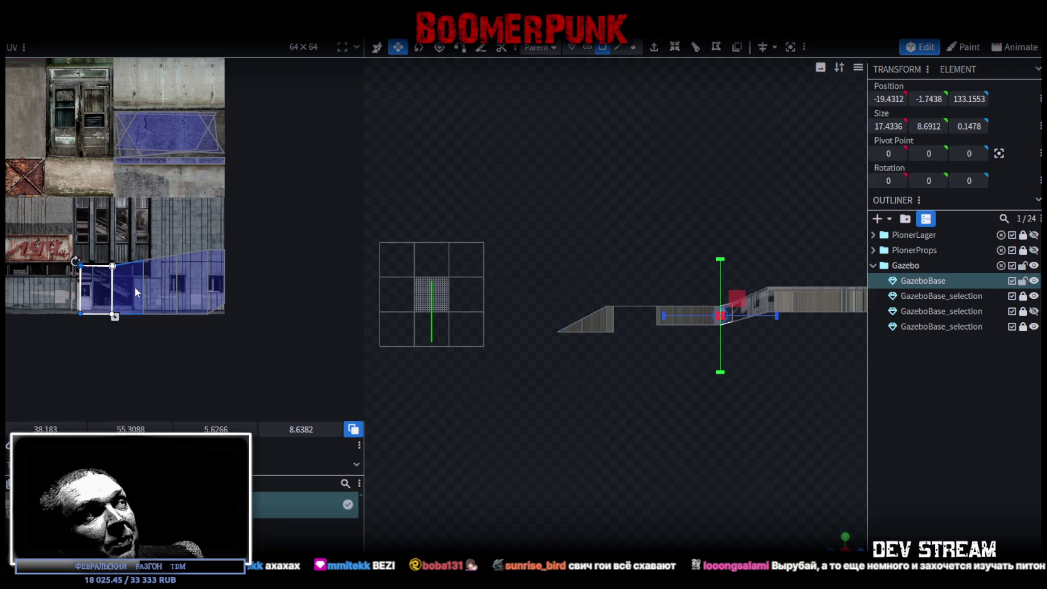
mouse_move(60, 219)
left_mouse_down()
mouse_move(234, 292)
mouse_move(189, 240)
left_mouse_up()
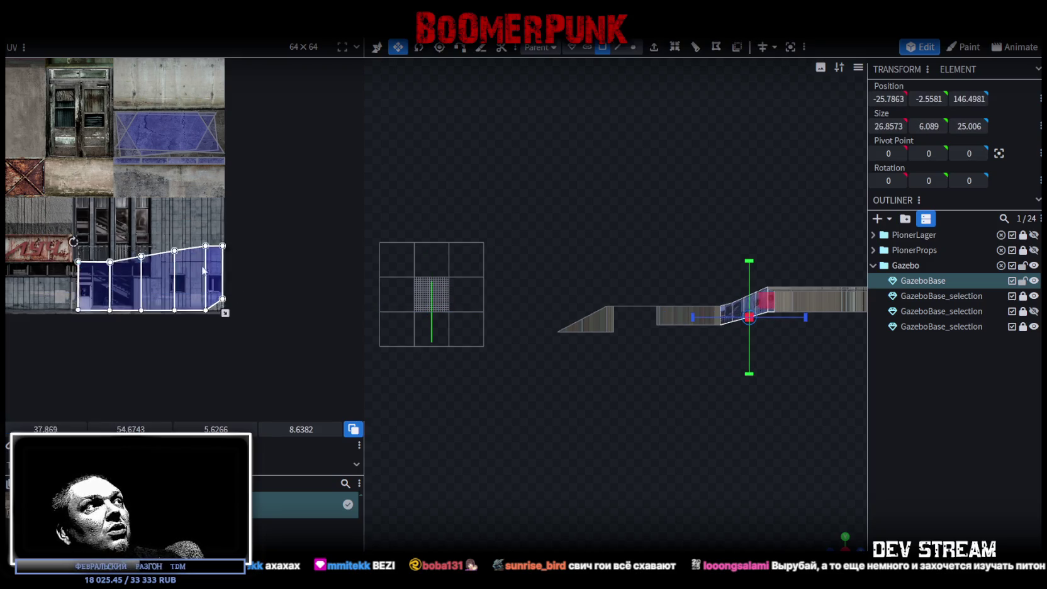
right_click(189, 239)
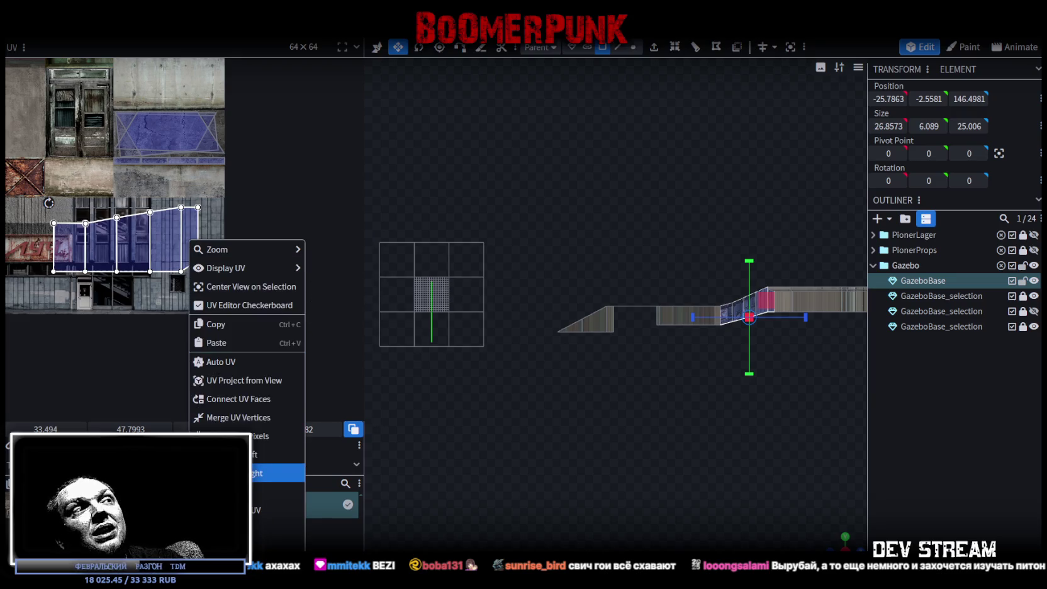
middle_click_drag(124, 308, 134, 353)
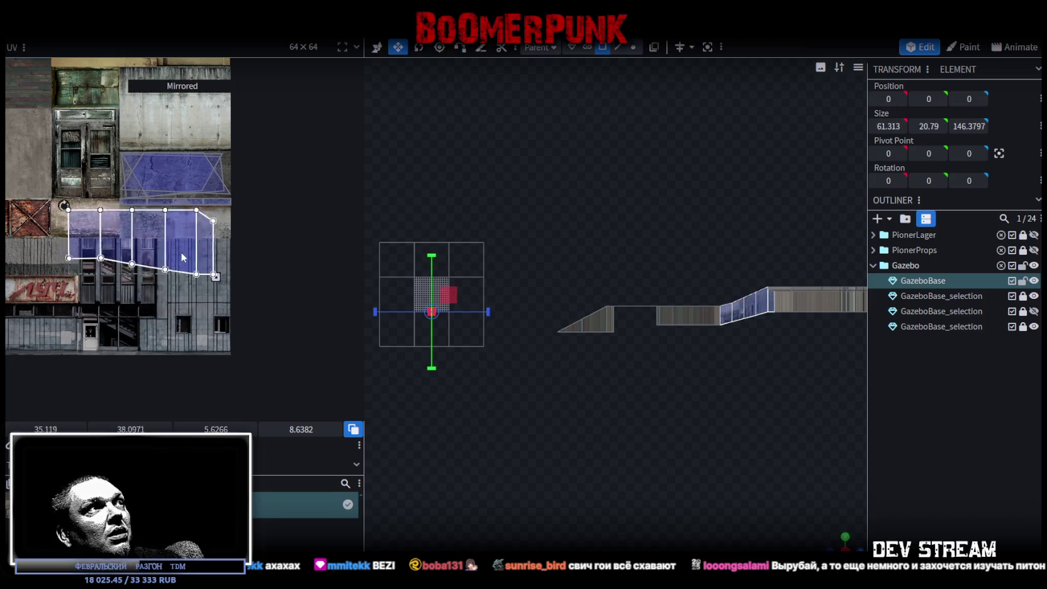
Place the strip on the texture's concrete band, stretching it wider and shorter
scroll(175, 300, "up", 2)
scroll(175, 300, "up", 1)
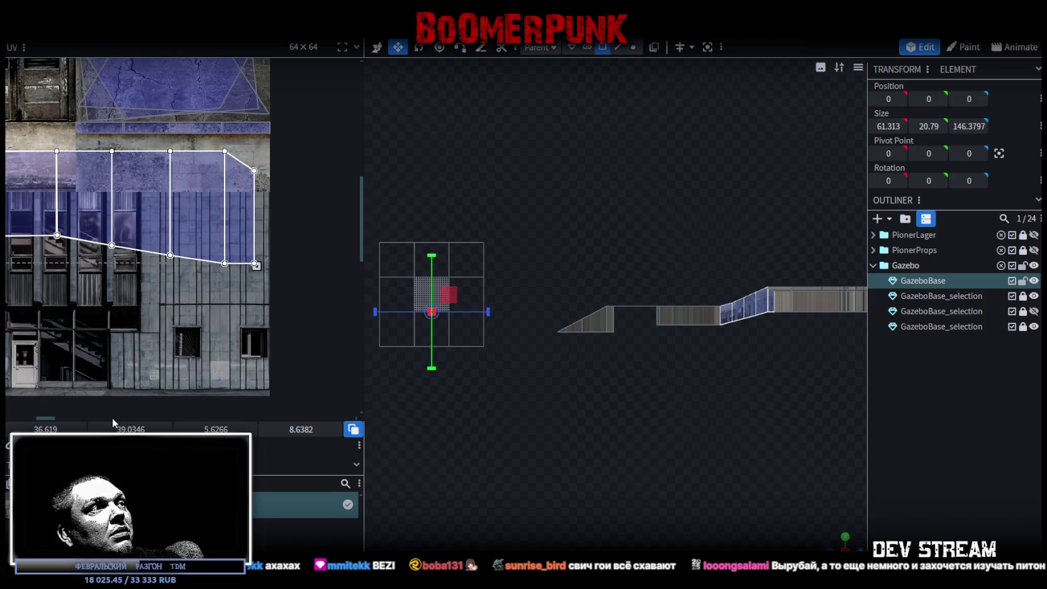
mouse_move(290, 297)
left_mouse_down()
mouse_move(220, 285)
mouse_move(284, 248)
left_mouse_up()
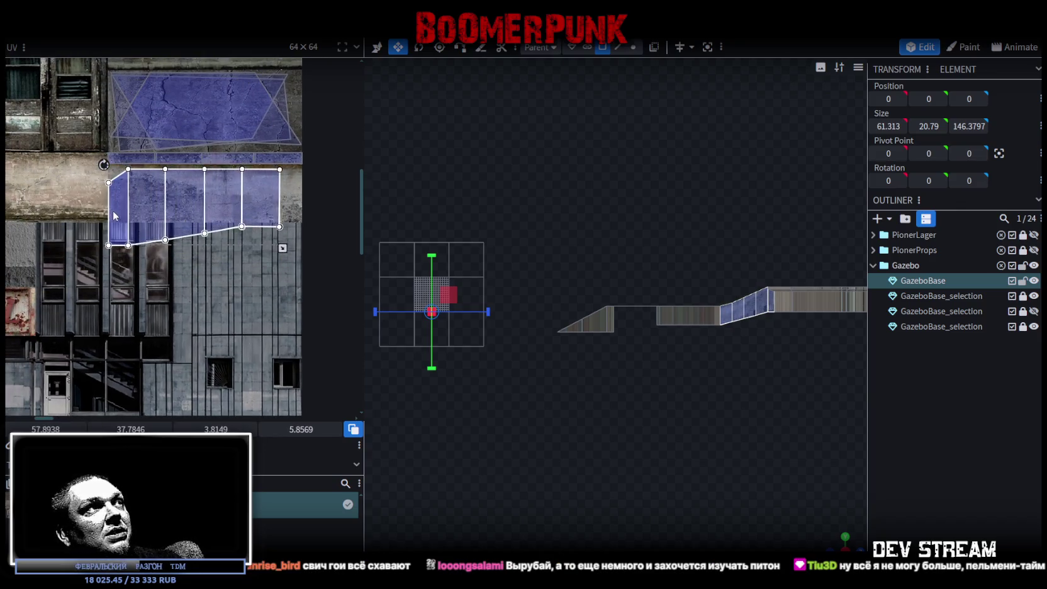
scroll(118, 208, "up", 1)
scroll(118, 207, "up", 2)
left_click_drag(141, 214, 136, 205)
scroll(188, 252, "down", 2)
scroll(126, 302, "down", 2)
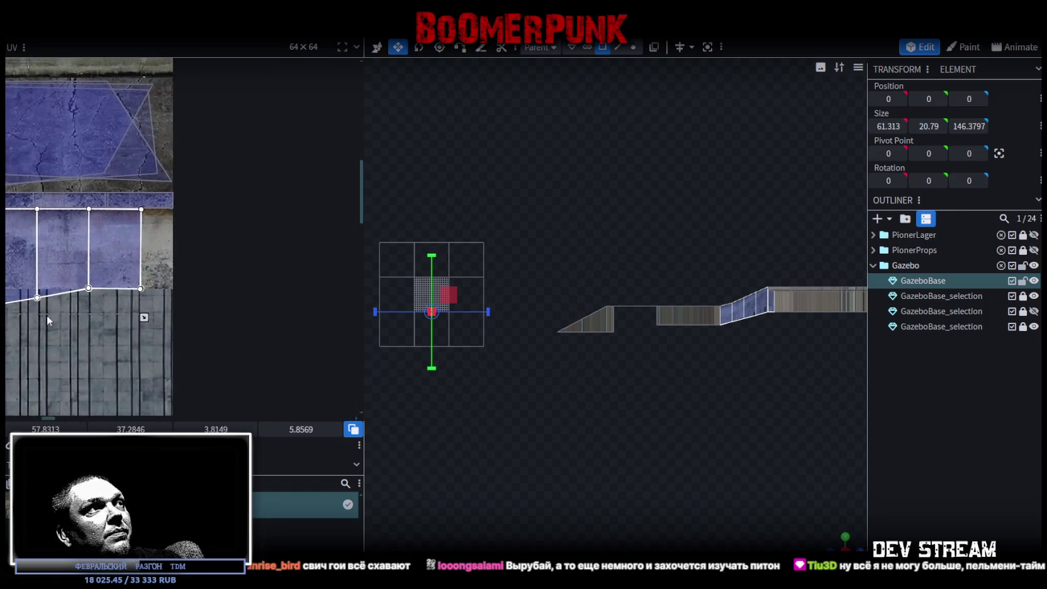
scroll(178, 324, "up", 3)
mouse_move(195, 323)
left_mouse_down()
mouse_move(257, 269)
mouse_move(232, 262)
left_mouse_up()
Reselect the whole wall face strip while panning around the texture in the UV editor
scroll(245, 261, "up", 2)
scroll(229, 252, "up", 2)
scroll(232, 264, "down", 2)
scroll(239, 271, "down", 2)
scroll(267, 296, "down", 2)
scroll(104, 206, "up", 3)
scroll(174, 205, "up", 2)
left_click(183, 217)
scroll(172, 165, "up", 2)
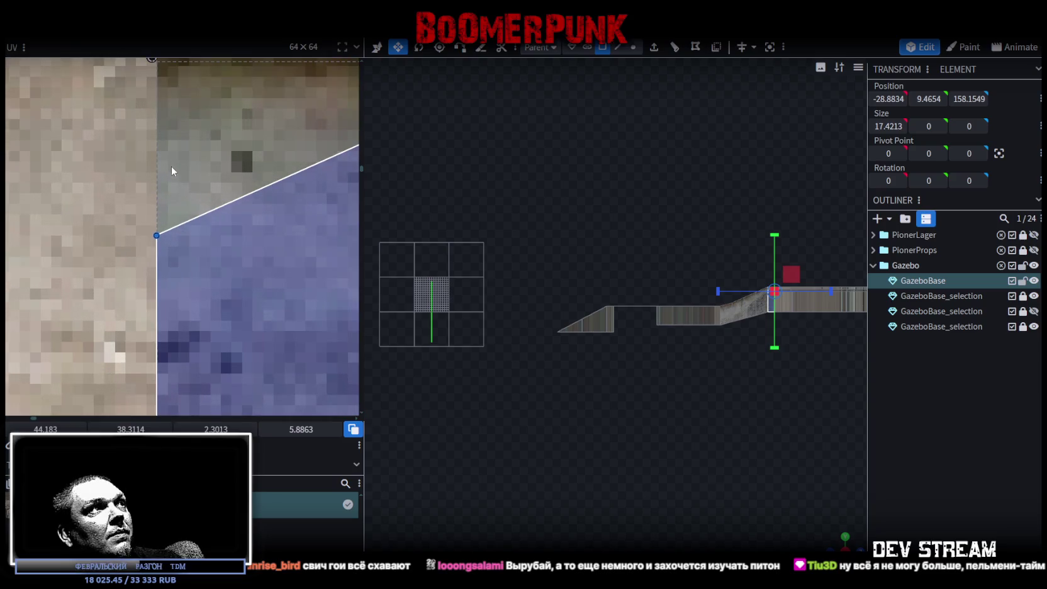
middle_click_drag(171, 165, 182, 214)
scroll(183, 210, "down", 2)
scroll(143, 209, "down", 2)
scroll(218, 269, "down", 1)
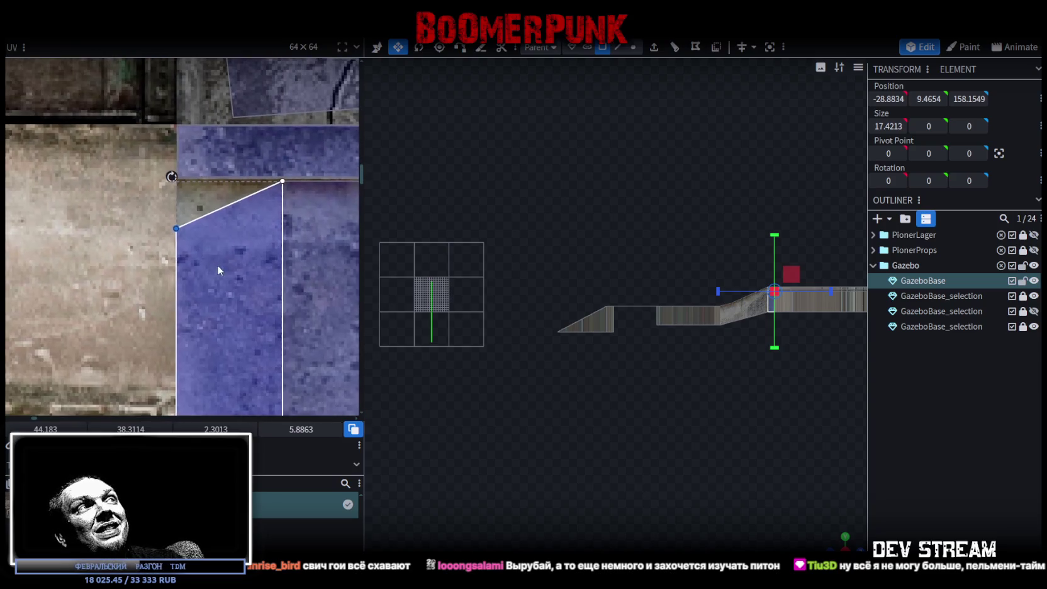
middle_click_drag(218, 269, 193, 175)
scroll(262, 208, "down", 2)
middle_click_drag(262, 208, 85, 184)
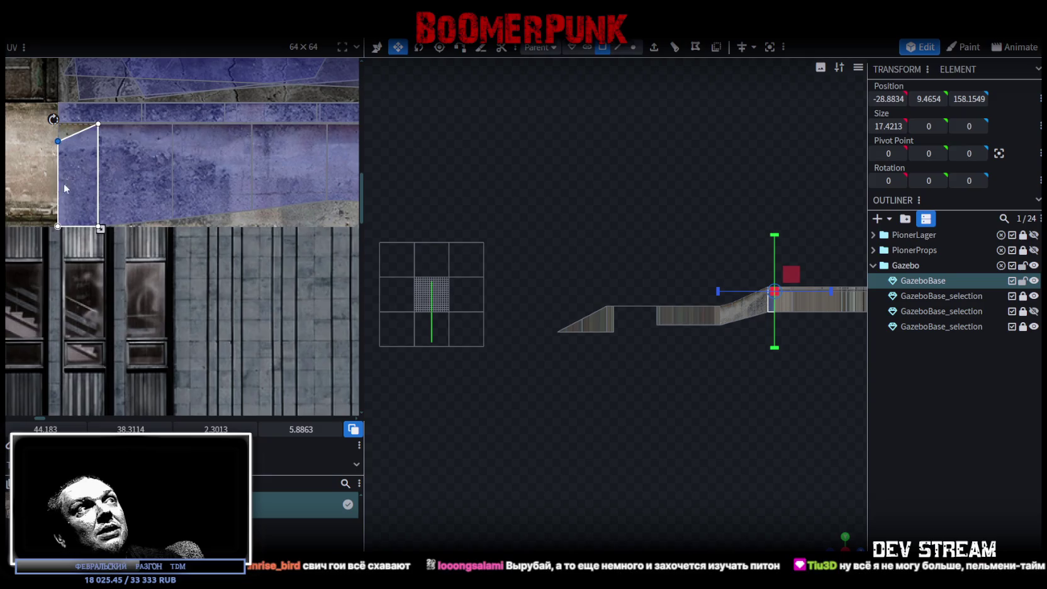
scroll(94, 208, "down", 1)
scroll(73, 205, "down", 1)
left_click_drag(73, 205, 292, 207)
scroll(70, 170, "up", 1)
scroll(272, 228, "up", 1)
scroll(179, 202, "up", 2)
scroll(188, 224, "up", 2)
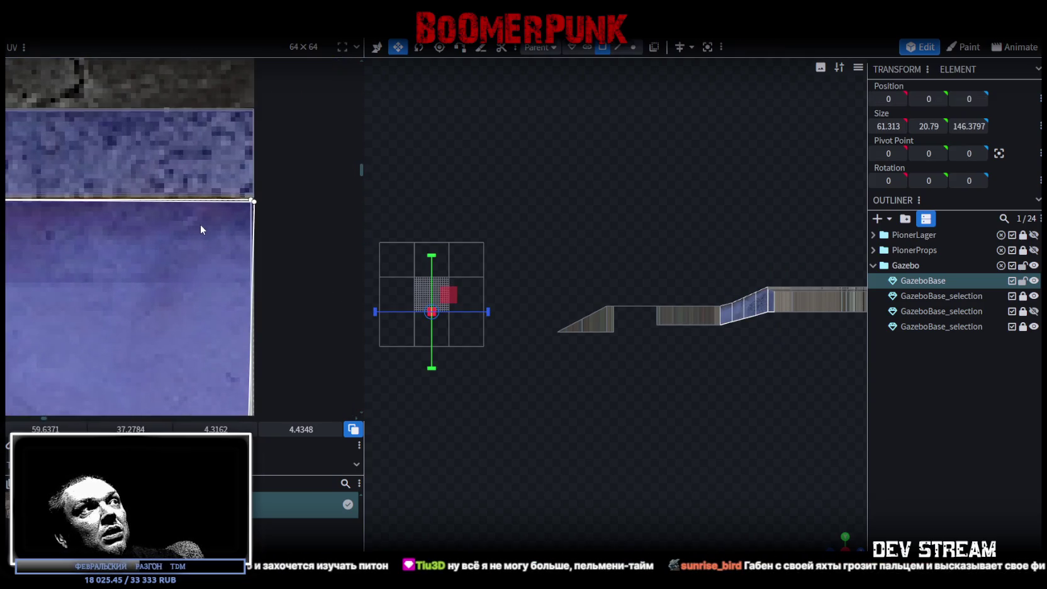
scroll(193, 227, "down", 2)
scroll(188, 220, "down", 2)
scroll(178, 203, "down", 1)
scroll(178, 204, "up", 1)
scroll(207, 233, "up", 1)
Snap the small triangular face's UV vertex up to the texture's top edge
left_click(230, 276)
scroll(217, 225, "up", 1)
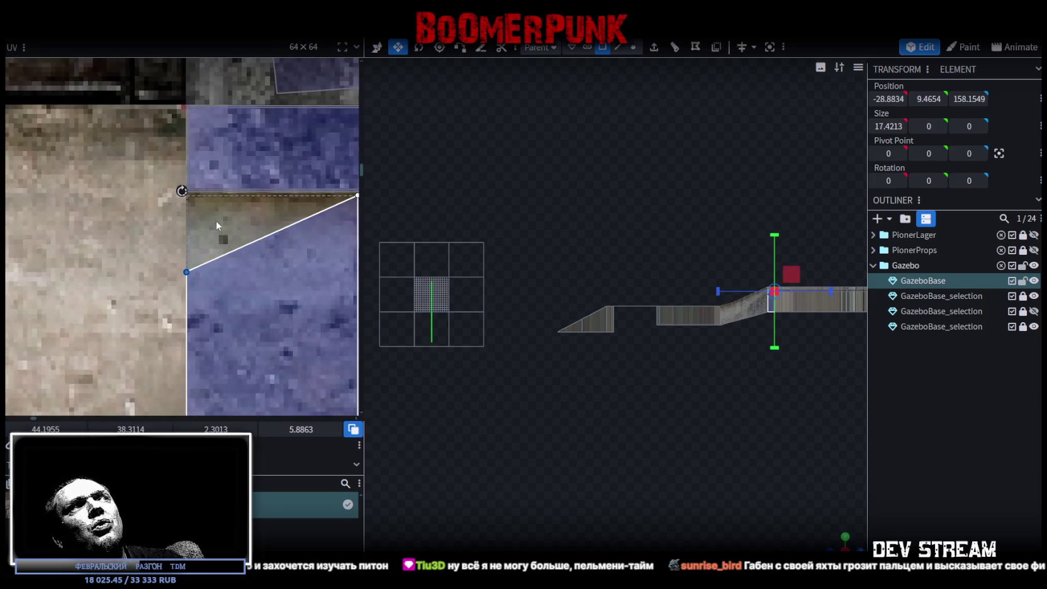
scroll(217, 225, "up", 1)
left_click_drag(182, 291, 182, 178)
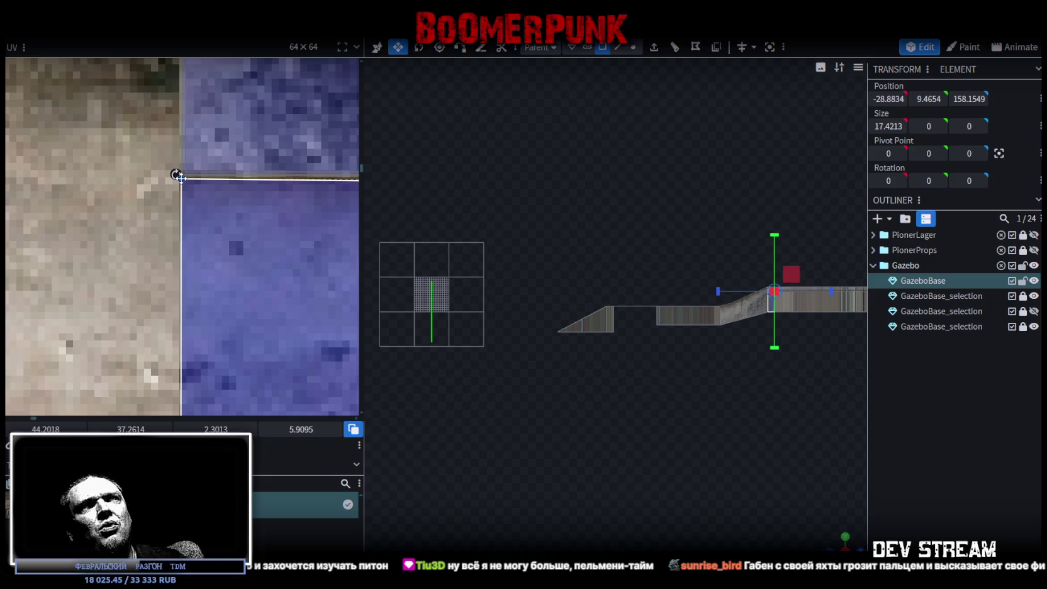
scroll(677, 385, "up", 2)
scroll(713, 421, "up", 1)
left_click_drag(843, 539, 661, 414)
left_click(509, 334)
Select five side wall faces, then orbit to add wall faces on the gazebo's far side
left_click(570, 327, "shift")
left_click(626, 315, "shift")
left_click(683, 302, "shift")
left_click(717, 294, "shift")
mouse_move(717, 294)
left_mouse_down()
mouse_move(755, 377)
mouse_move(628, 389)
mouse_move(690, 377)
mouse_move(630, 415)
mouse_move(633, 377)
left_mouse_up()
left_click(633, 362)
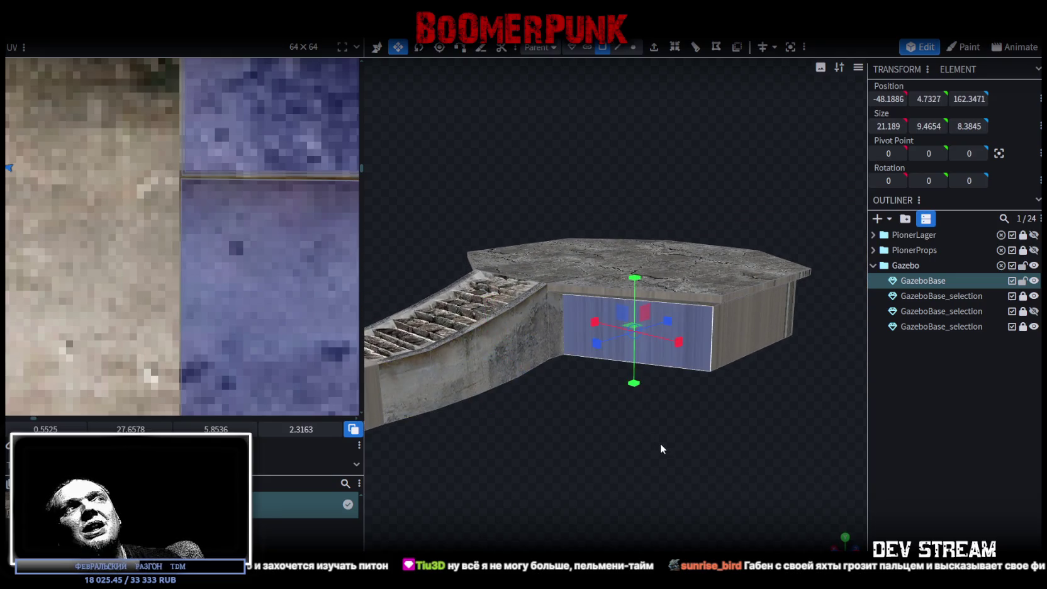
scroll(240, 274, "down", 2)
scroll(237, 265, "down", 3)
scroll(237, 265, "down", 3)
mouse_move(756, 452)
left_mouse_down()
mouse_move(670, 456)
mouse_move(723, 422)
left_mouse_up()
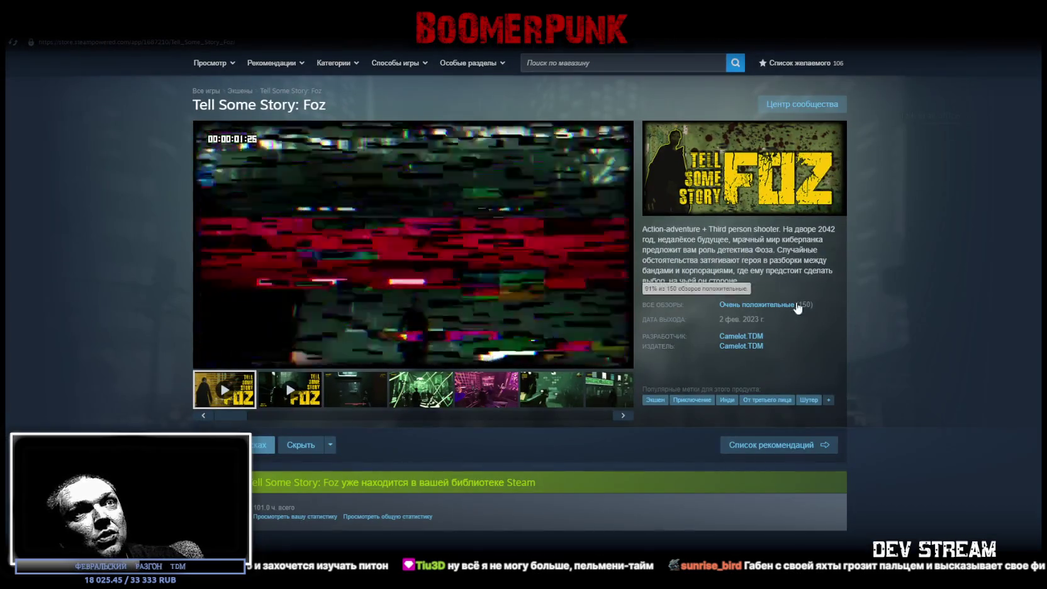
Read a negative review from the red February bar of the expanded review graph, then return to the library
left_click(794, 305)
left_click(800, 167)
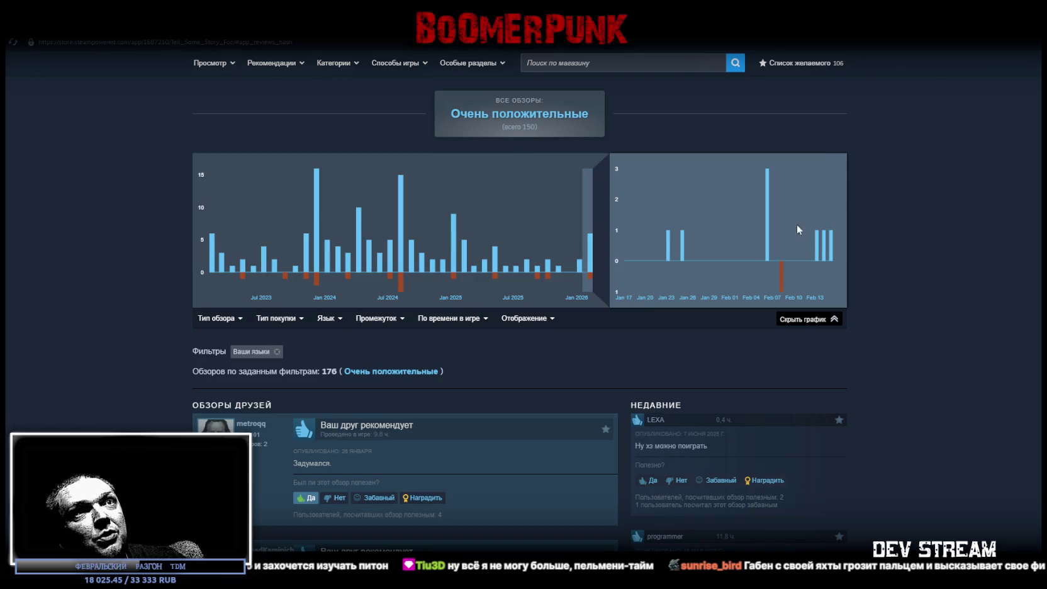
left_click(782, 274)
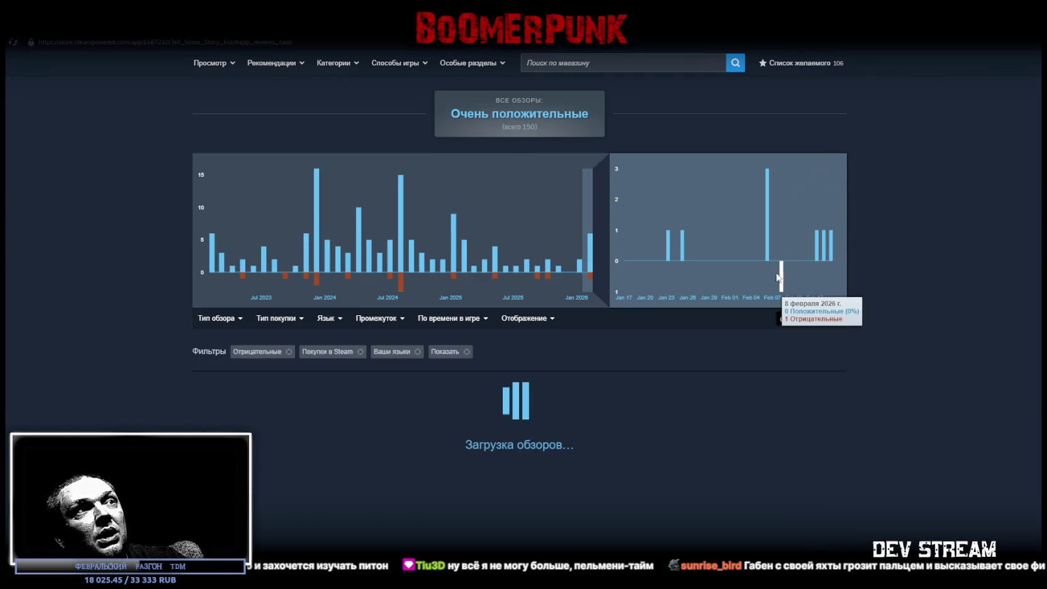
scroll(309, 418, "down", 2)
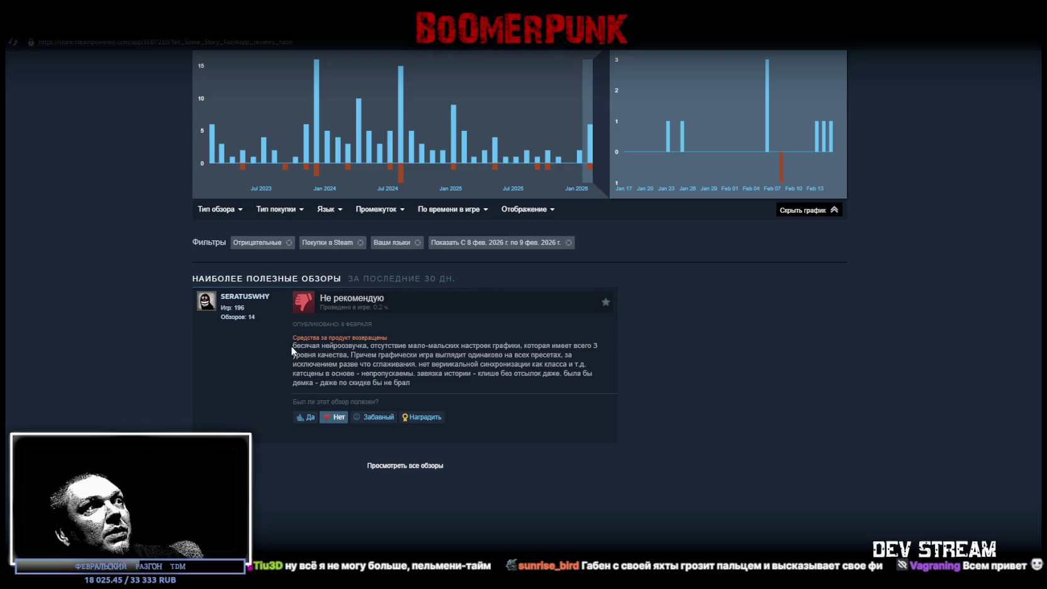
left_click_drag(292, 343, 359, 345)
left_click(359, 346)
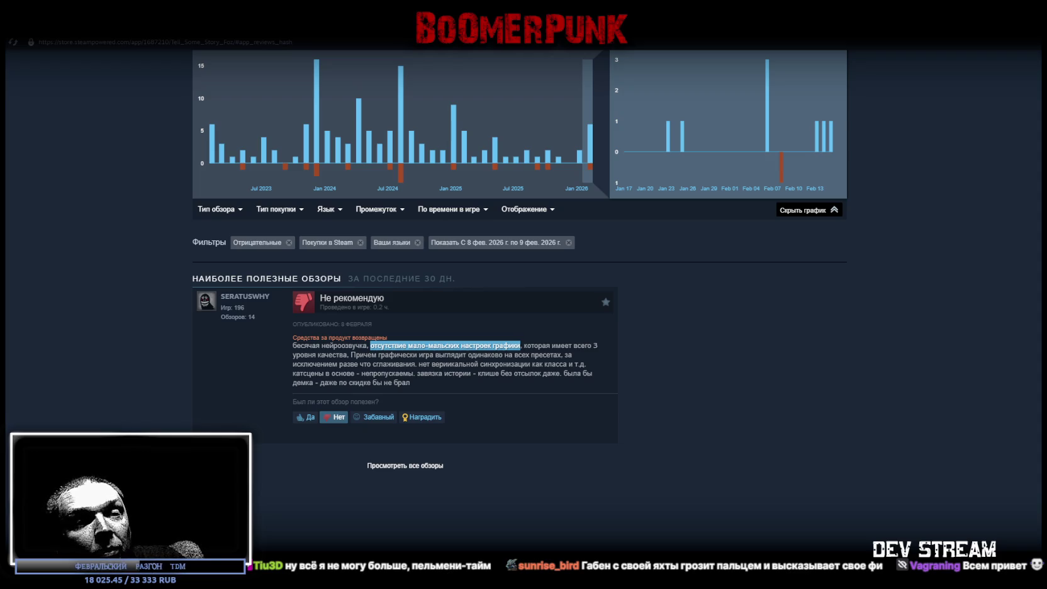
key("alt+Left")
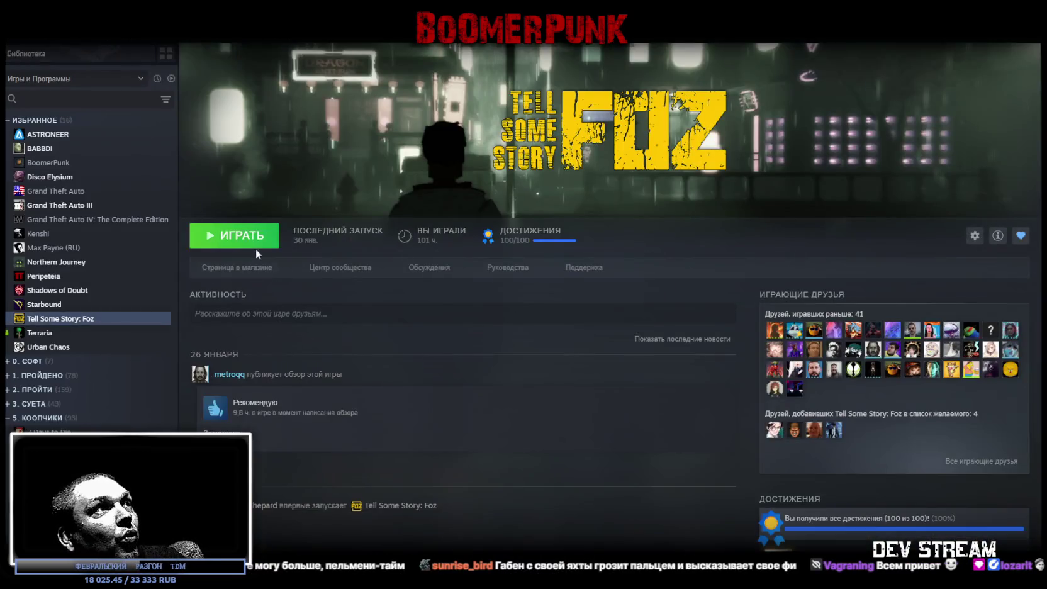
left_click(258, 242)
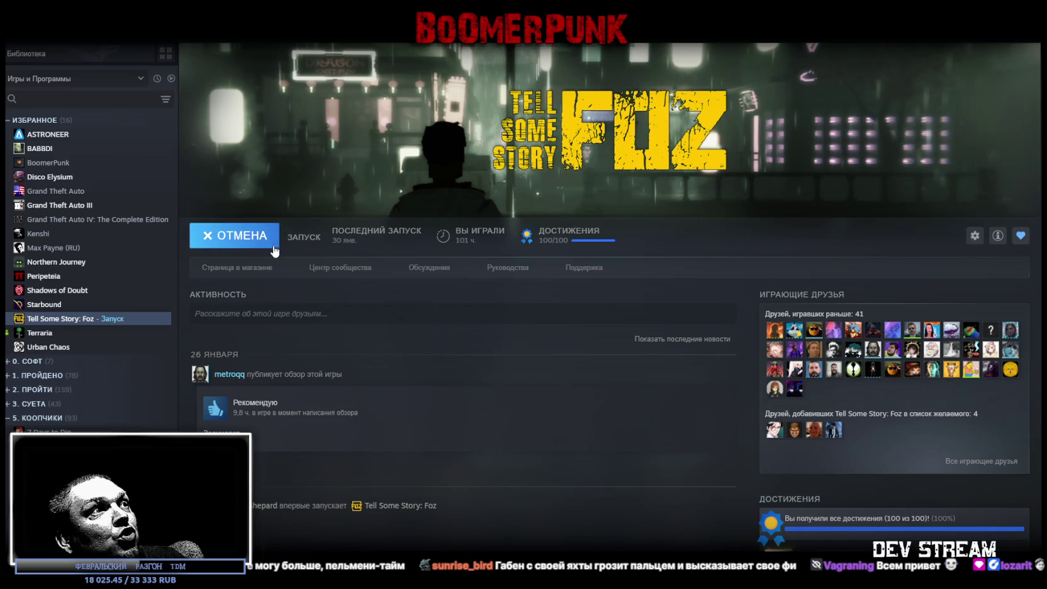
Start the game with the green ИГРАТЬ button and lower graphics quality from UHD to FHD
left_click(438, 269)
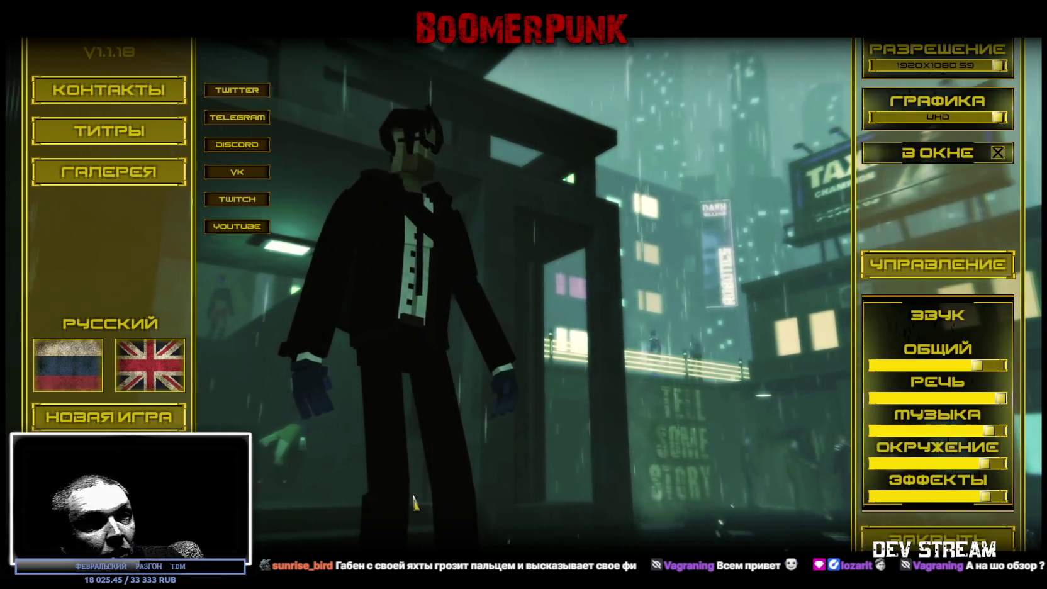
left_click(906, 120)
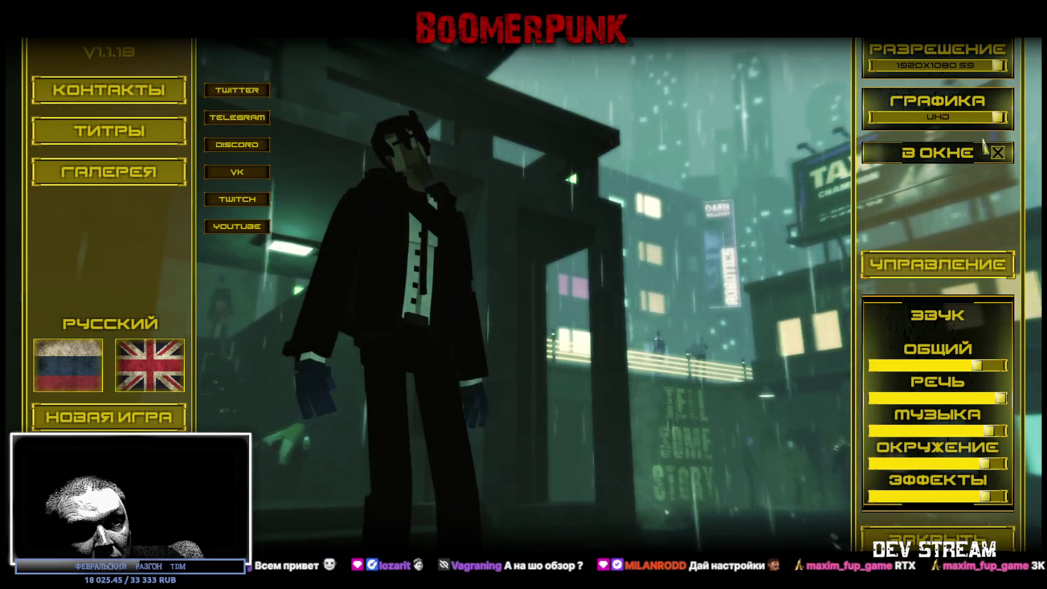
Cycle the graphics quality preset through UHD and FHD, ending at VHS
left_click(997, 117)
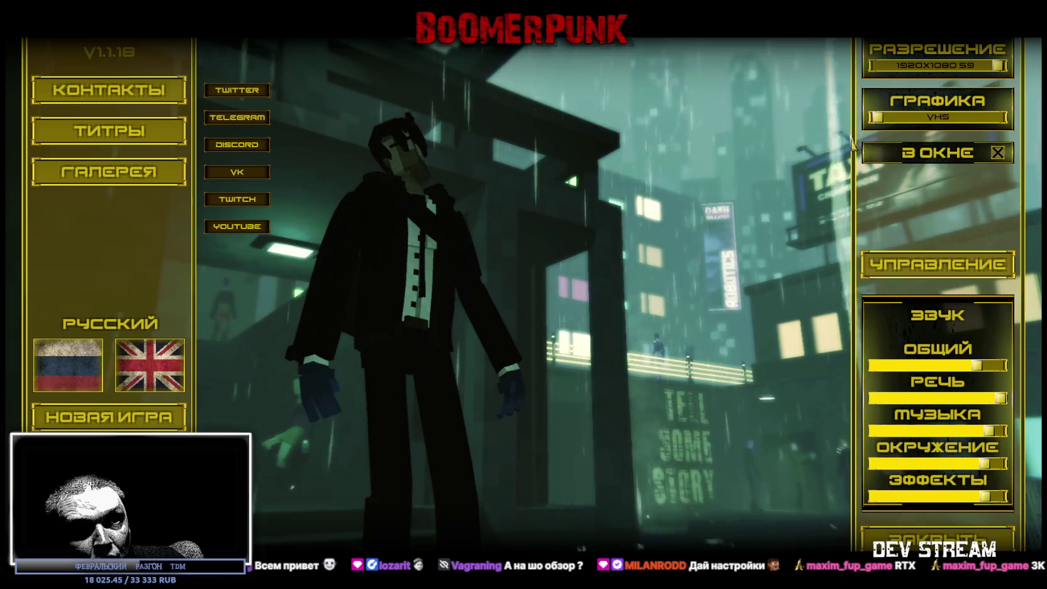
left_click(872, 118)
left_click(888, 120)
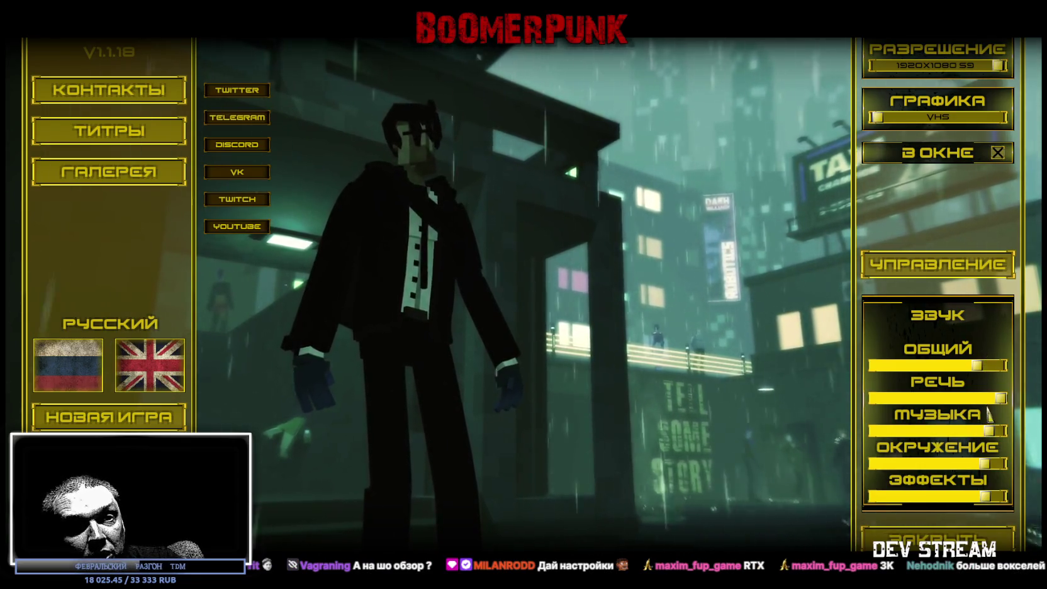
Drop the РЕЧЬ speech volume to zero, restore it to full, and quit the game
left_click_drag(1000, 397, 873, 397)
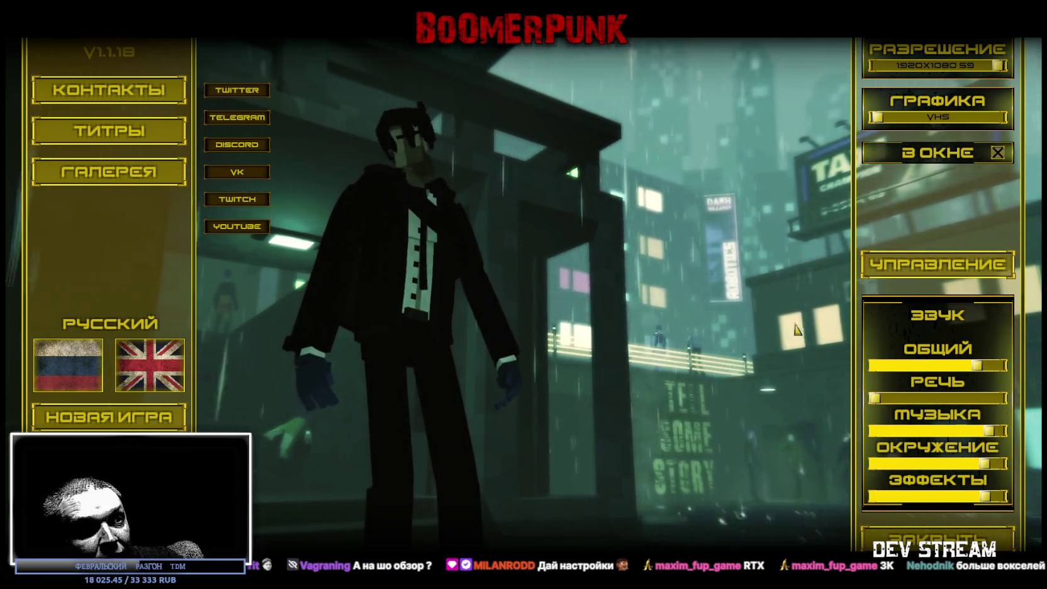
left_click_drag(875, 397, 1000, 397)
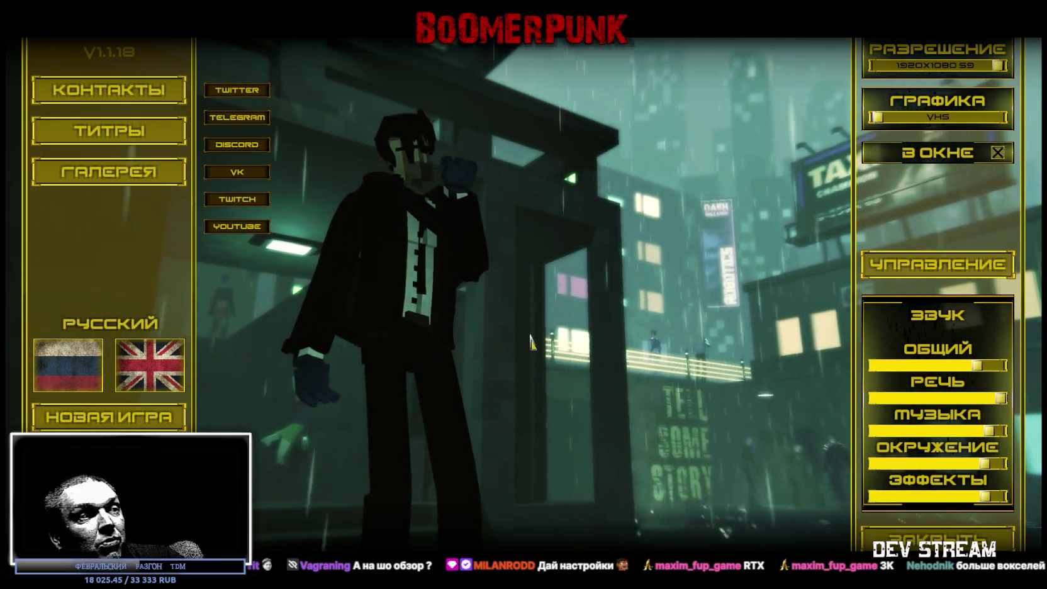
key("Escape")
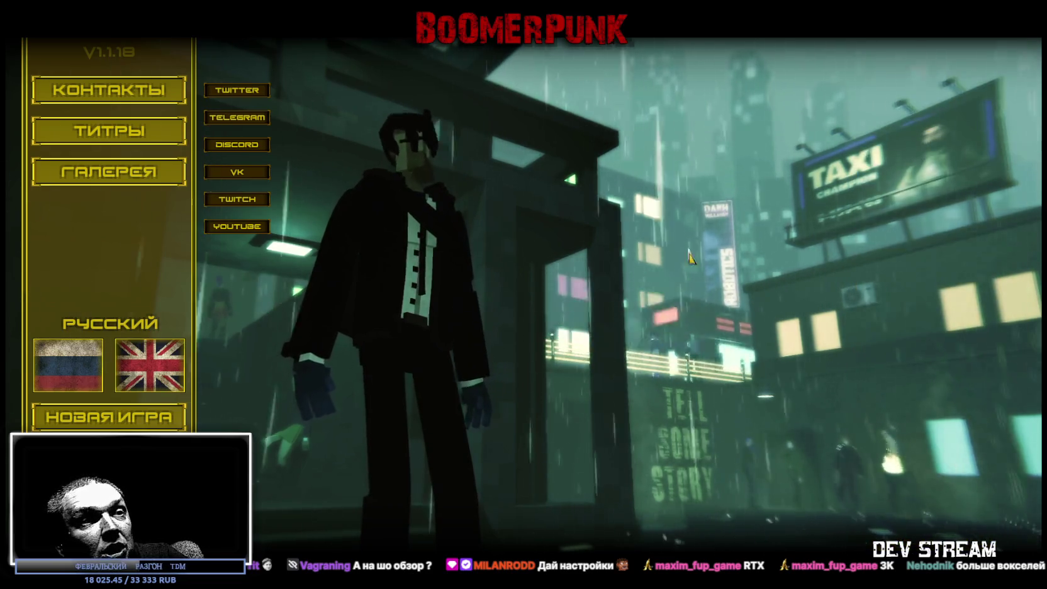
key("Escape")
left_click(370, 539)
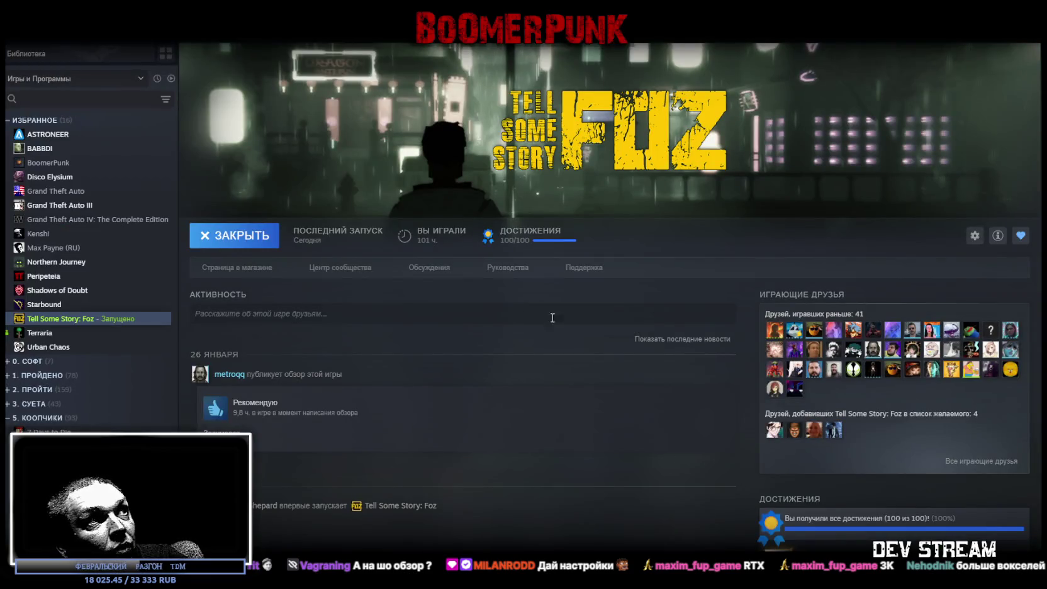
Show the store page's review graph filtered to February 8 negative reviews
left_click(126, 63)
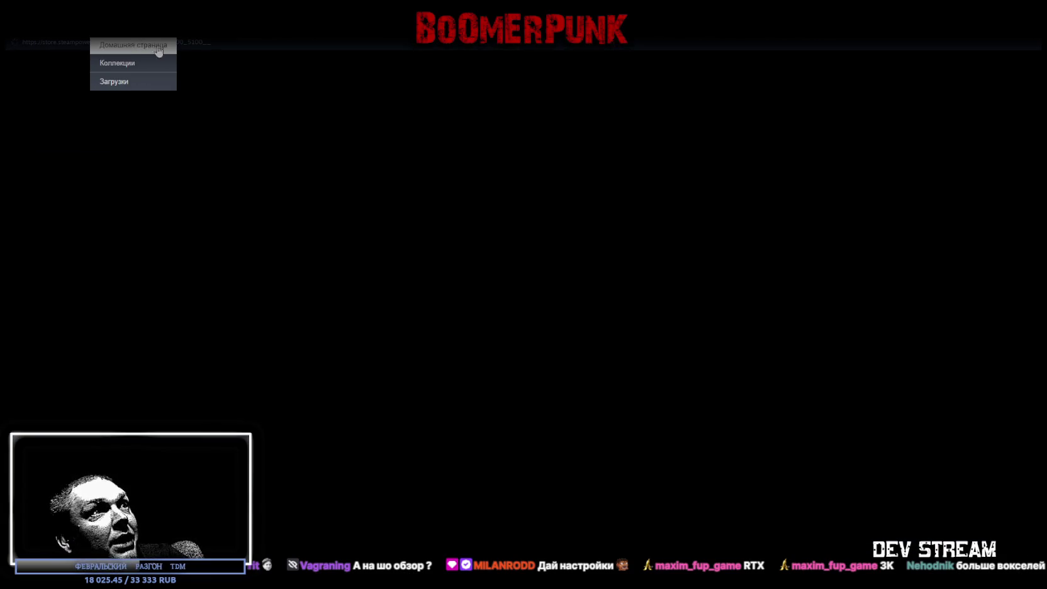
left_click(743, 288)
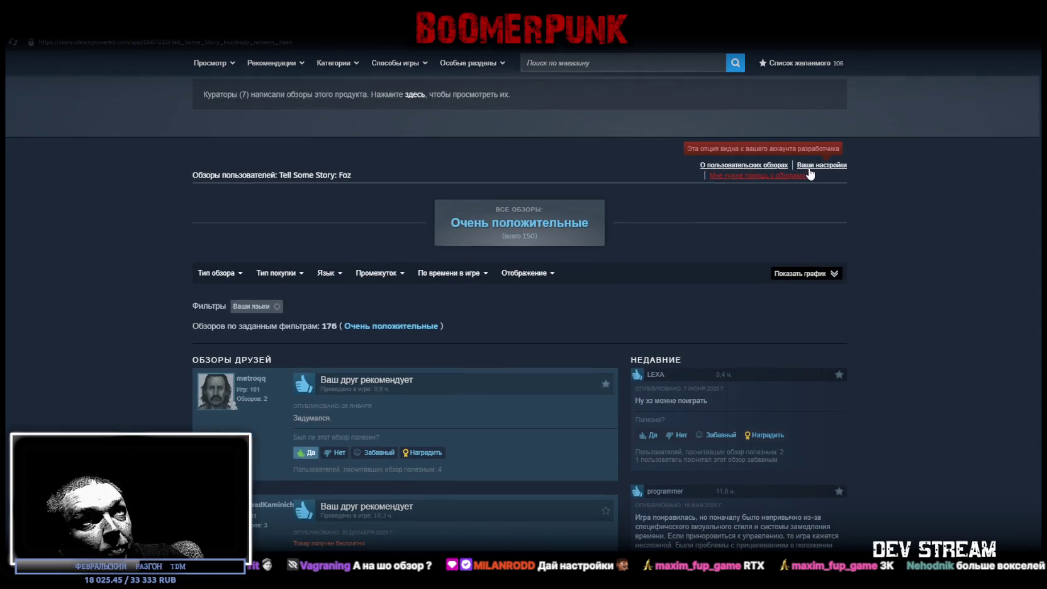
scroll(835, 352, "down", 3)
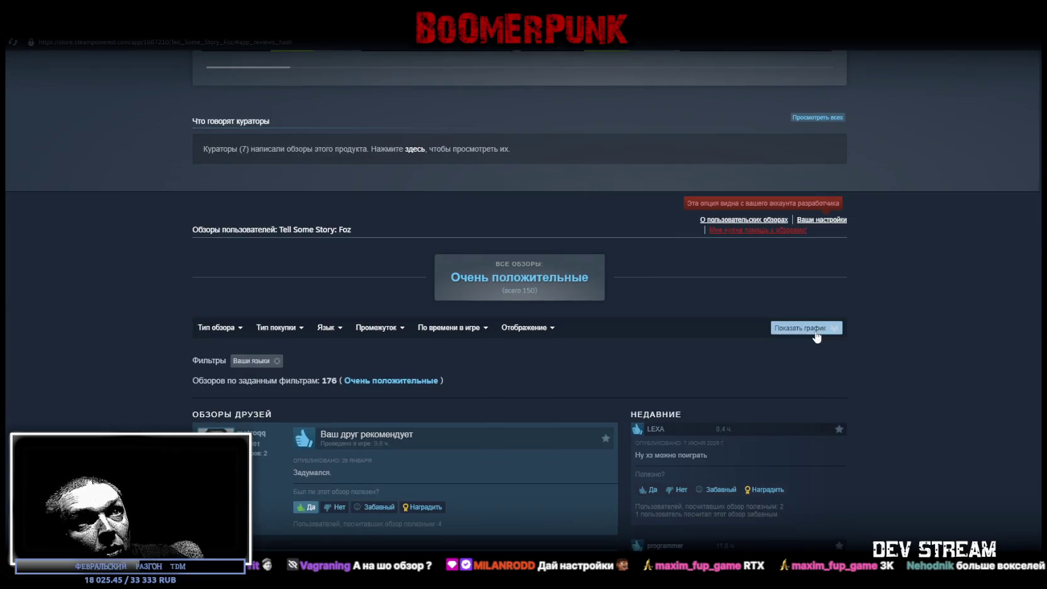
left_click(814, 334)
left_click(783, 442)
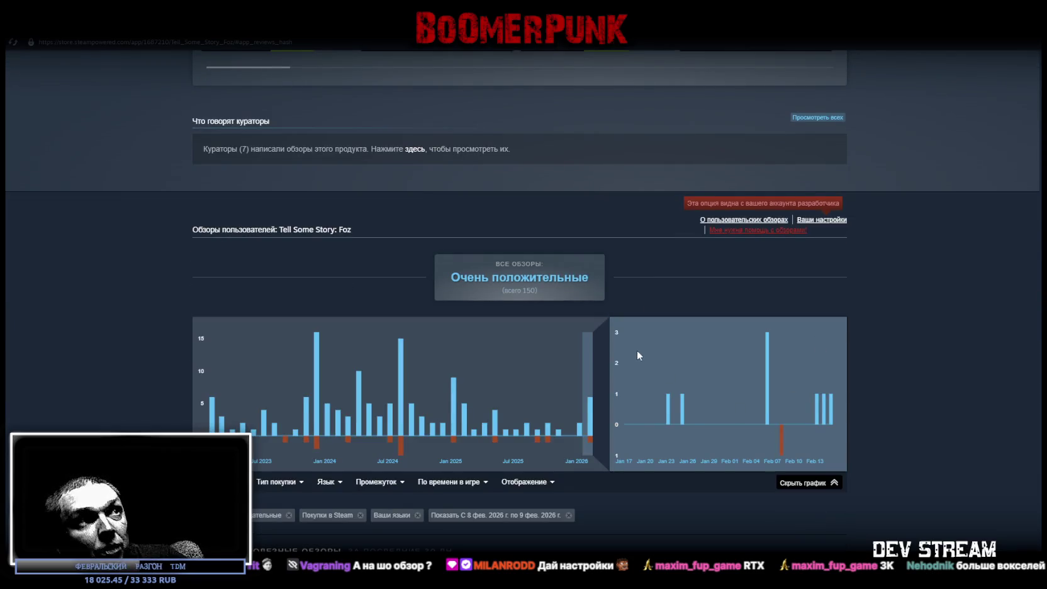
scroll(638, 350, "down", 5)
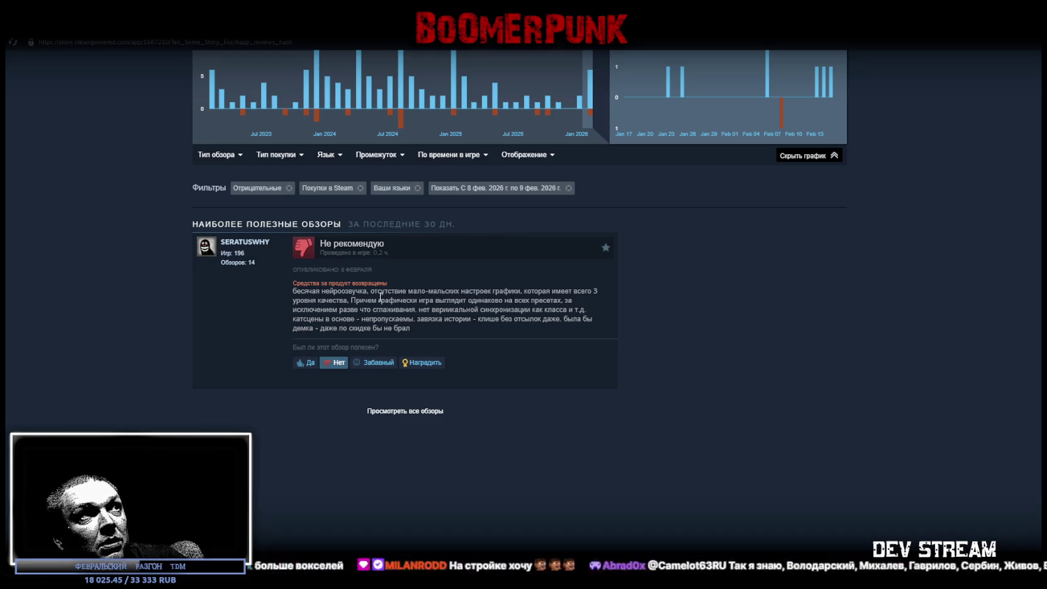
Highlight the review's complaints about quality presets, anti-aliasing, vertical sync and unskippable cutscenes
mouse_move(534, 290)
left_mouse_down()
mouse_move(597, 293)
mouse_move(328, 308)
left_mouse_up()
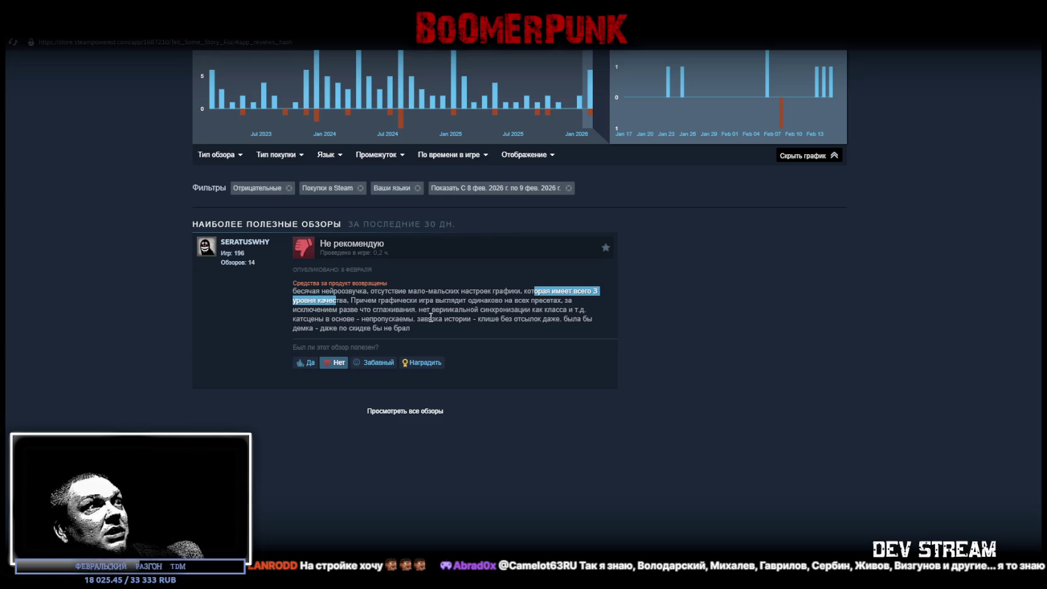
left_click_drag(383, 308, 439, 303)
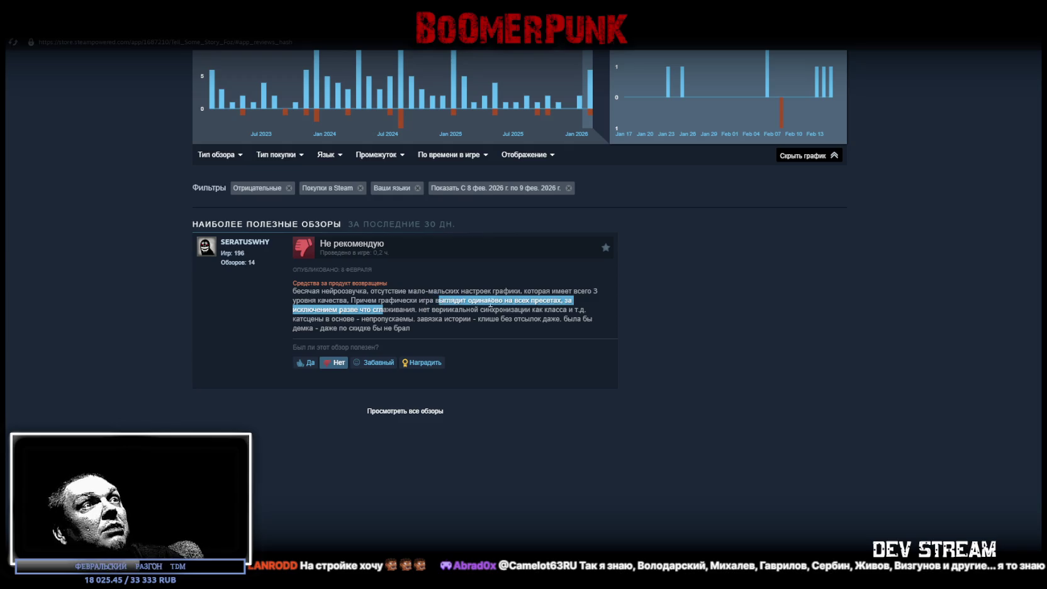
left_click(501, 305)
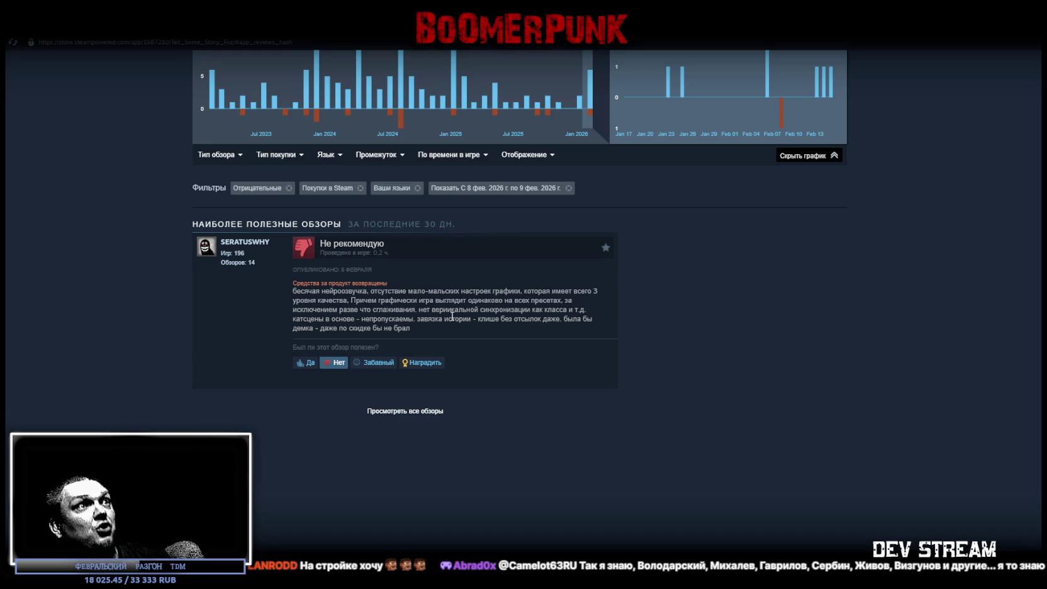
left_click_drag(316, 310, 409, 313)
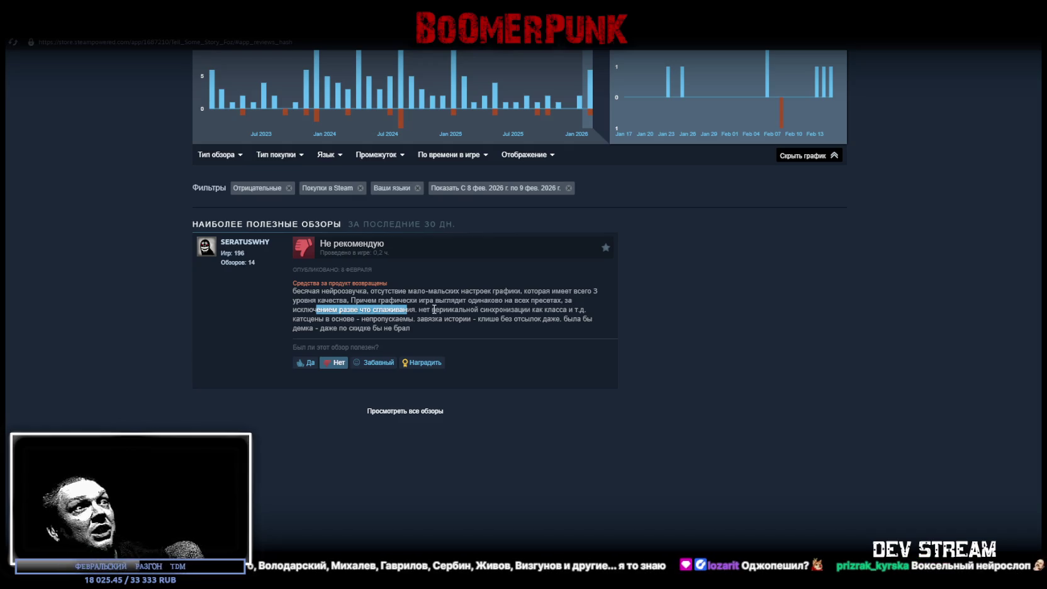
left_click_drag(422, 310, 469, 309)
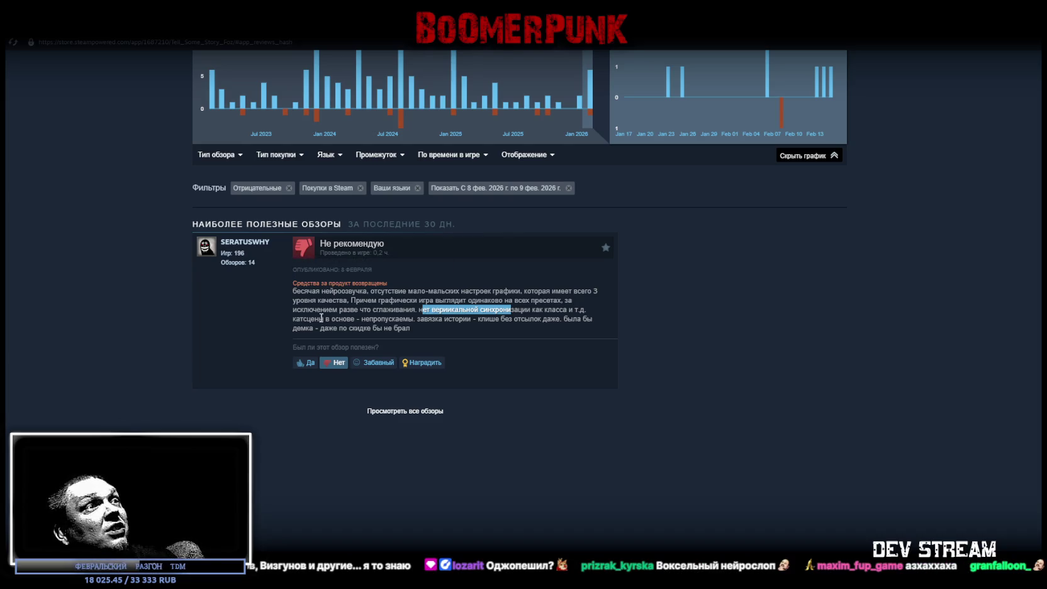
left_click_drag(295, 319, 380, 315)
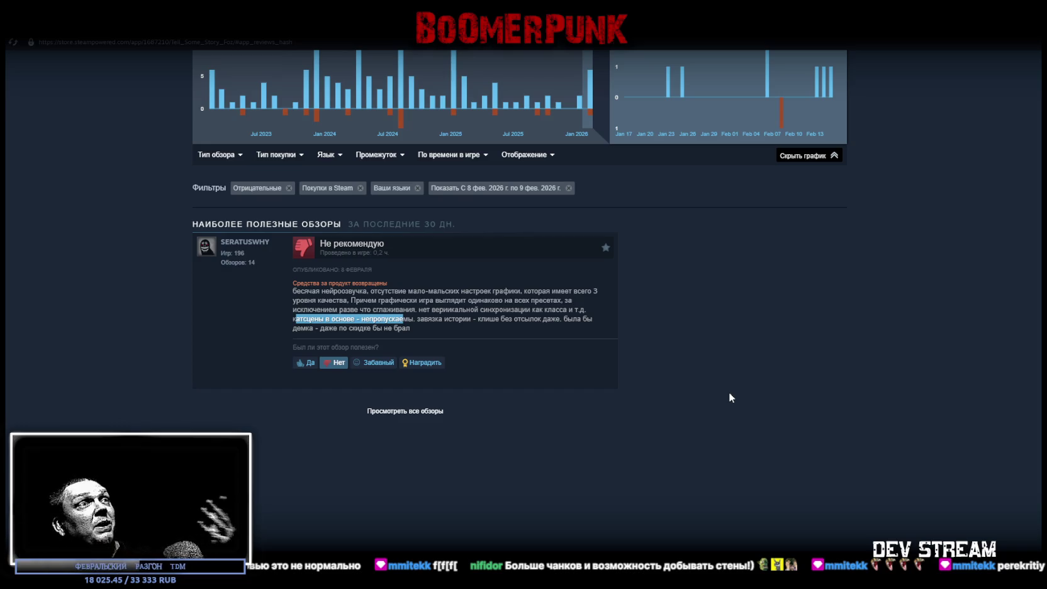
left_click(123, 26)
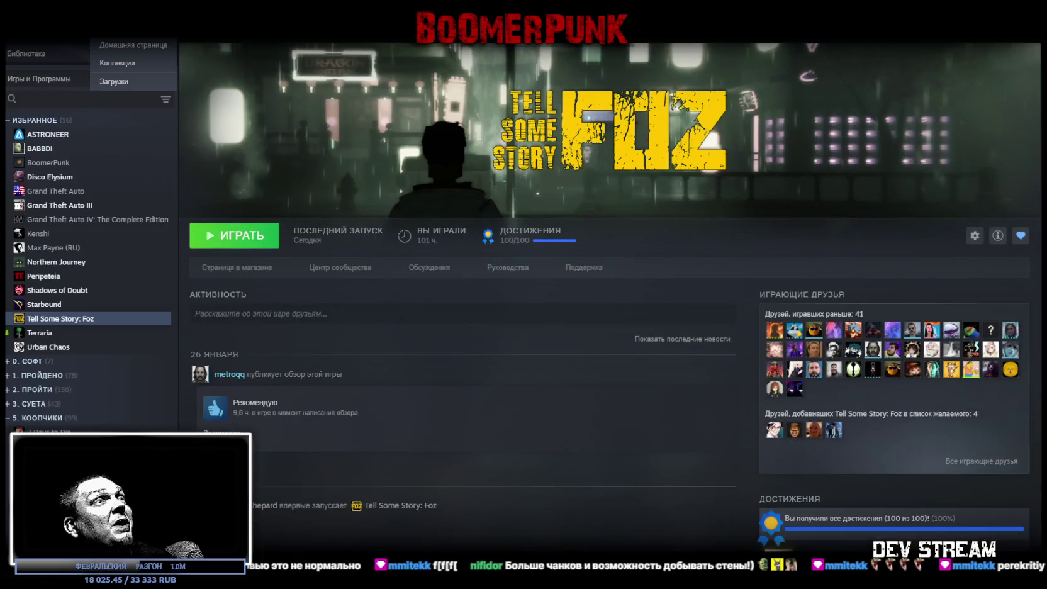
Browse the store page's description, trailer and purchase boxes before returning to the library
left_click(214, 267)
scroll(654, 329, "down", 4)
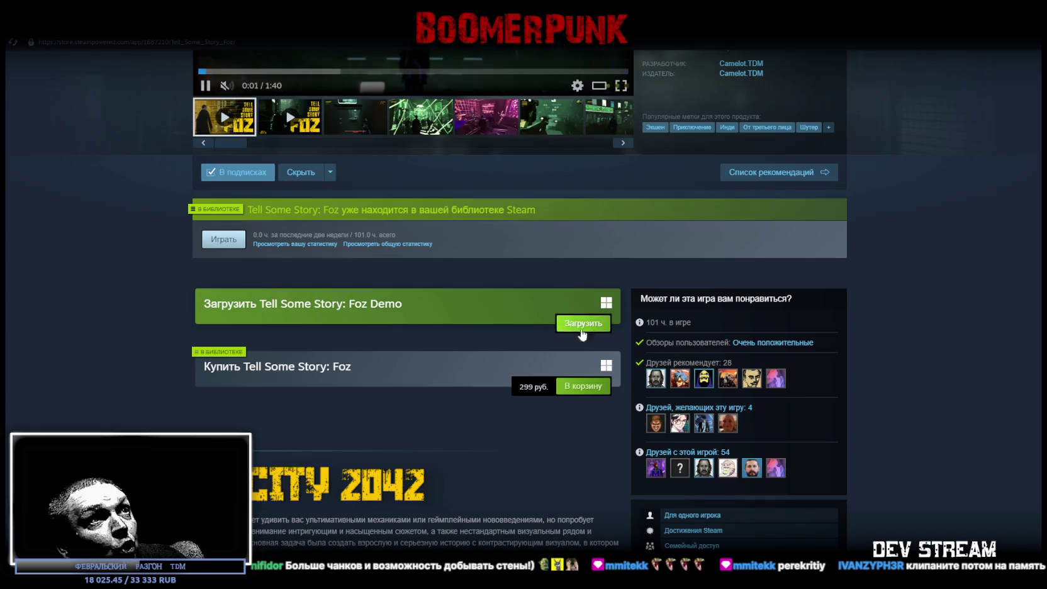
scroll(673, 295, "down", 7)
scroll(787, 297, "up", 3)
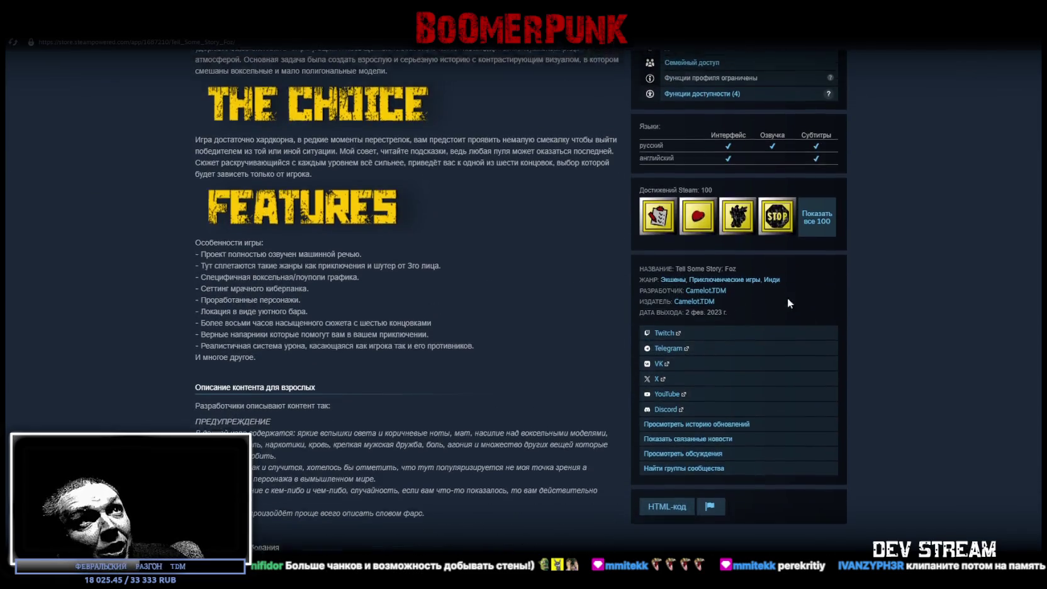
scroll(887, 406, "up", 4)
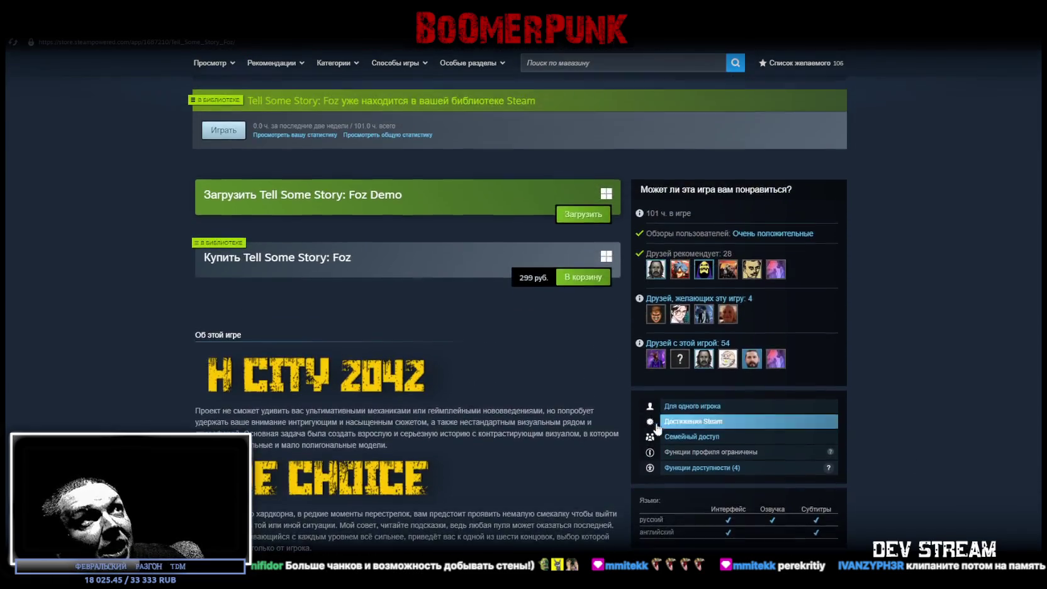
scroll(629, 384, "up", 3)
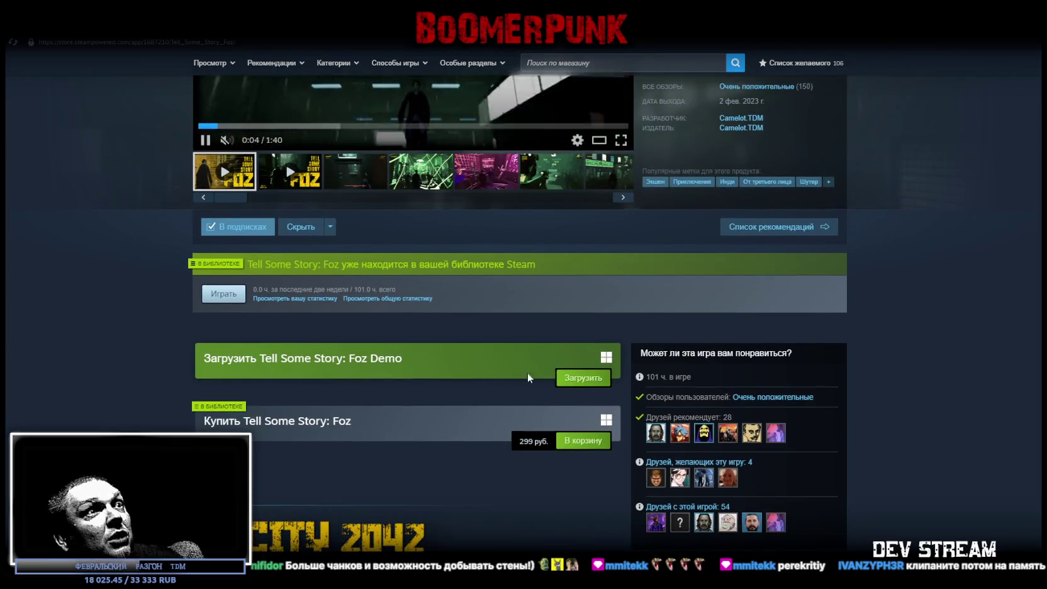
scroll(924, 445, "up", 3)
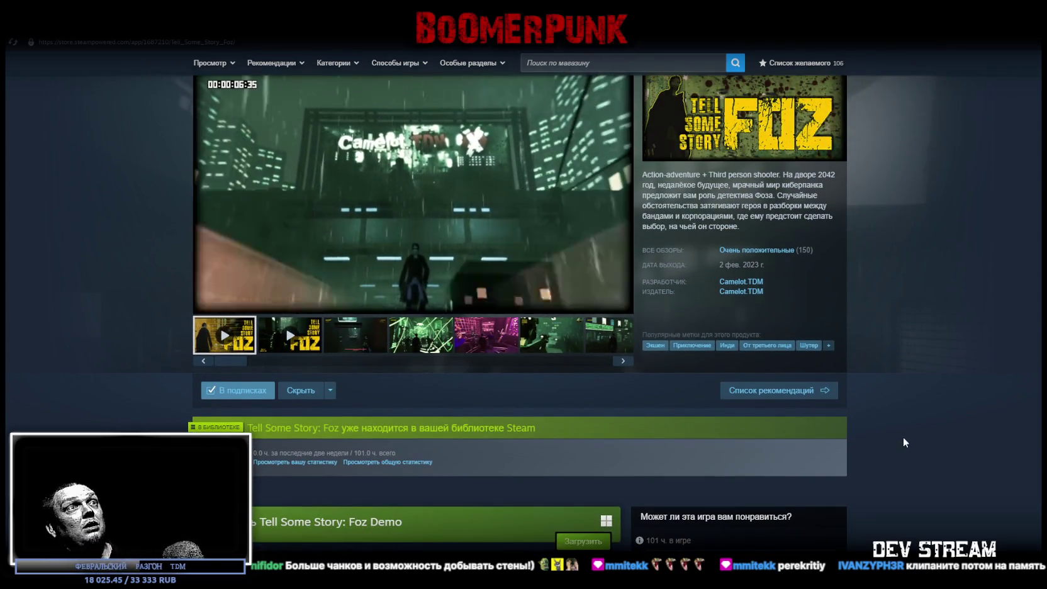
scroll(905, 429, "down", 4)
scroll(918, 399, "down", 3)
scroll(899, 393, "down", 1)
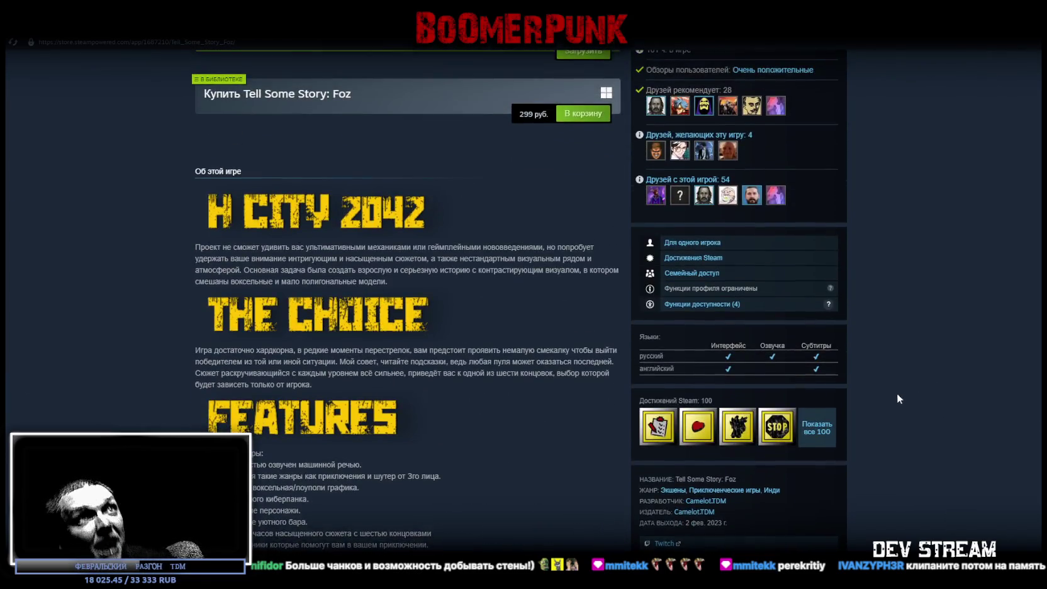
scroll(890, 395, "up", 2)
scroll(849, 384, "up", 3)
scroll(926, 433, "up", 4)
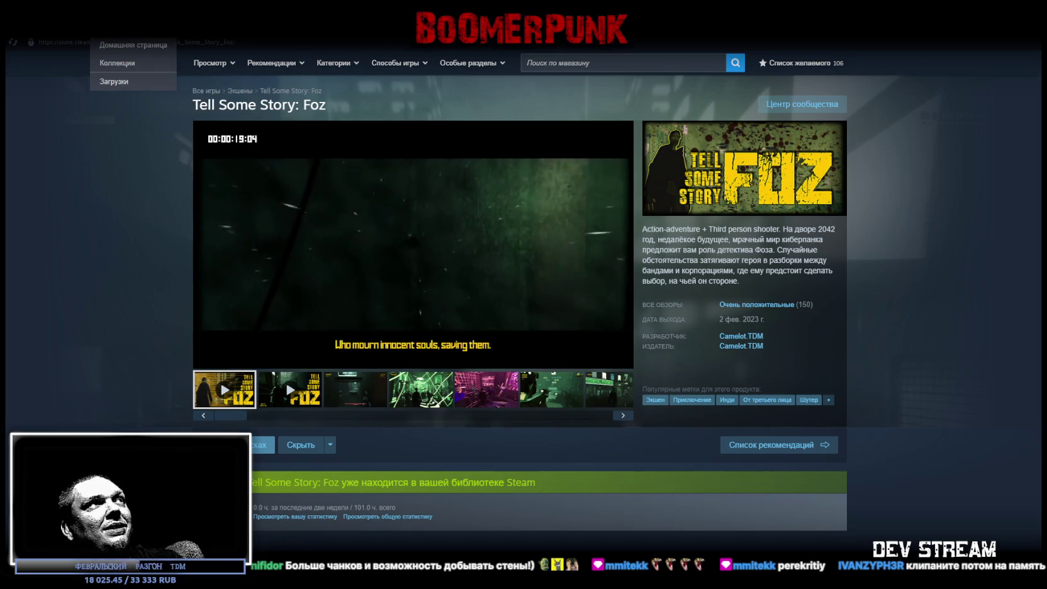
left_click(144, 51)
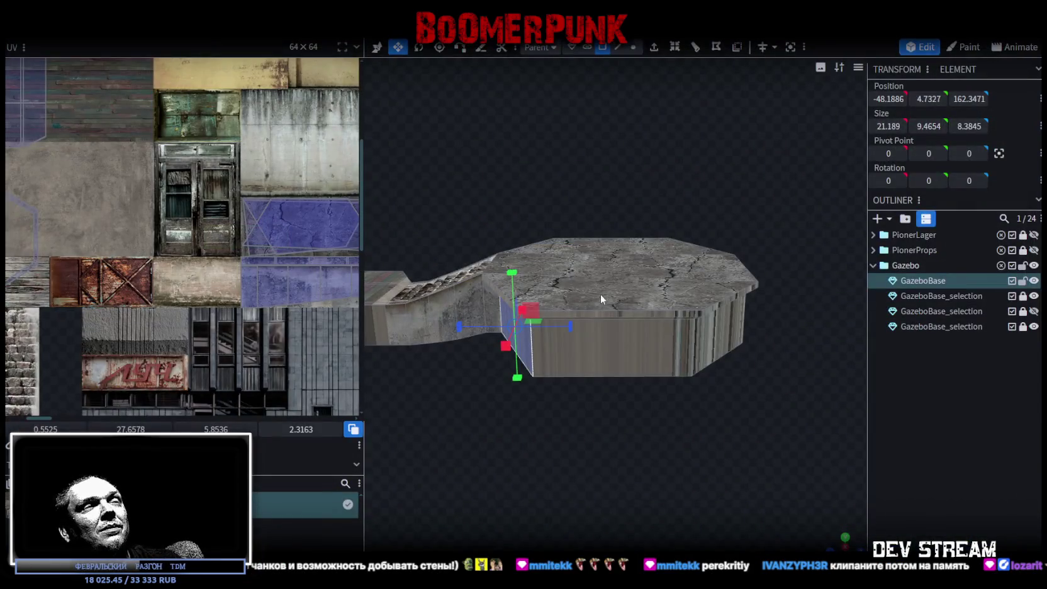
mouse_move(601, 299)
left_mouse_down()
mouse_move(500, 177)
mouse_move(608, 154)
mouse_move(607, 439)
mouse_move(497, 435)
mouse_move(629, 264)
left_mouse_up()
Select the GazeboBase front wall faces, including the smaller one by the stairs, ending in side view
left_click(629, 264)
mouse_move(773, 298)
left_mouse_down()
mouse_move(723, 347)
mouse_move(740, 418)
mouse_move(592, 420)
mouse_move(572, 357)
left_mouse_up()
left_click(550, 313)
mouse_move(550, 313)
left_mouse_down()
mouse_move(632, 461)
mouse_move(726, 458)
left_mouse_up()
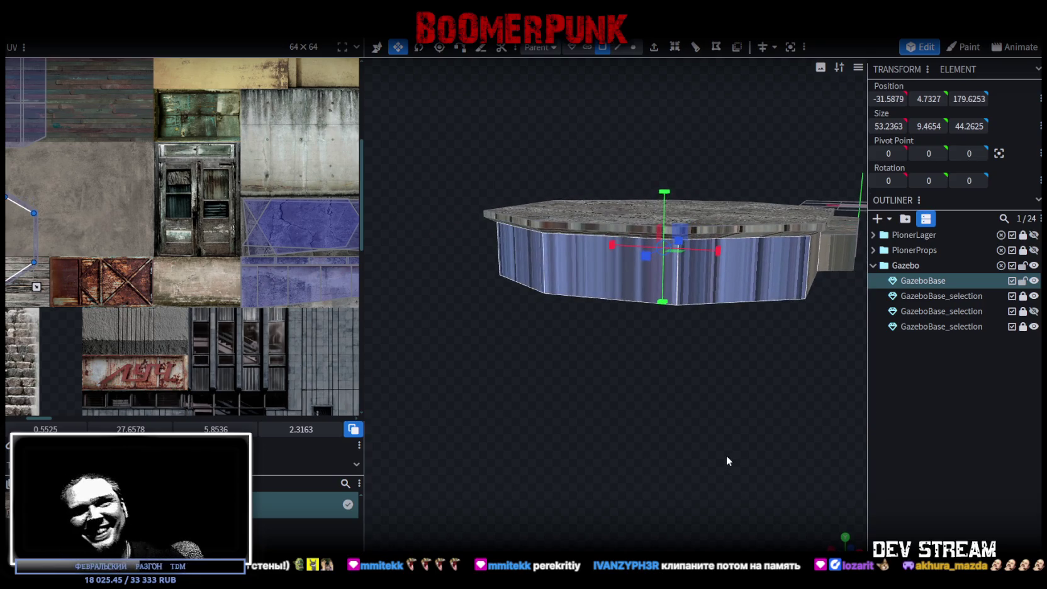
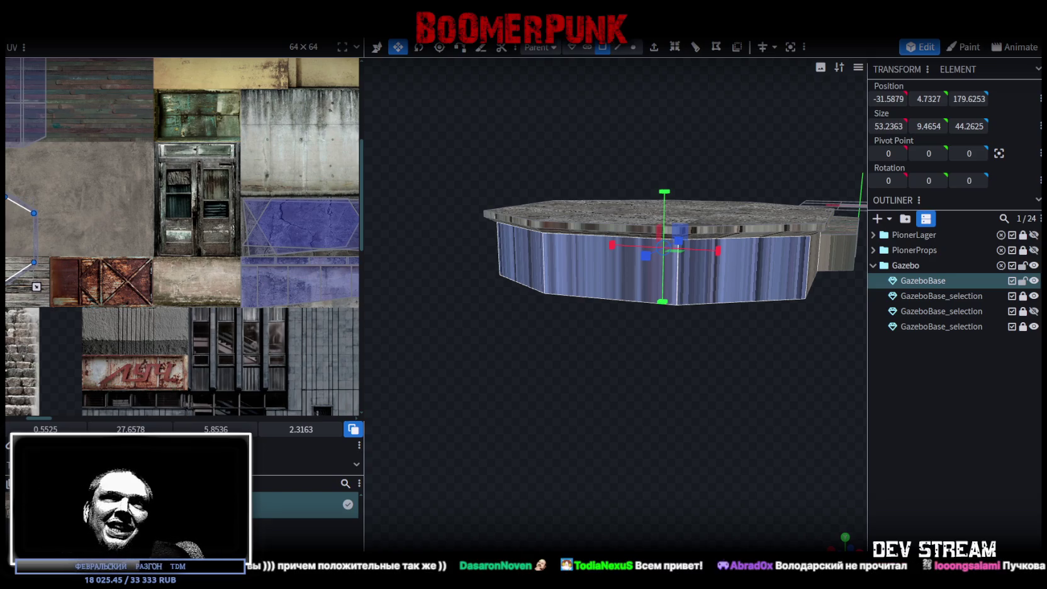
In a side orthographic view, move the base side face's UV island to another atlas area
mouse_move(700, 363)
left_mouse_down()
mouse_move(415, 395)
mouse_move(739, 381)
mouse_move(668, 437)
mouse_move(684, 412)
mouse_move(748, 441)
left_mouse_up()
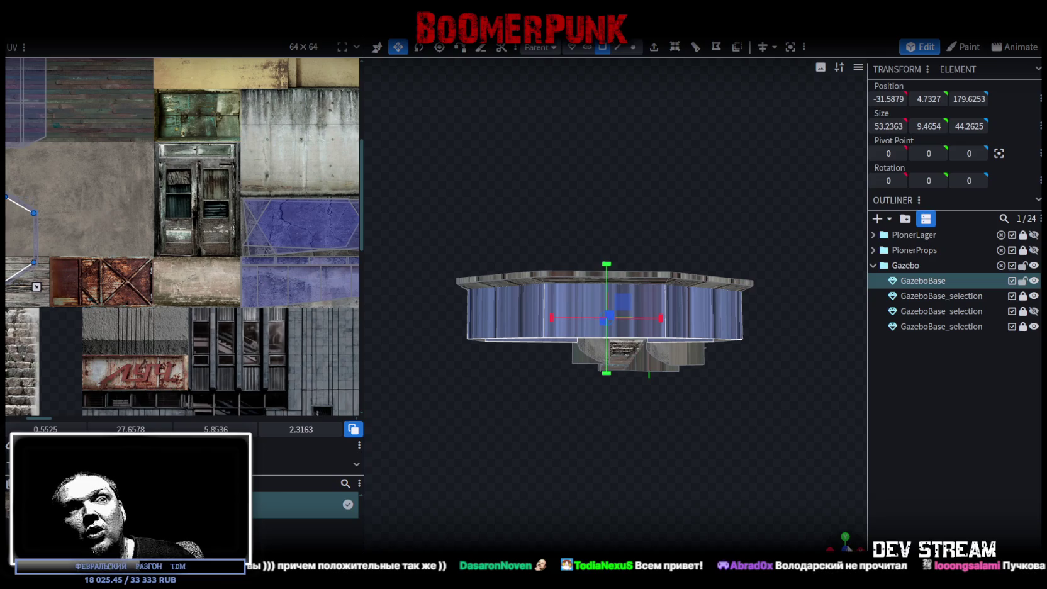
left_click(846, 548)
scroll(511, 346, "up", 2)
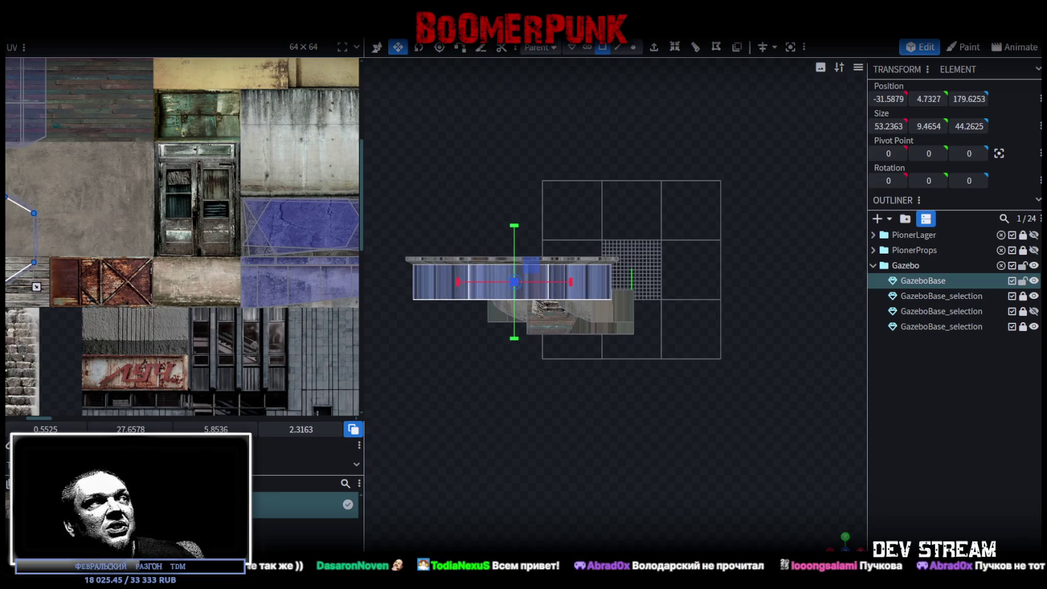
left_click_drag(25, 236, 100, 231)
scroll(100, 232, "down", 2)
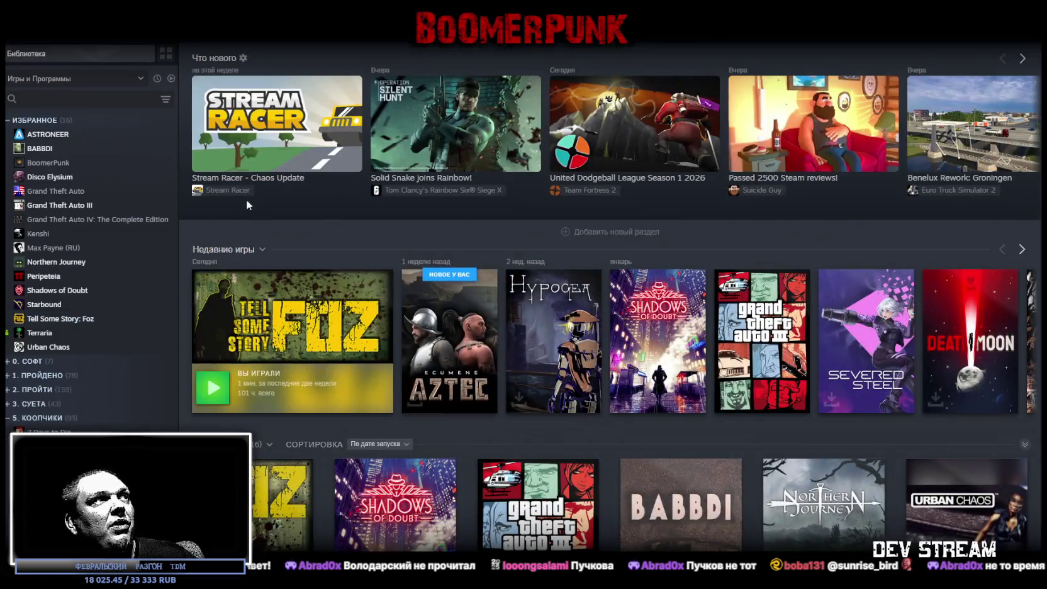
Open Tell Some Story: Foz's store page and show its user review history graph
left_click(261, 344)
left_click(248, 269)
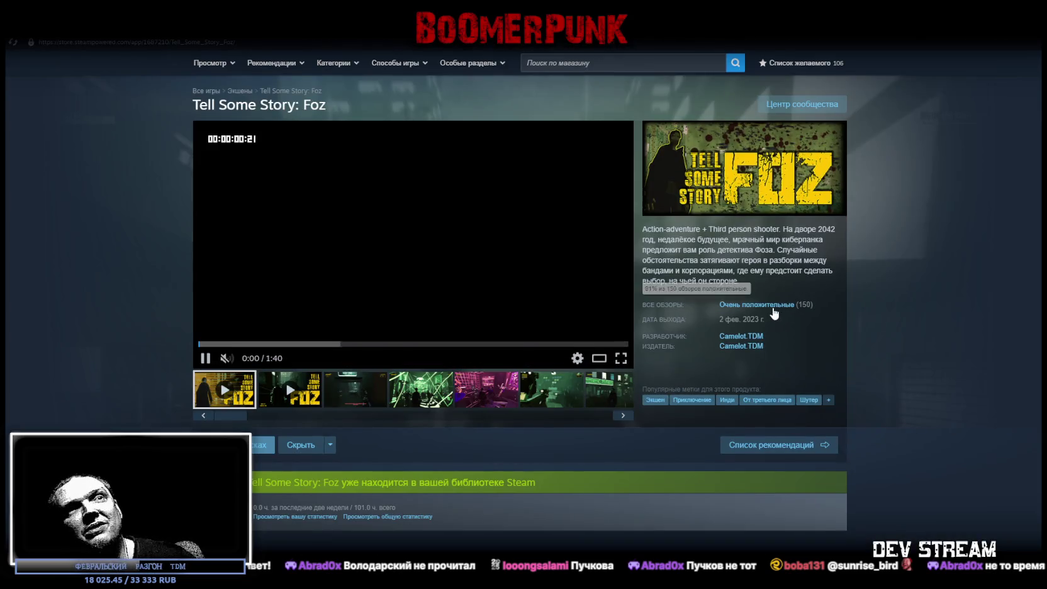
left_click(777, 299)
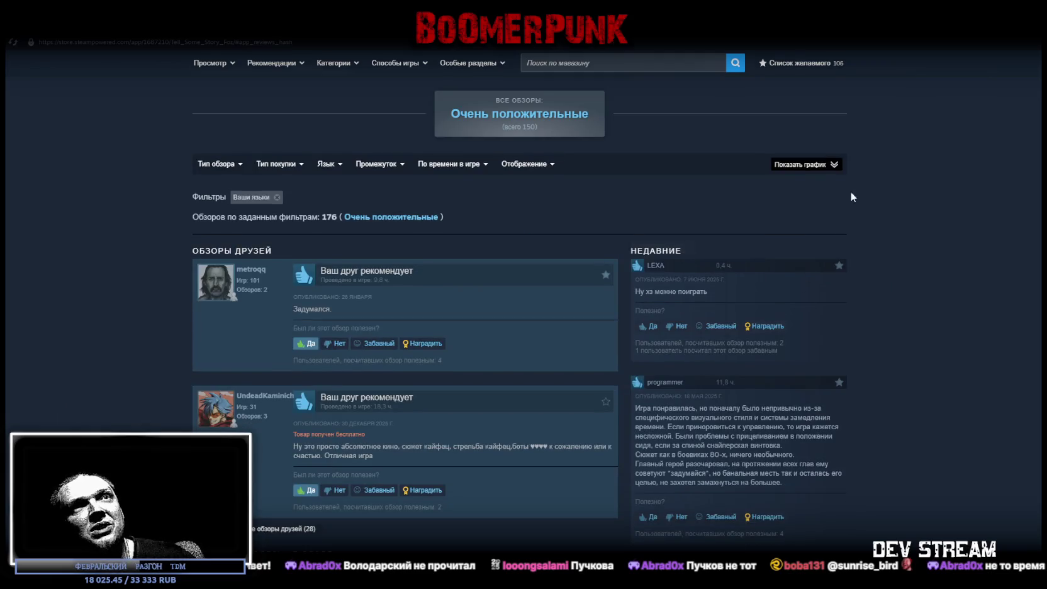
left_click(811, 164)
Filter reviews to positive ones from 15–16 Feb 2026 and remove the Ваши языки filter
left_click(811, 252)
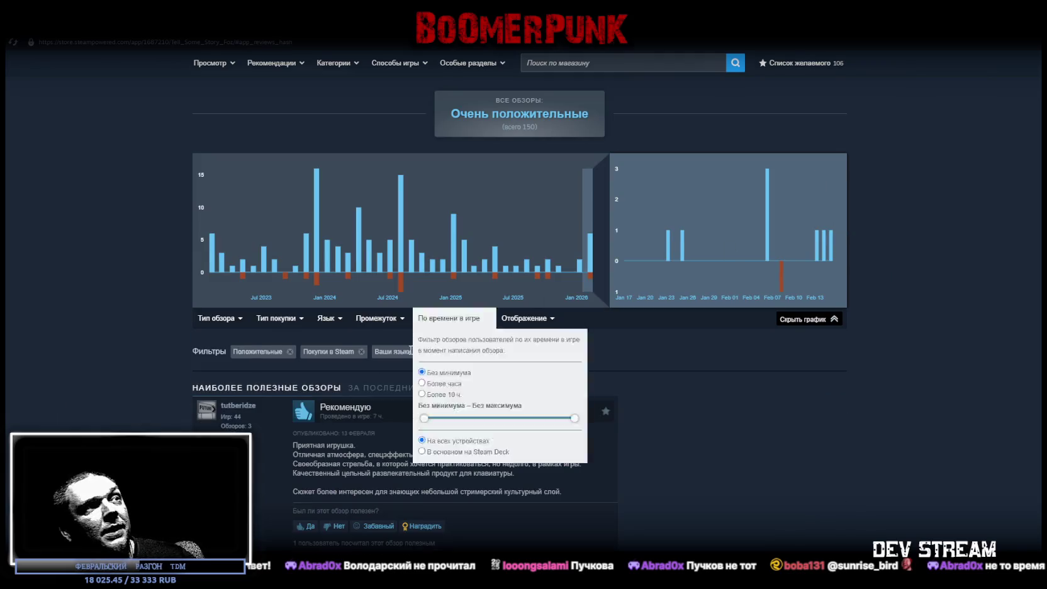
scroll(532, 433, "down", 2)
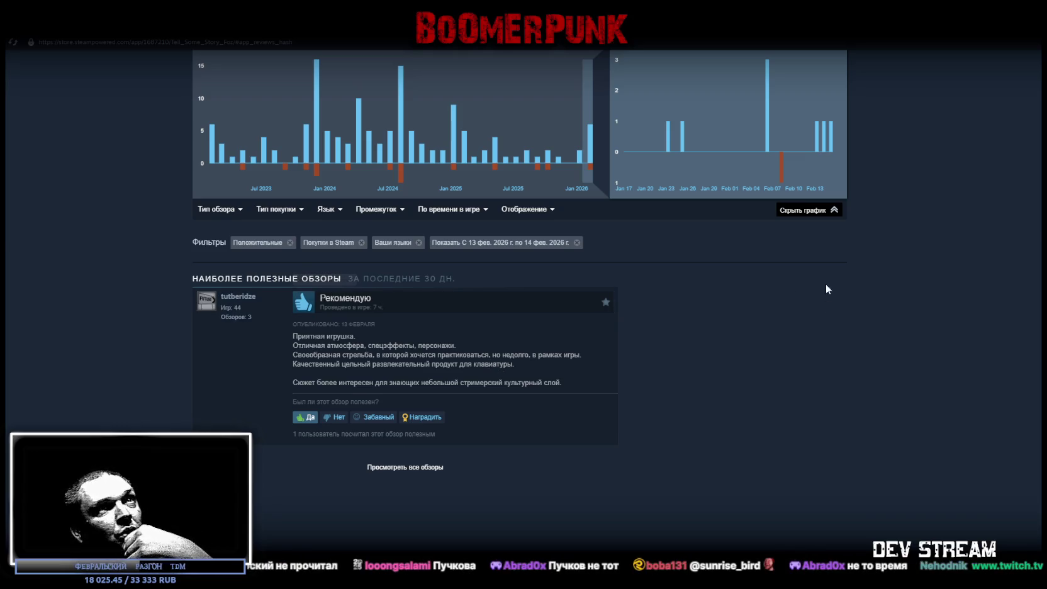
scroll(861, 332, "up", 2)
scroll(862, 332, "up", 3)
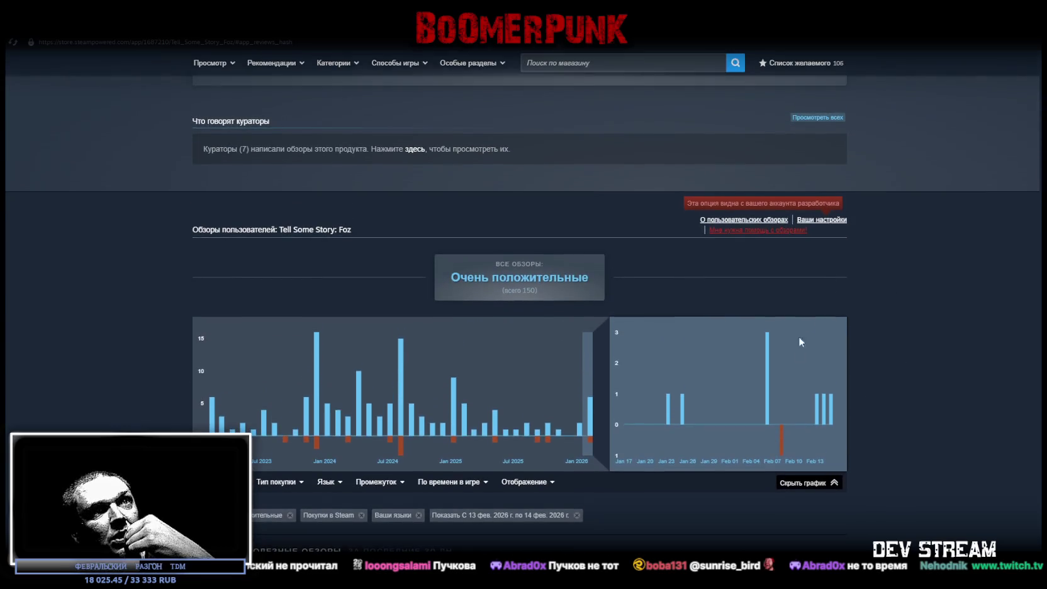
left_click(823, 415)
scroll(918, 411, "down", 4)
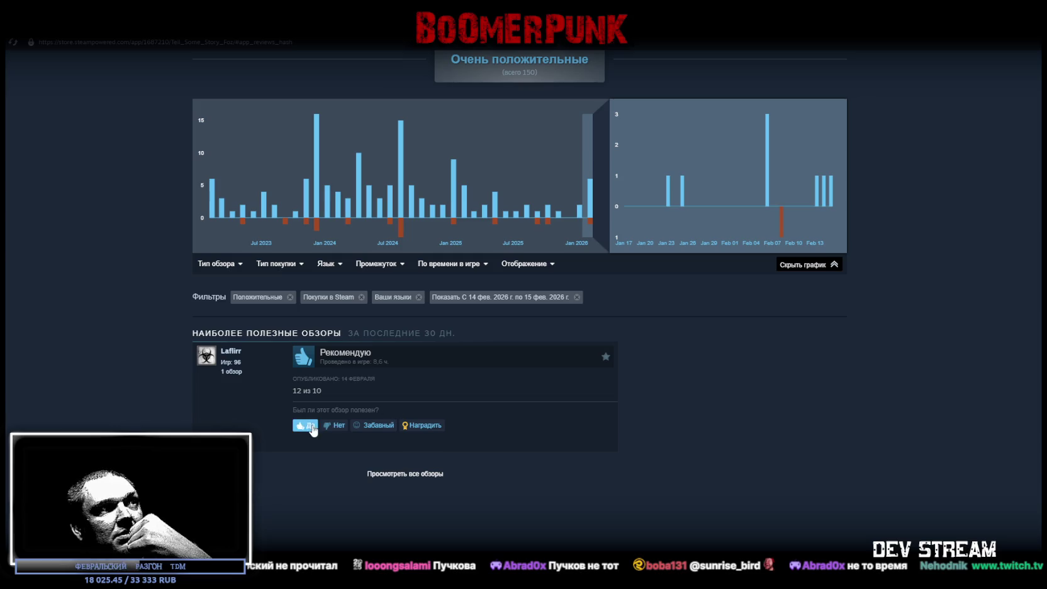
left_click(830, 197)
scroll(566, 320, "down", 2)
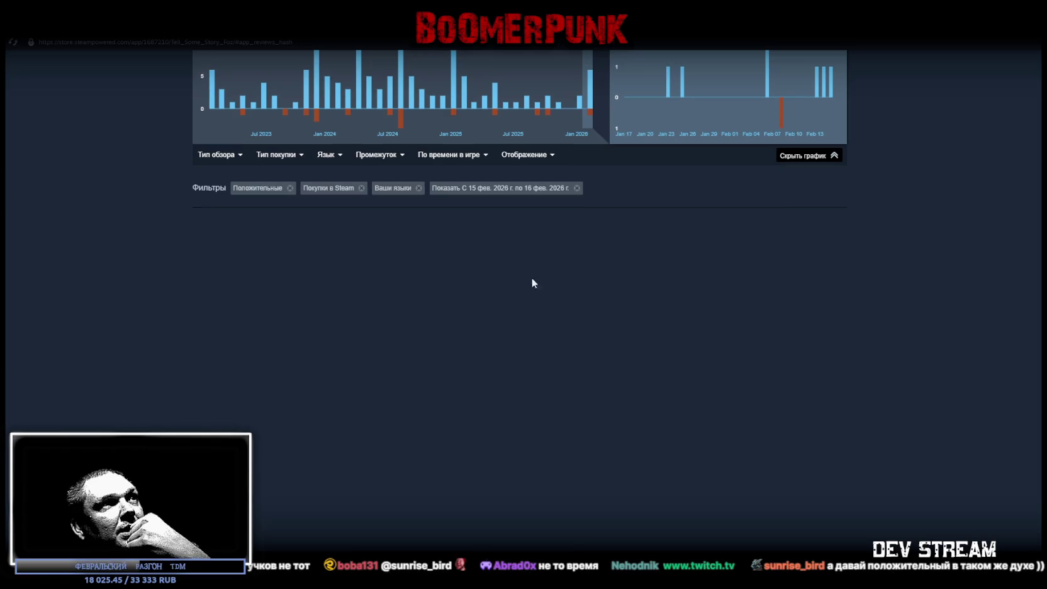
left_click(418, 188)
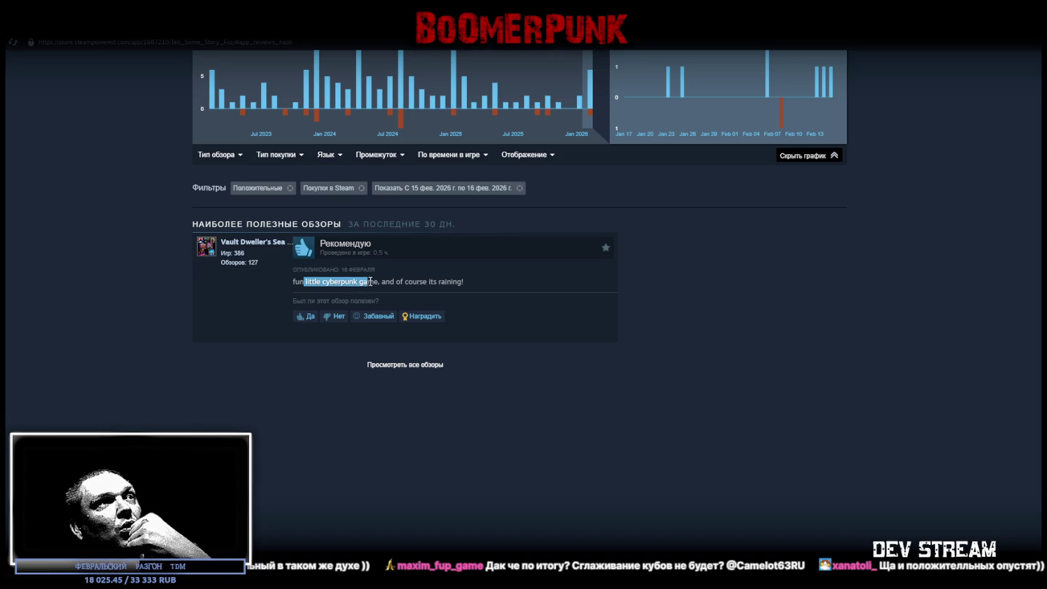
Vote the 'fun little cyberpunk game' review helpful (Да) and select 'of course its raining!'
left_click(420, 283)
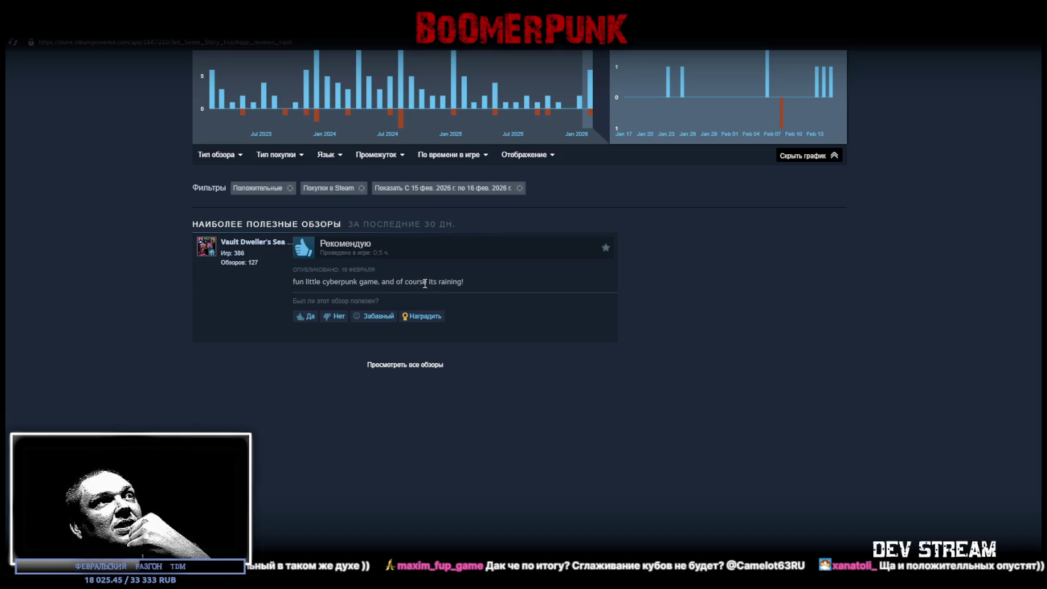
left_click(305, 315)
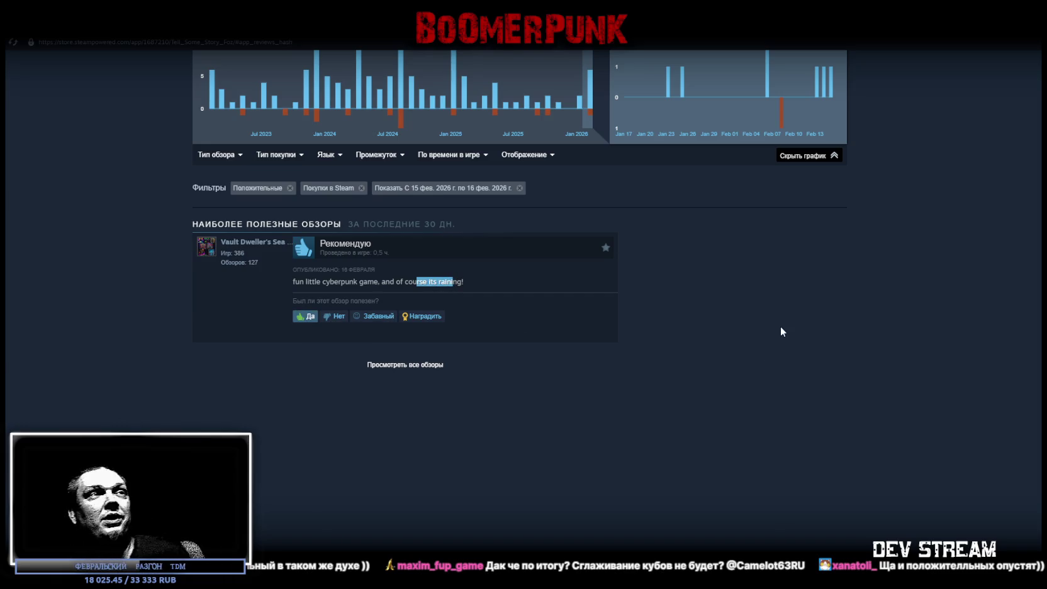
scroll(783, 305, "up", 1)
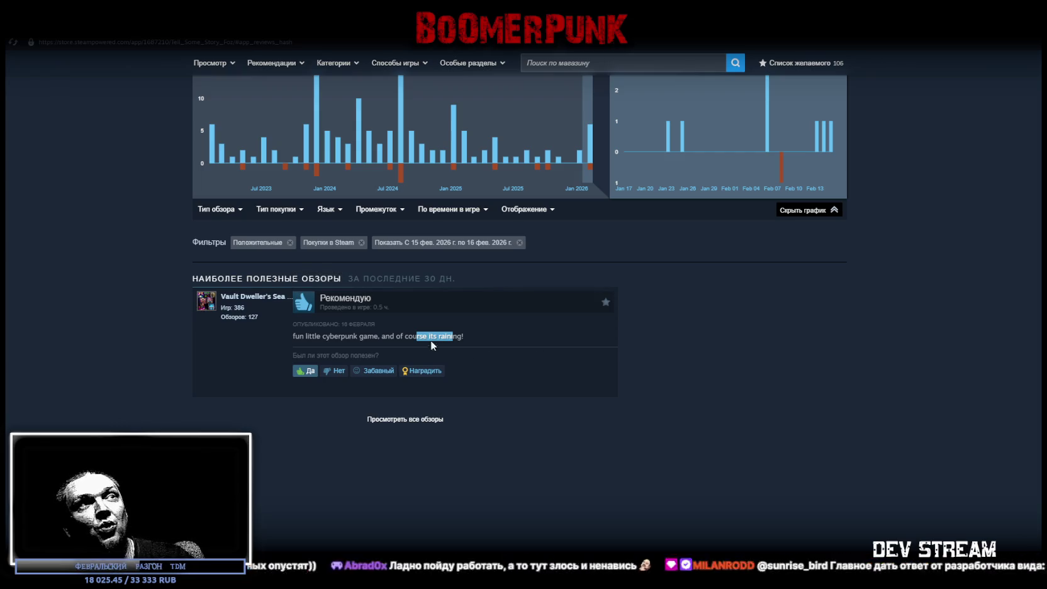
left_click_drag(478, 337, 396, 337)
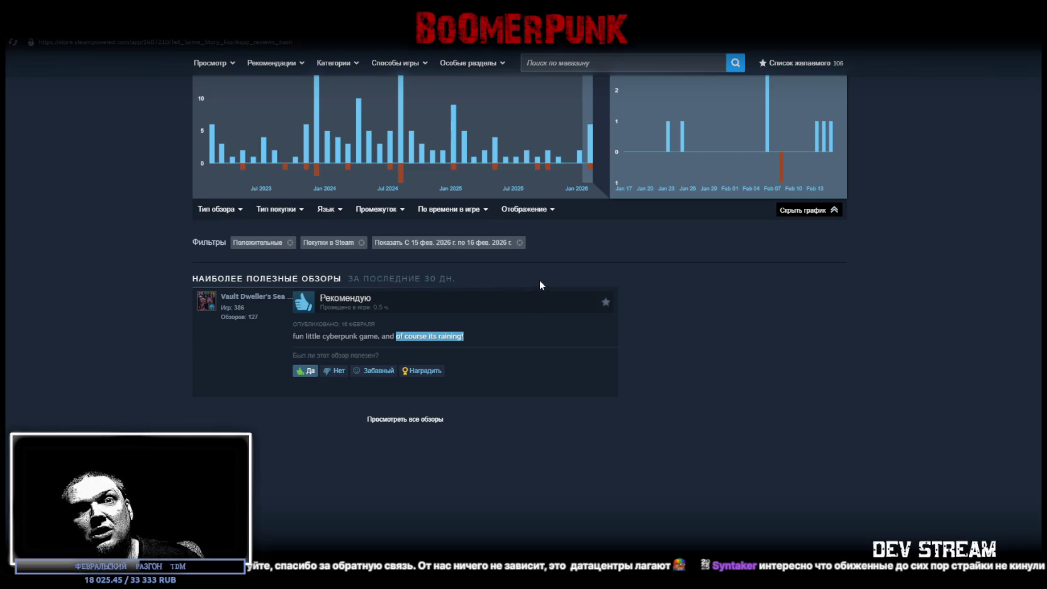
mouse_move(526, 210)
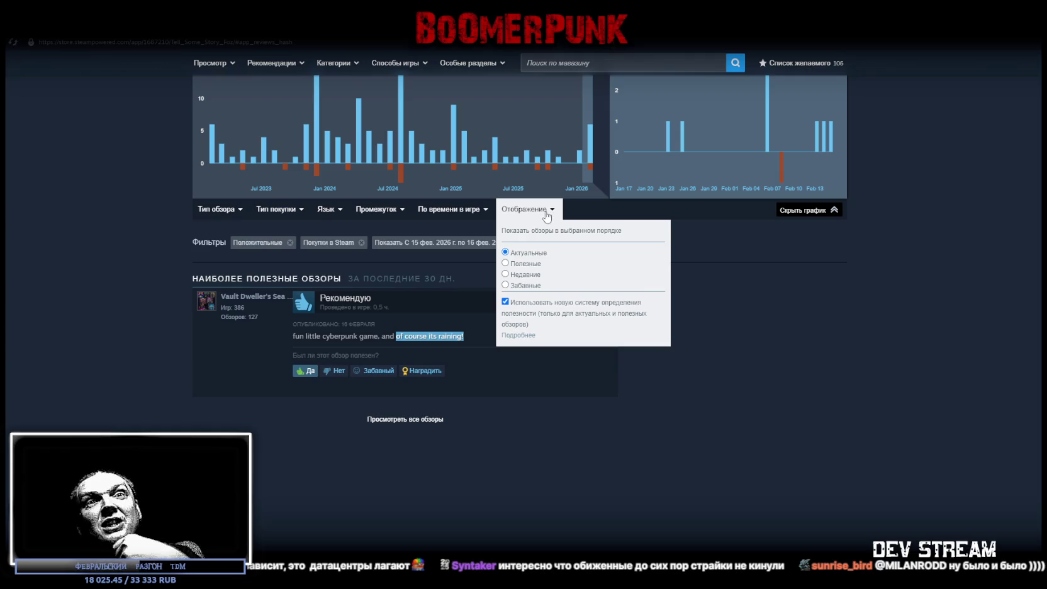
scroll(733, 372, "up", 3)
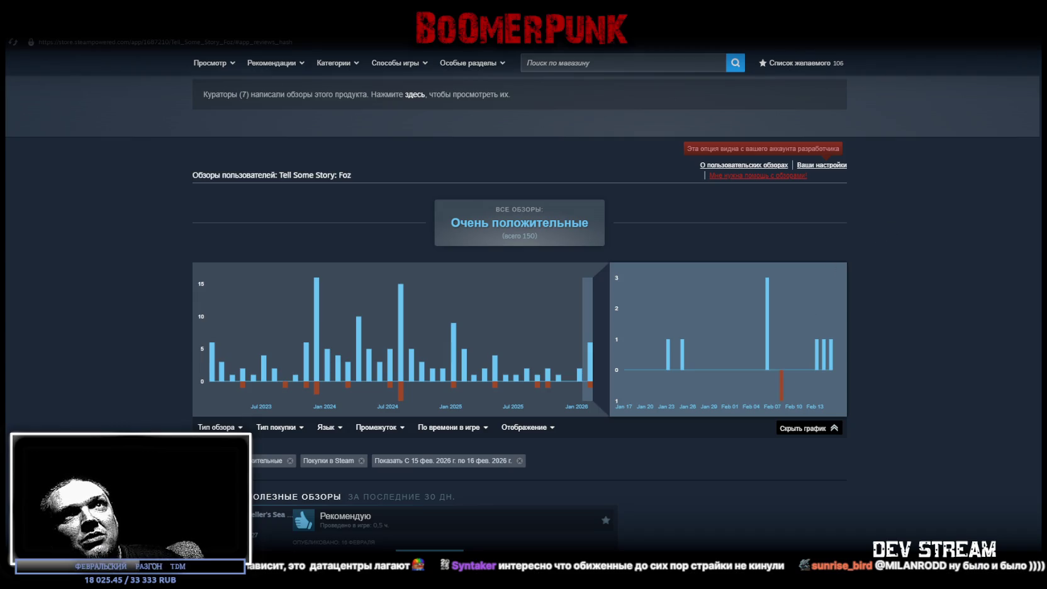
Back in Blockbench, move a face's UV mapping to the top of the atlas
key("alt+Tab")
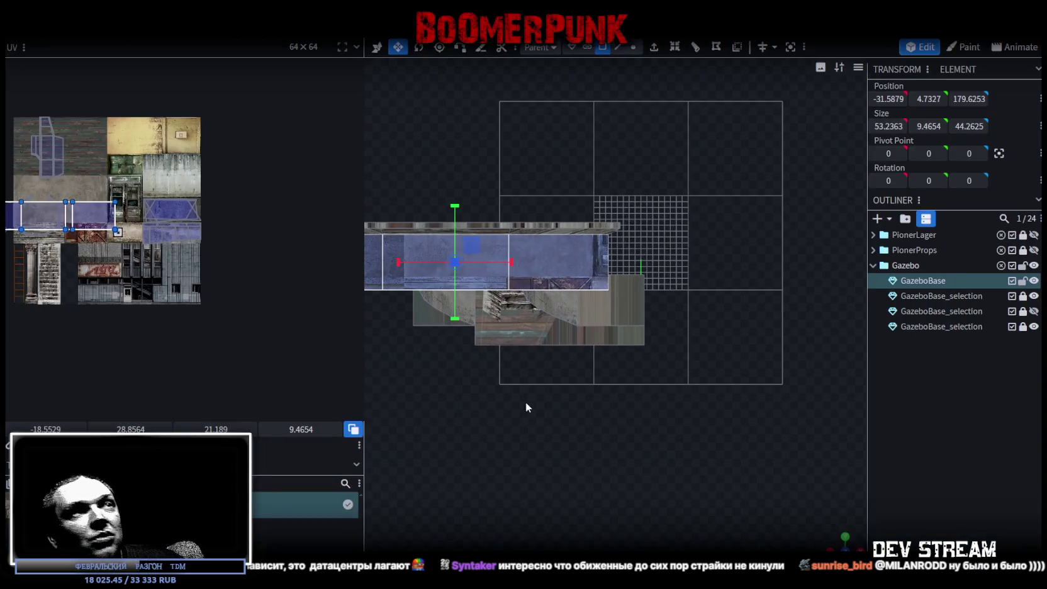
left_click_drag(79, 205, 209, 116)
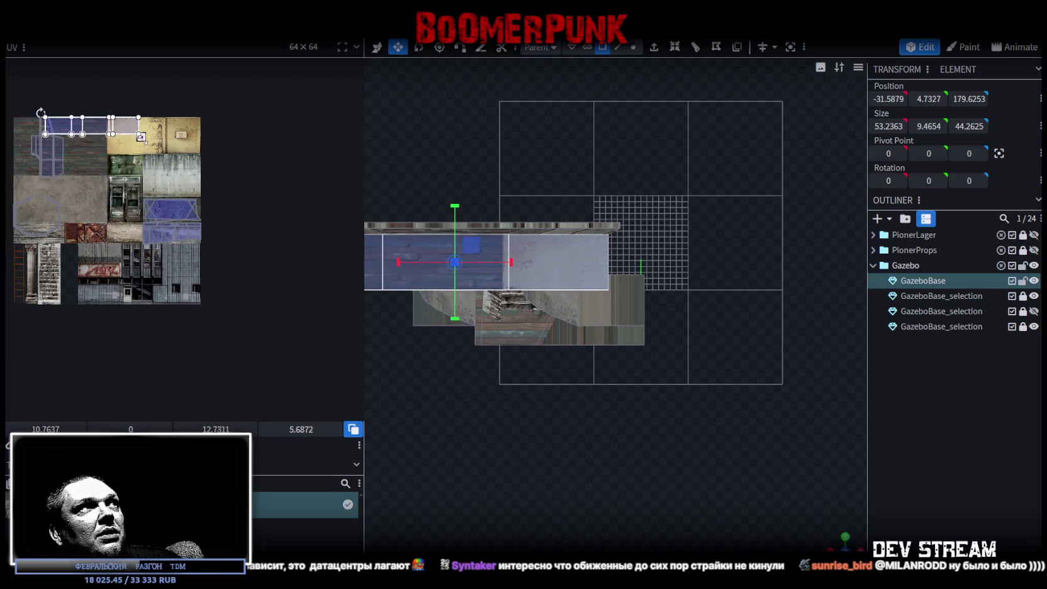
left_click(266, 116)
scroll(795, 497, "down", 3)
mouse_move(835, 545)
left_mouse_down()
mouse_move(684, 480)
mouse_move(527, 367)
mouse_move(666, 366)
mouse_move(687, 390)
mouse_move(618, 351)
mouse_move(650, 364)
left_mouse_up()
scroll(650, 364, "up", 2)
Select the gazebo's front face and move its UV onto the blue concrete patch
left_click(590, 277)
scroll(85, 174, "up", 2)
mouse_move(617, 396)
left_mouse_down()
mouse_move(717, 403)
mouse_move(628, 356)
left_mouse_up()
mouse_move(154, 112)
left_mouse_down()
mouse_move(195, 167)
mouse_move(220, 264)
mouse_move(237, 265)
left_mouse_up()
scroll(221, 247, "up", 2)
scroll(255, 271, "down", 1)
scroll(246, 276, "down", 1)
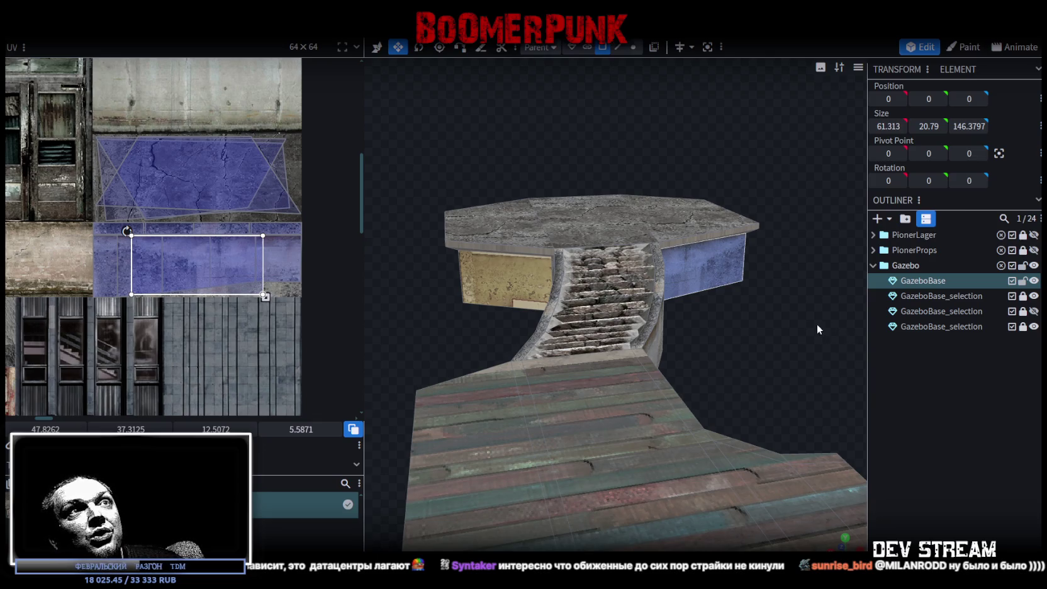
Shift the front face's UV slightly left on the blue concrete
mouse_move(816, 323)
left_mouse_down()
mouse_move(699, 344)
mouse_move(706, 335)
left_mouse_up()
mouse_move(551, 149)
left_mouse_down()
mouse_move(560, 192)
mouse_move(532, 187)
left_mouse_up()
scroll(227, 285, "up", 1)
scroll(228, 284, "up", 3)
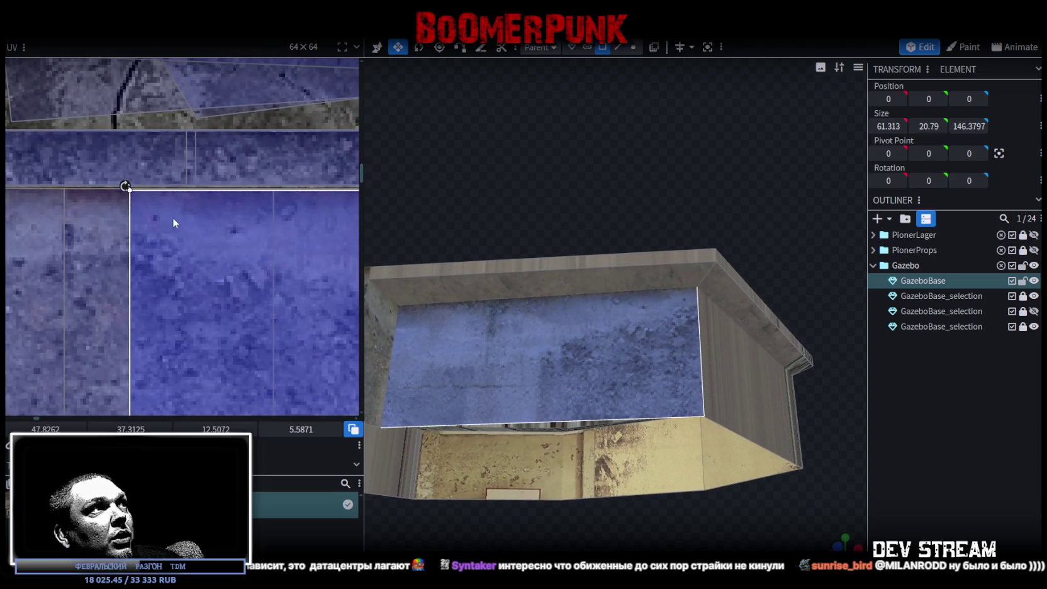
left_click_drag(174, 220, 139, 219)
scroll(209, 243, "down", 3)
scroll(137, 237, "down", 2)
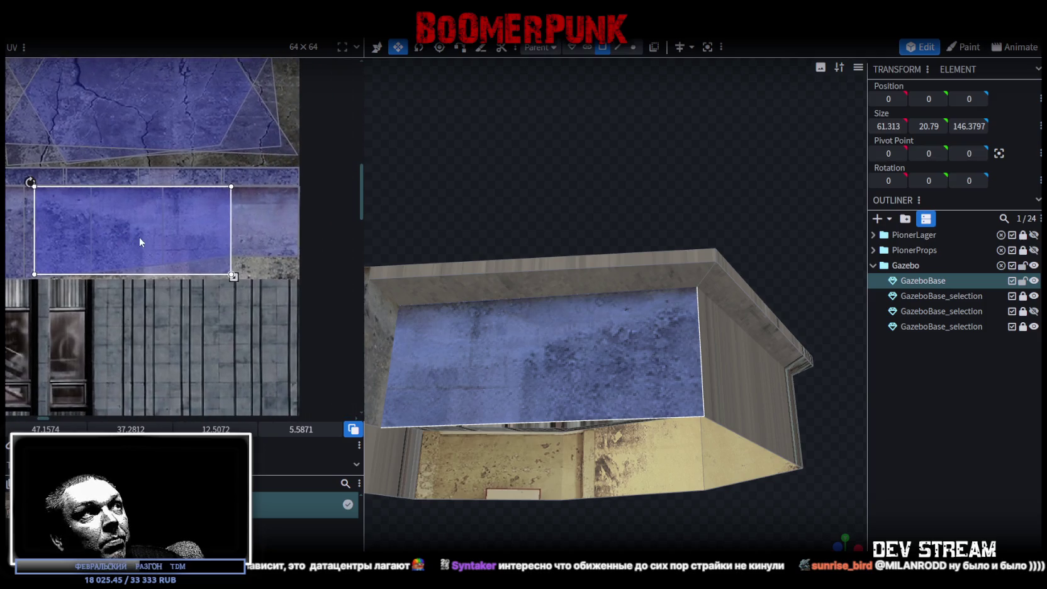
scroll(139, 234, "up", 2)
Orbit to a side view and select a side face of the gazebo
mouse_move(522, 221)
left_mouse_down()
mouse_move(511, 182)
mouse_move(598, 258)
mouse_move(484, 239)
left_mouse_up()
left_click(607, 393)
scroll(113, 148, "down", 3)
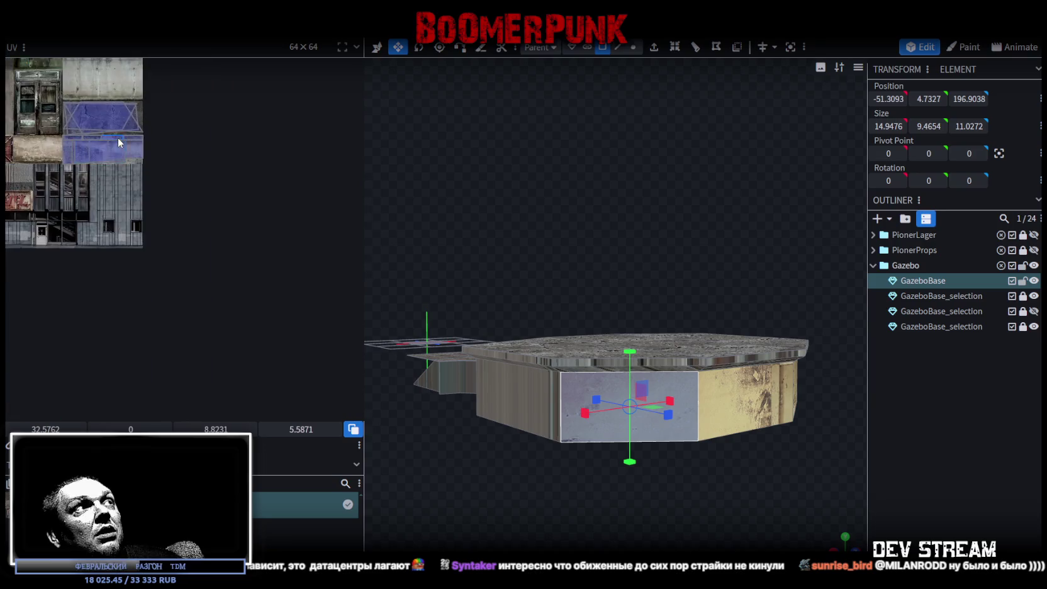
Resize the side face's UV rectangle over the concrete wall tile
middle_click_drag(118, 142, 213, 249)
mouse_move(117, 106)
left_mouse_down()
mouse_move(183, 250)
mouse_move(159, 249)
left_mouse_up()
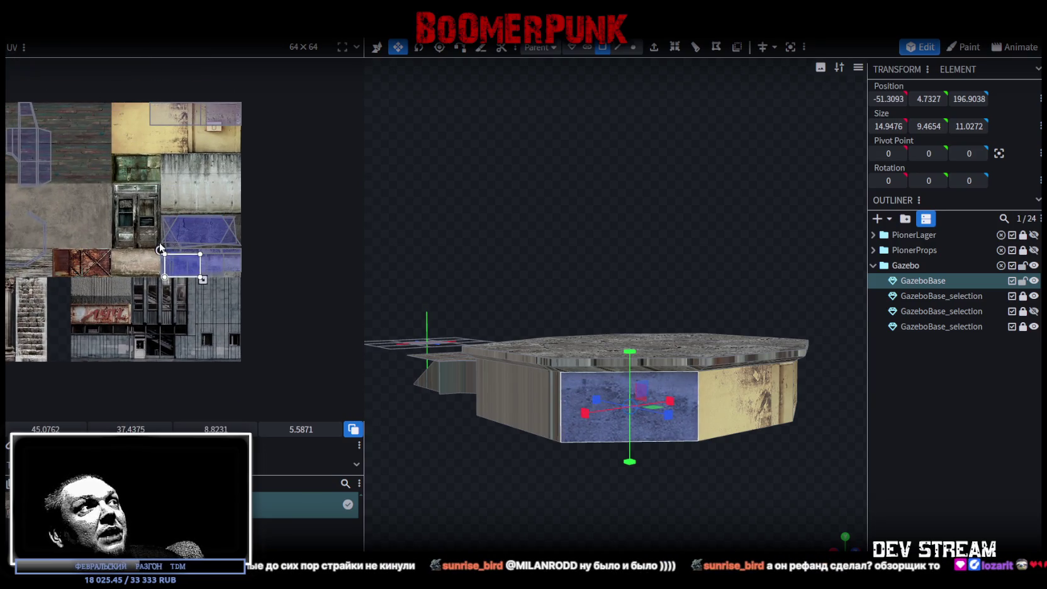
scroll(160, 248, "up", 3)
left_click(150, 265)
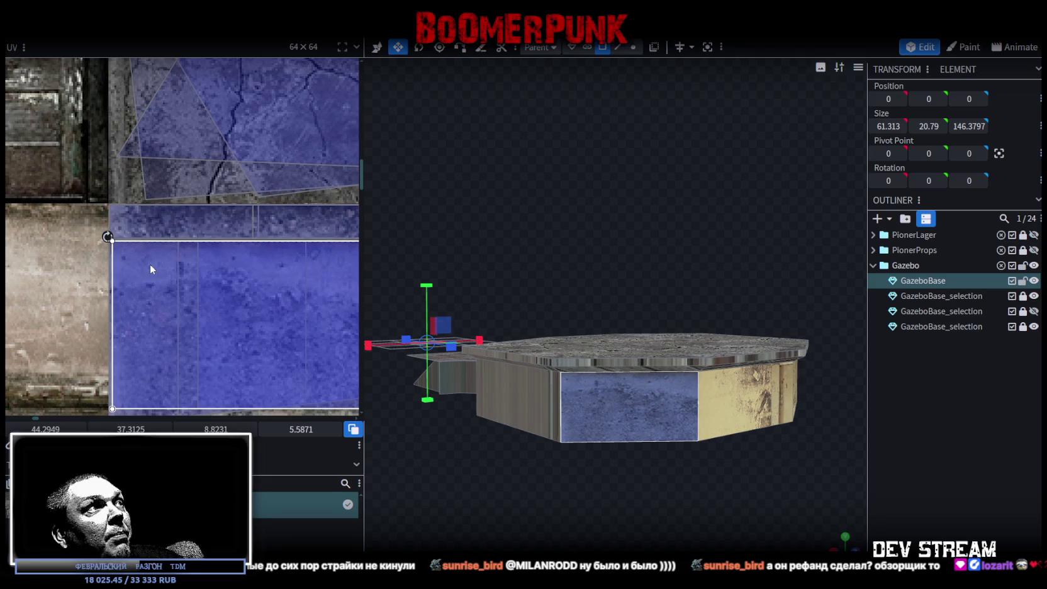
scroll(150, 267, "down", 3)
middle_click_drag(189, 257, 154, 203)
scroll(207, 242, "up", 3)
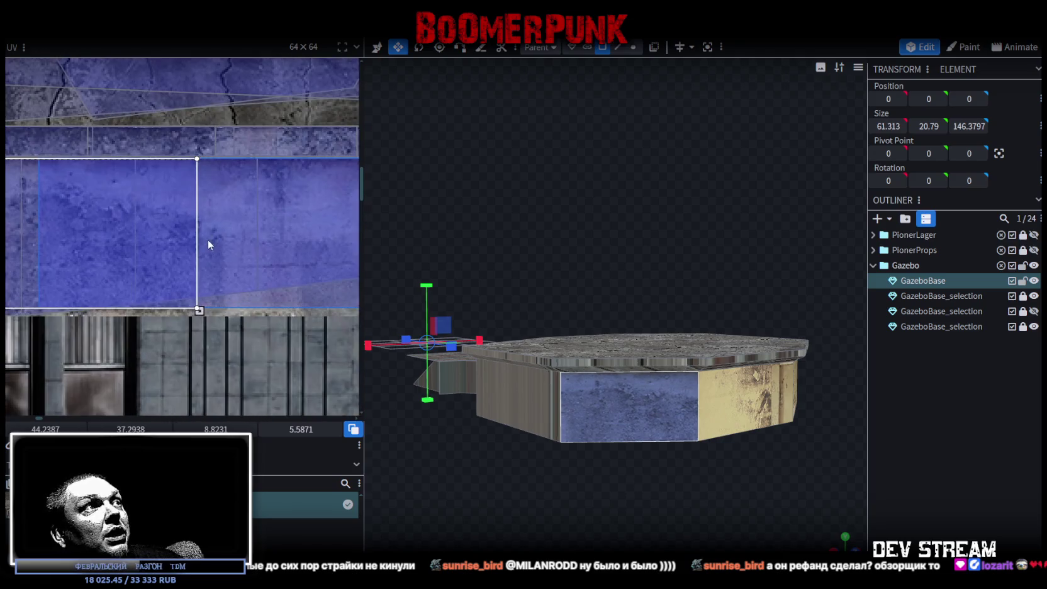
Select the adjacent right side face and zoom the UV editor in on it
mouse_move(547, 200)
left_mouse_down()
mouse_move(578, 147)
mouse_move(570, 134)
mouse_move(550, 140)
left_mouse_up()
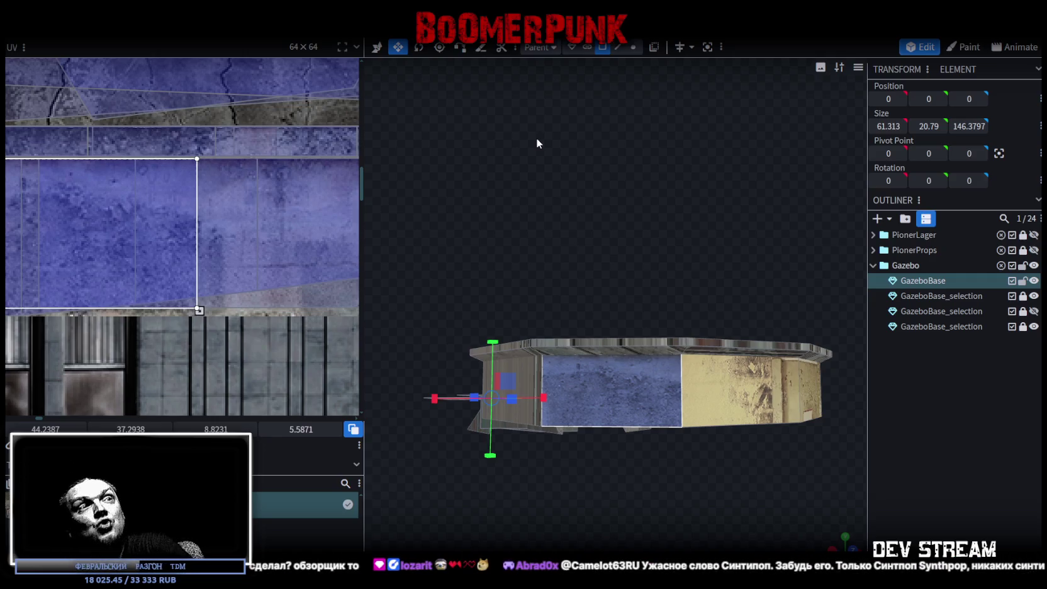
mouse_move(661, 282)
left_mouse_down()
mouse_move(392, 294)
mouse_move(291, 283)
mouse_move(653, 275)
left_mouse_up()
scroll(205, 153, "down", 3)
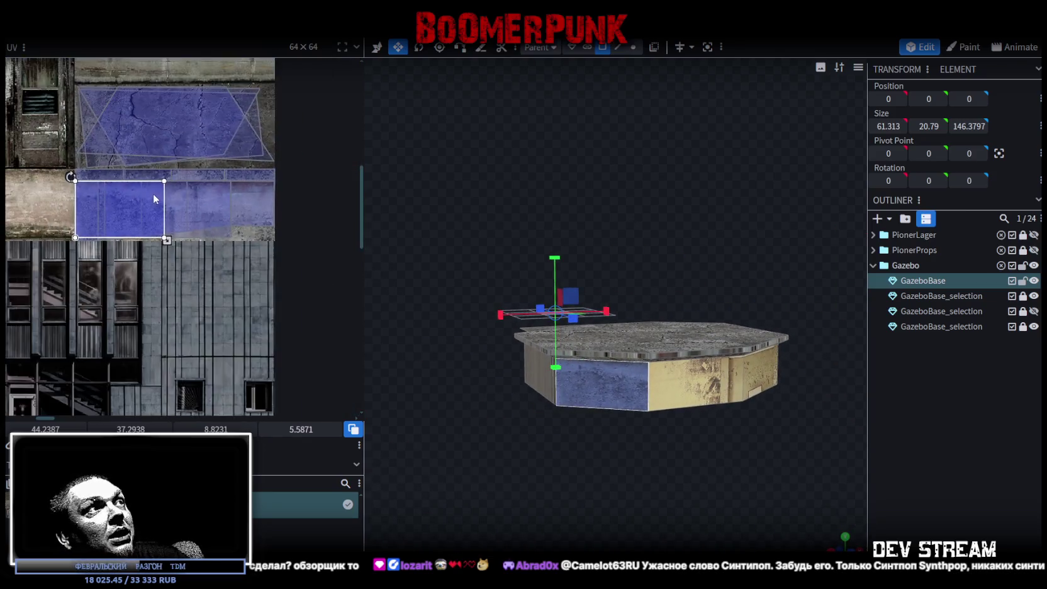
scroll(153, 193, "down", 2)
scroll(252, 240, "up", 3)
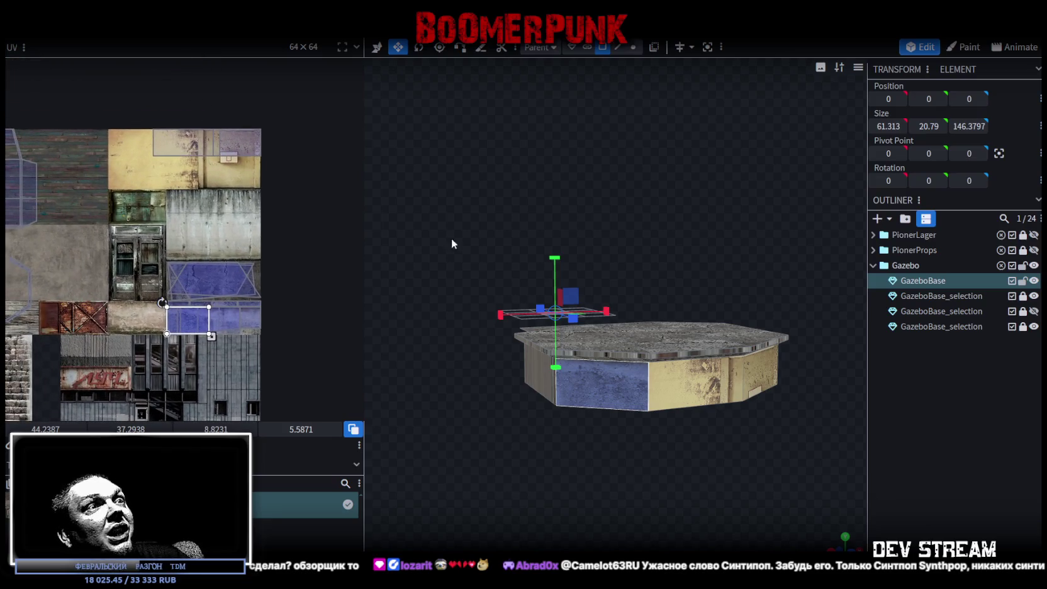
left_click(653, 372)
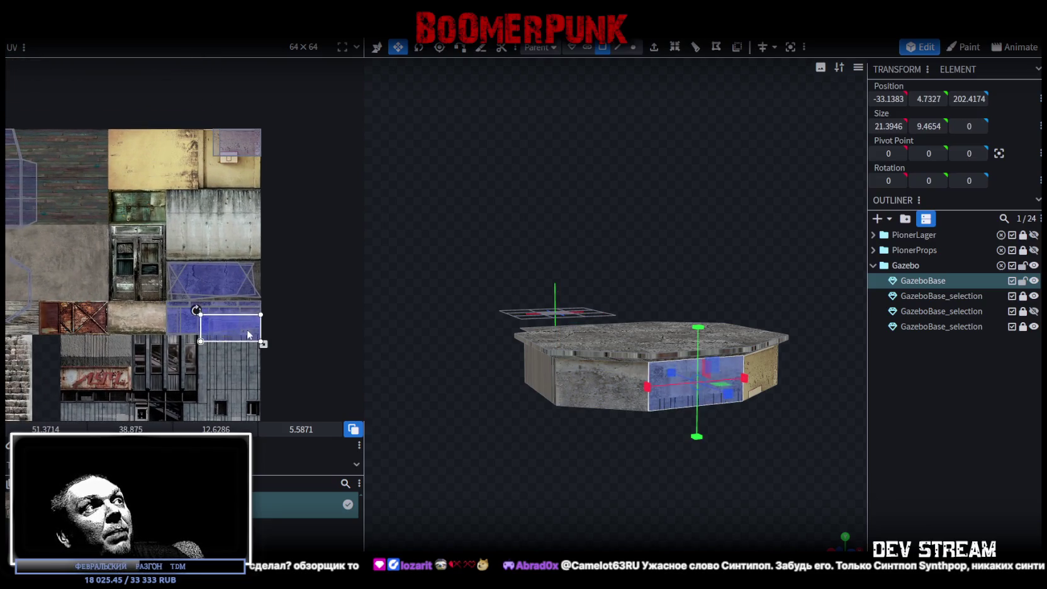
scroll(247, 329, "up", 1)
scroll(218, 310, "up", 2)
left_click(206, 289)
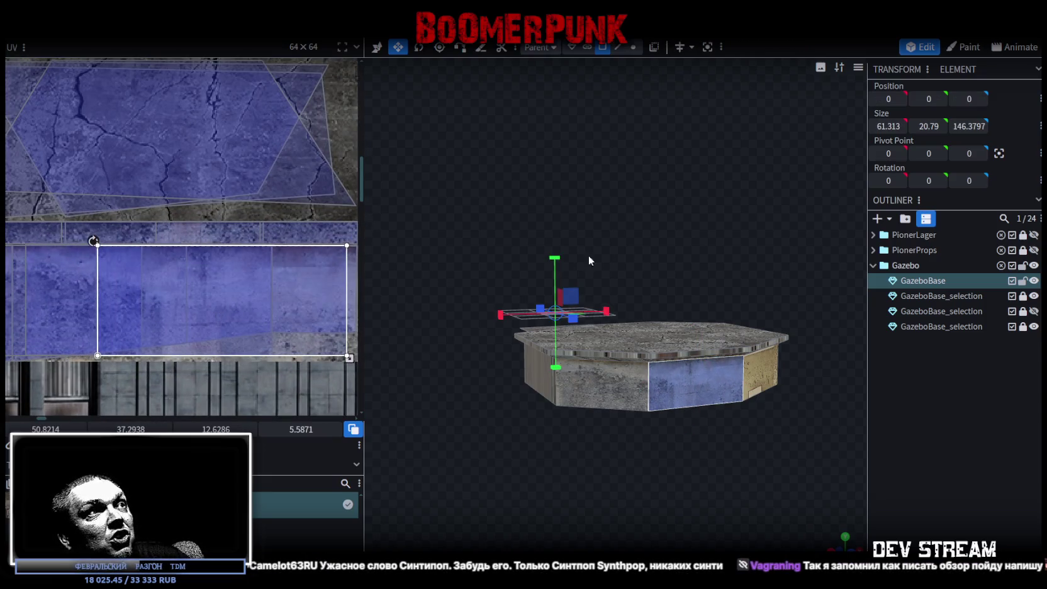
Select the base's front face and nudge its UV slightly right
scroll(691, 228, "down", 2)
left_click(725, 377)
left_click(632, 376)
left_click_drag(302, 293, 313, 288)
scroll(702, 409, "up", 2)
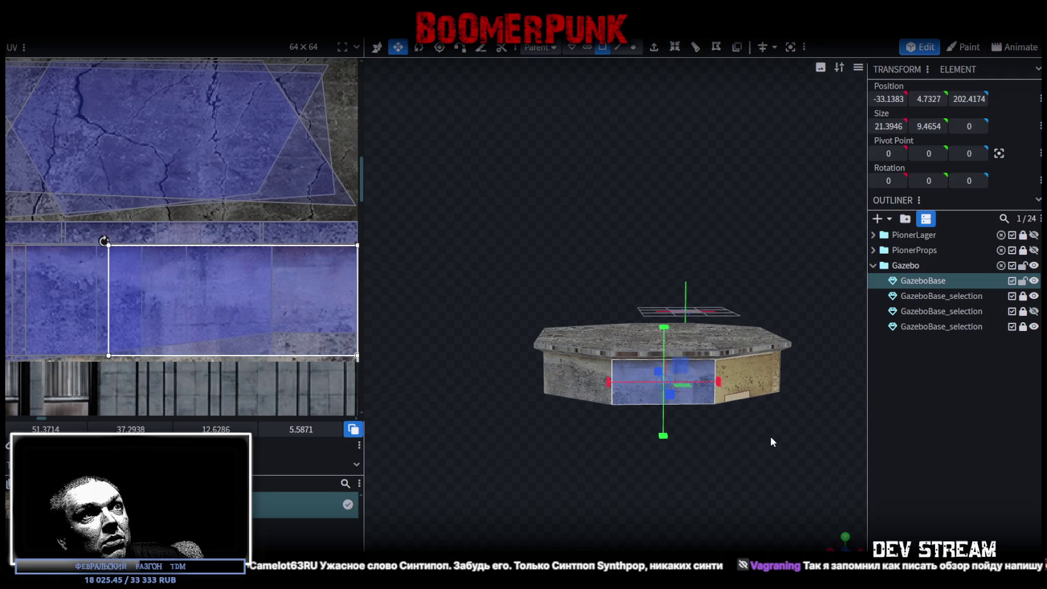
Select the right side face and move its UV down onto the concrete tile
left_click(766, 391)
left_click_drag(604, 466, 637, 469)
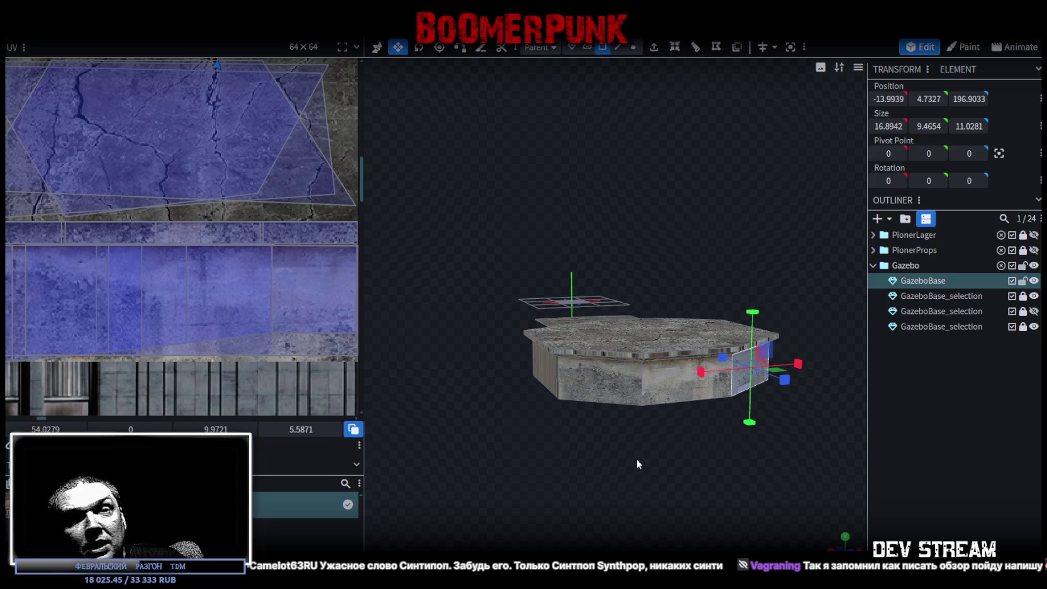
scroll(268, 181, "down", 5)
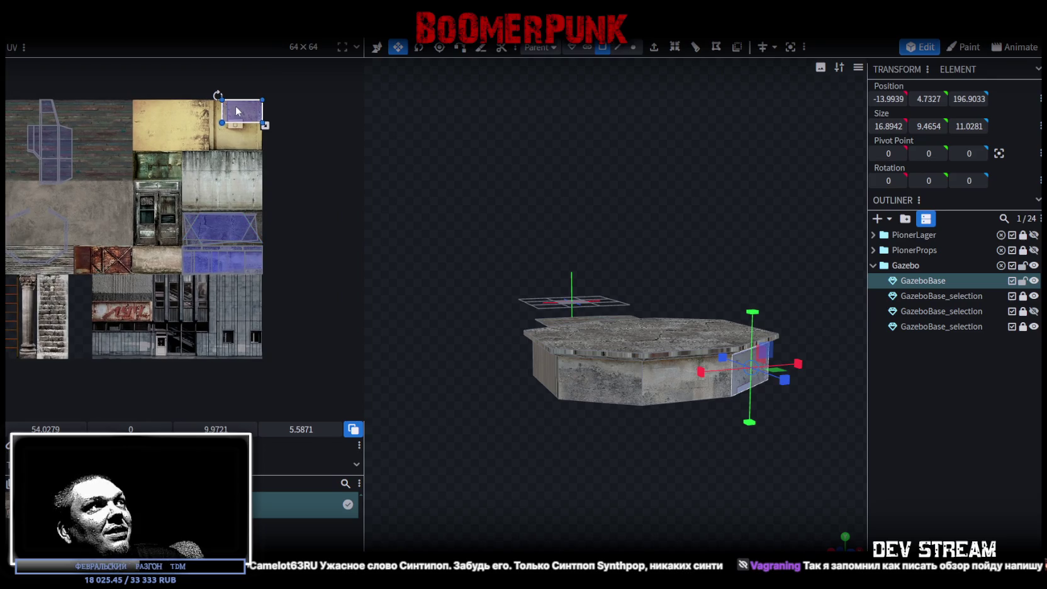
left_click_drag(238, 110, 223, 239)
scroll(223, 261, "up", 5)
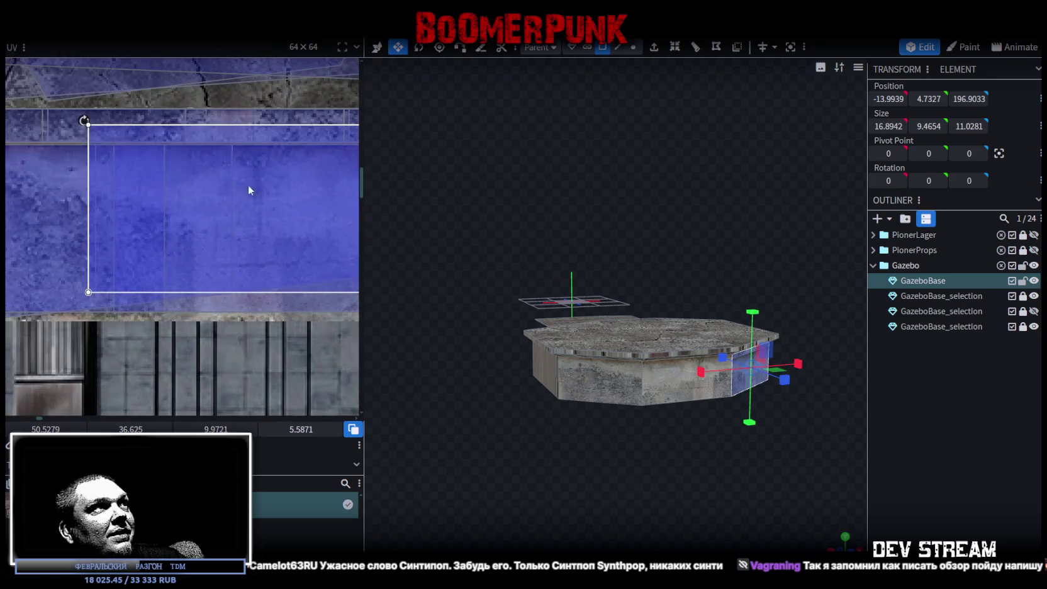
left_click(242, 192)
left_click_drag(245, 197, 234, 200)
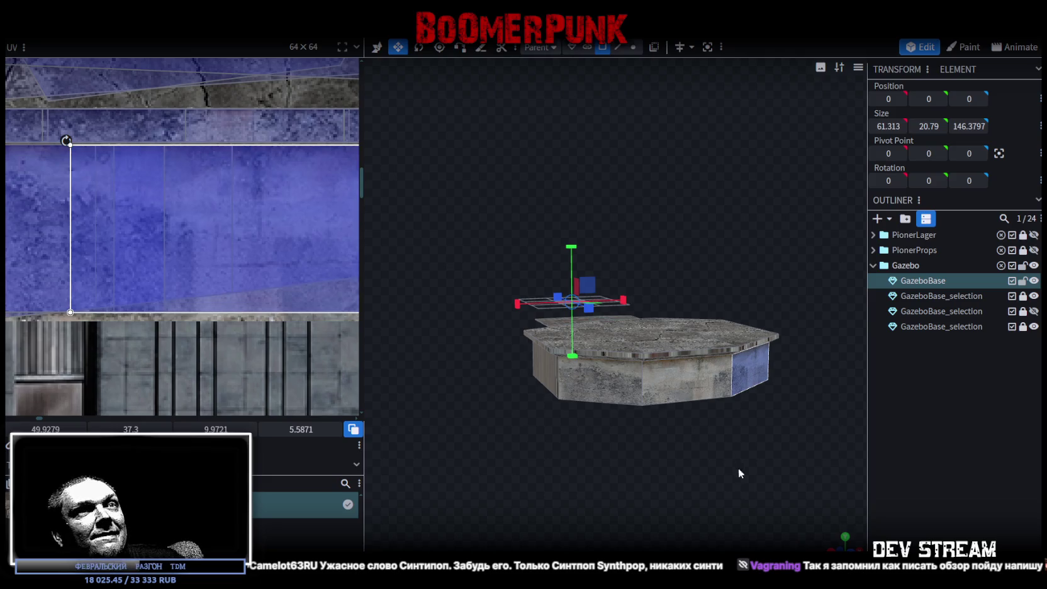
Shift the right side face's UV slightly left on the concrete
left_click_drag(732, 461, 711, 480)
mouse_move(151, 233)
left_mouse_down()
mouse_move(93, 245)
mouse_move(67, 214)
left_mouse_up()
scroll(242, 265, "up", 2)
scroll(131, 210, "up", 2)
left_click(959, 488)
Select the two adjacent front faces of the base and centre the view on them
left_click_drag(811, 463, 693, 433)
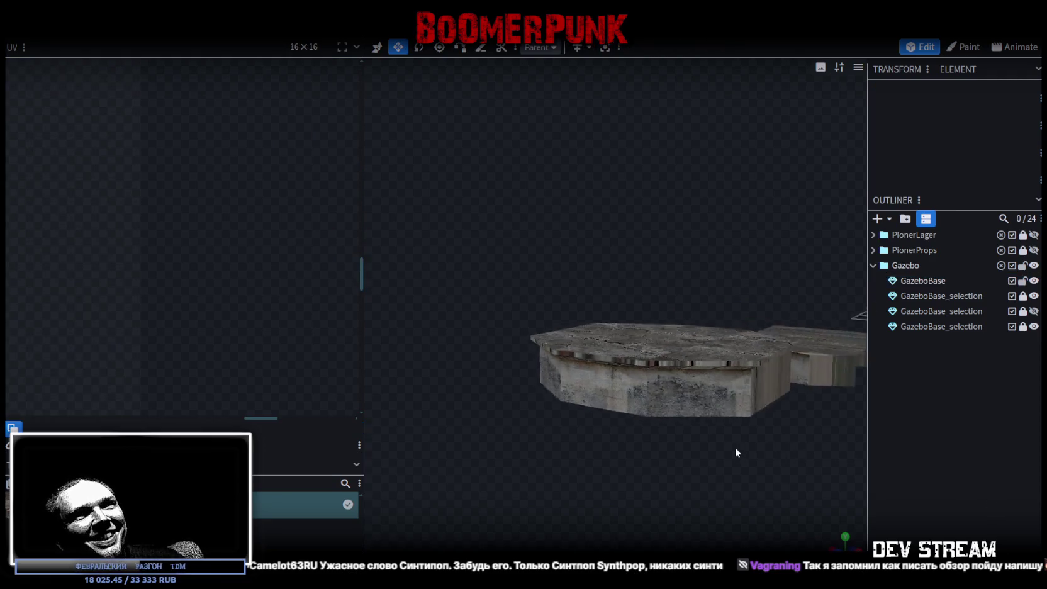
left_click(780, 371)
left_click_drag(729, 484, 624, 399)
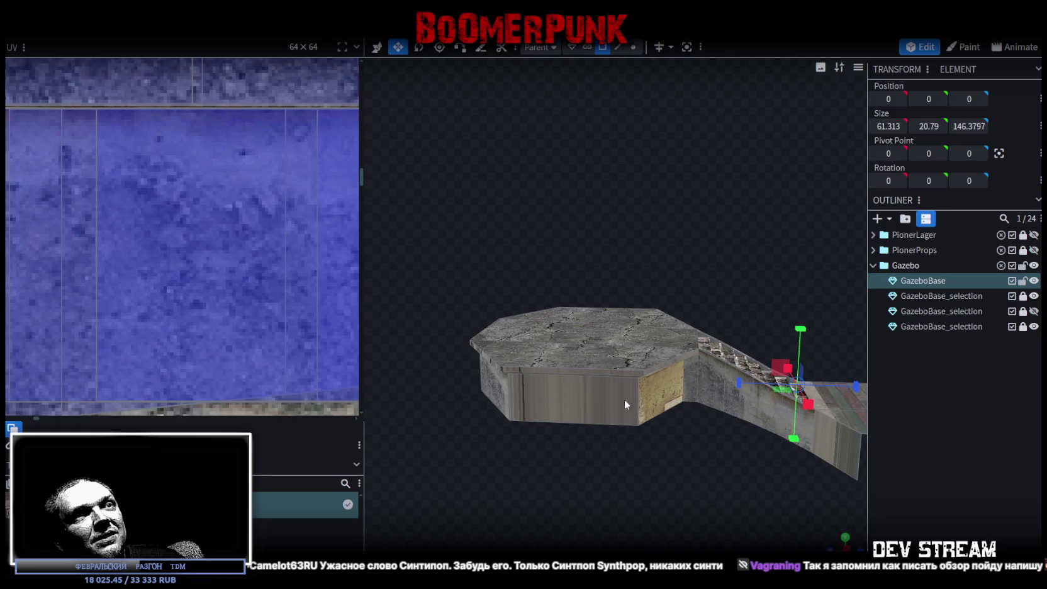
left_click(601, 399)
left_click_drag(539, 505, 726, 462)
left_click(644, 400, "shift")
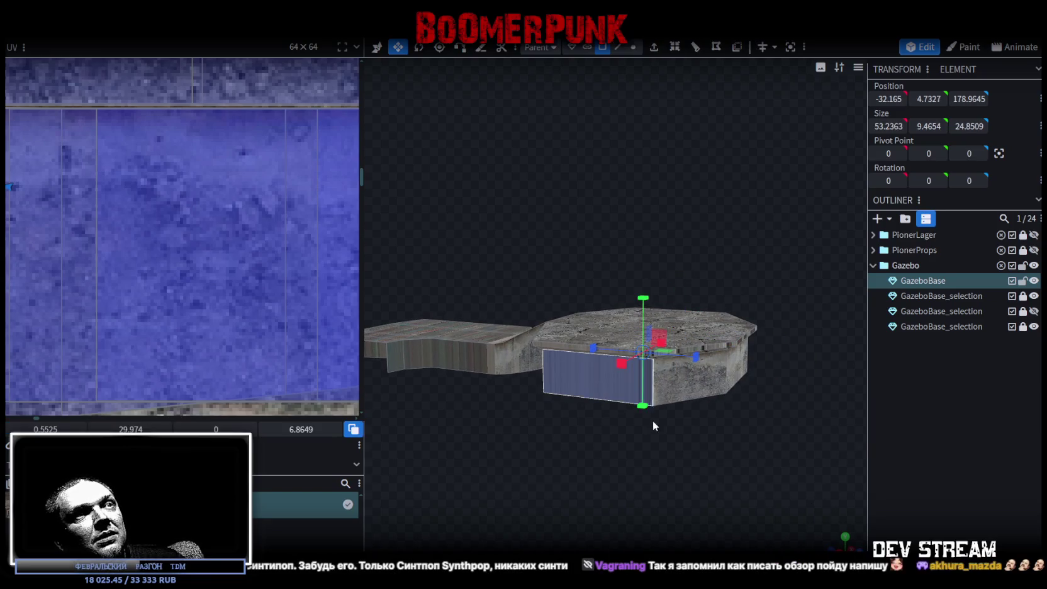
left_click_drag(645, 403, 657, 445)
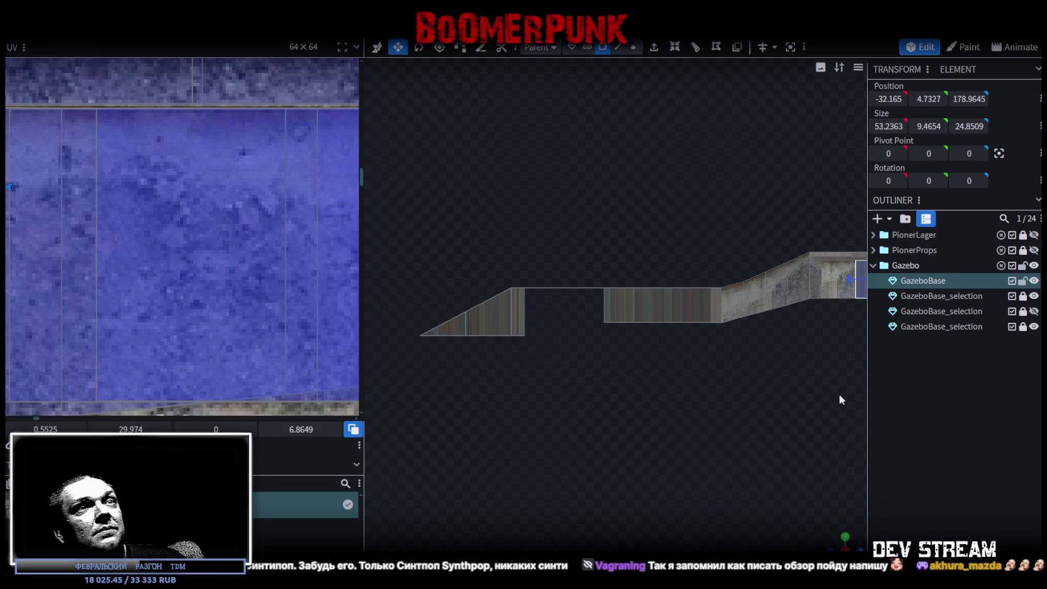
key("KP_3")
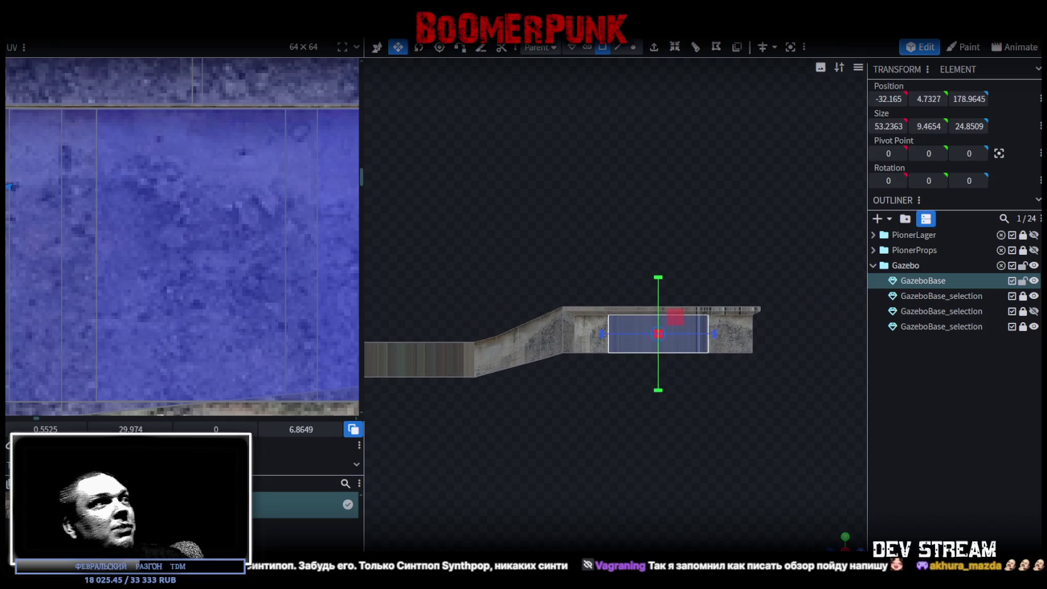
Move the two front faces' UV onto the lower-right concrete tile
scroll(74, 232, "down", 3)
scroll(131, 264, "down", 2)
scroll(109, 223, "down", 1)
middle_click_drag(108, 222, 235, 257)
mouse_move(236, 257)
left_mouse_down()
mouse_move(54, 247)
mouse_move(229, 275)
mouse_move(239, 288)
left_mouse_up()
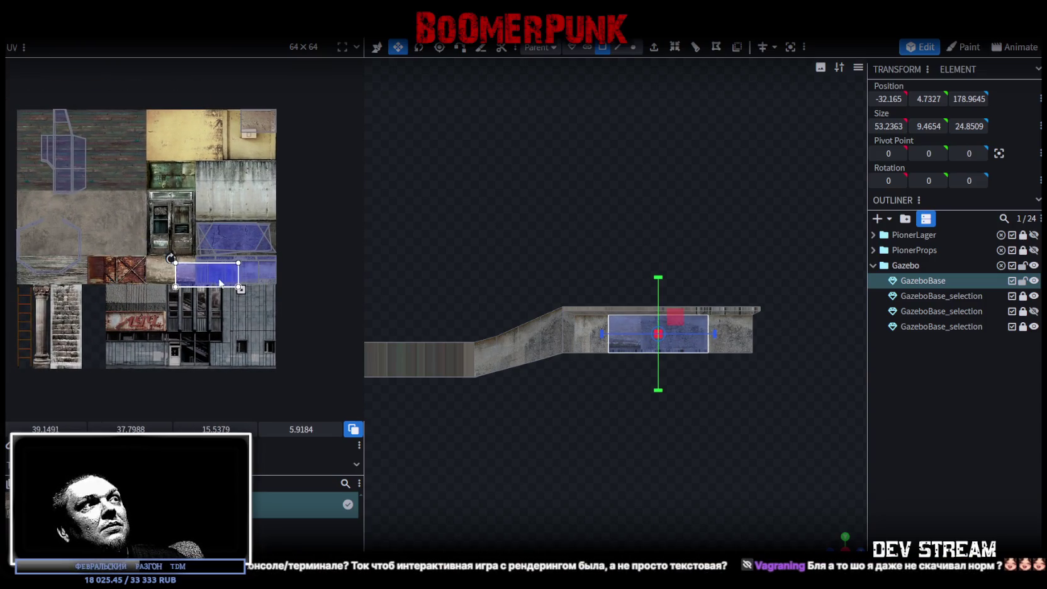
scroll(232, 292, "up", 3)
scroll(212, 269, "up", 2)
Slide the front faces' UV right and shrink it from the corner to fit
left_click_drag(170, 233, 254, 230)
middle_click_drag(264, 278, 245, 284)
scroll(254, 306, "up", 1)
left_click_drag(275, 327, 247, 322)
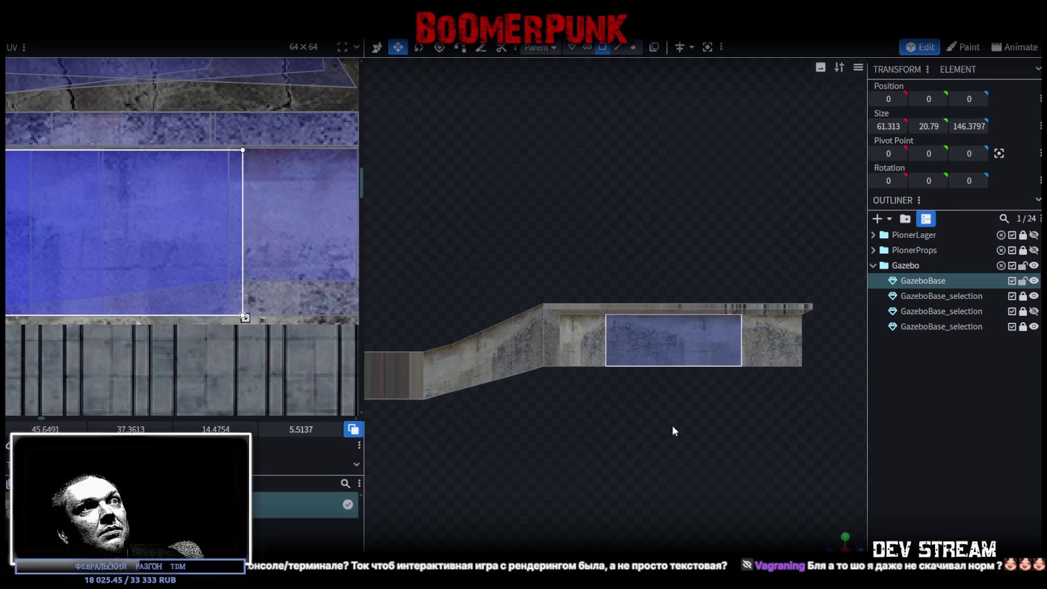
scroll(654, 440, "up", 1)
Select the blue-tinted side face and slide its UV right onto the concrete
left_click_drag(855, 535, 625, 427)
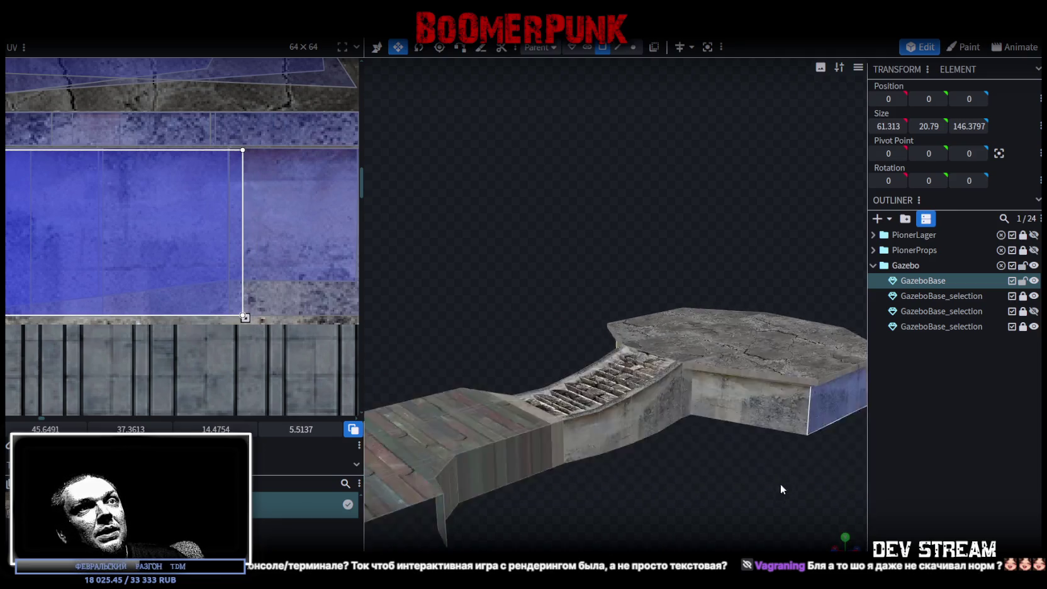
left_click(620, 370)
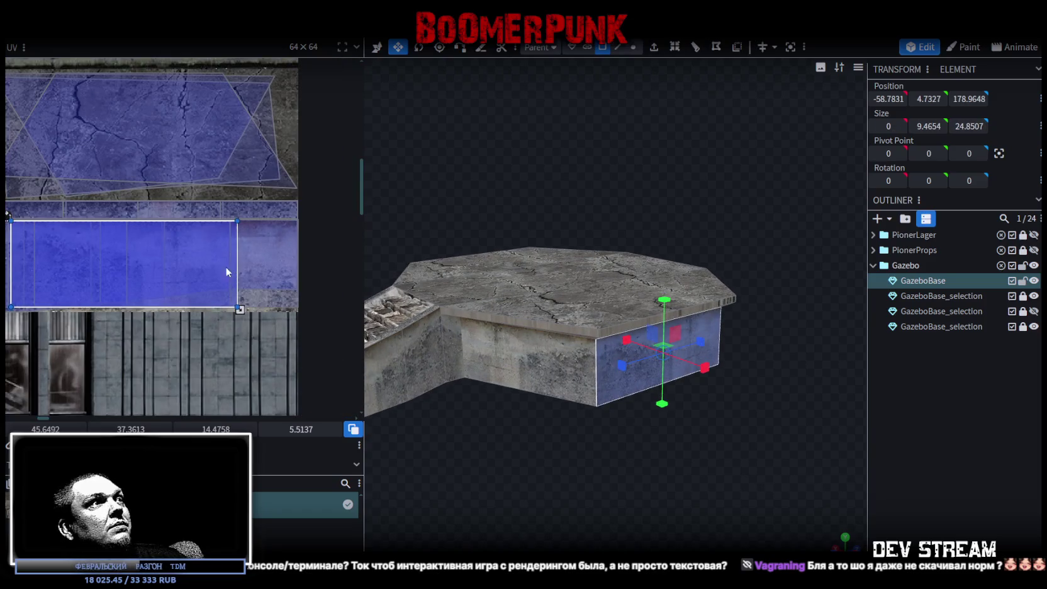
left_click_drag(229, 268, 282, 262)
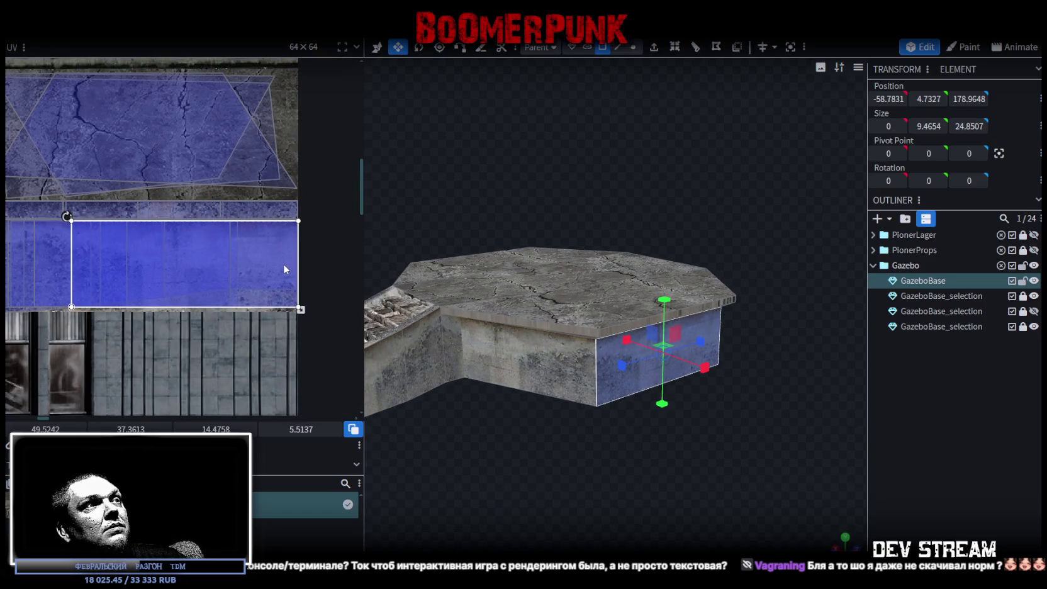
scroll(280, 249, "up", 3)
scroll(274, 248, "up", 2)
left_click_drag(268, 258, 271, 253)
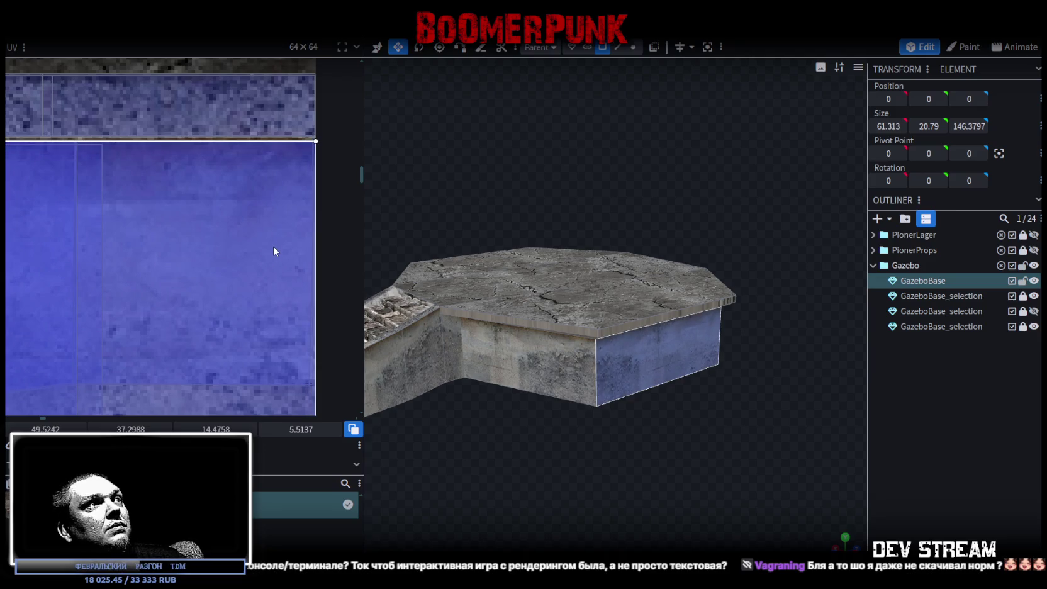
Shift the blue-tinted face's UV left and select the next side face of the base
mouse_move(739, 458)
left_mouse_down()
mouse_move(253, 455)
mouse_move(671, 444)
left_mouse_up()
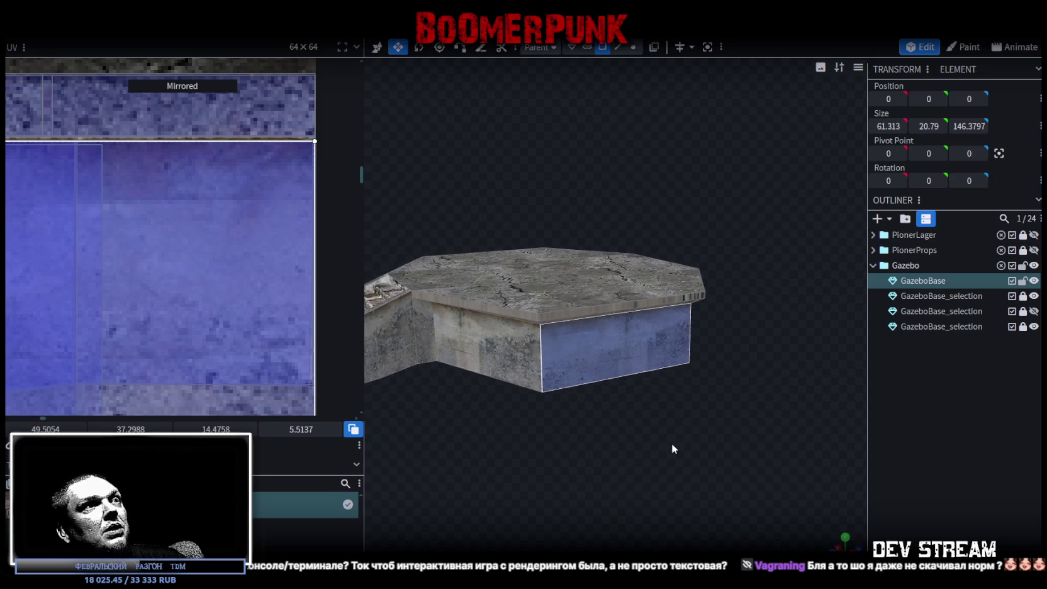
mouse_move(215, 336)
left_mouse_down()
mouse_move(146, 330)
mouse_move(187, 334)
left_mouse_up()
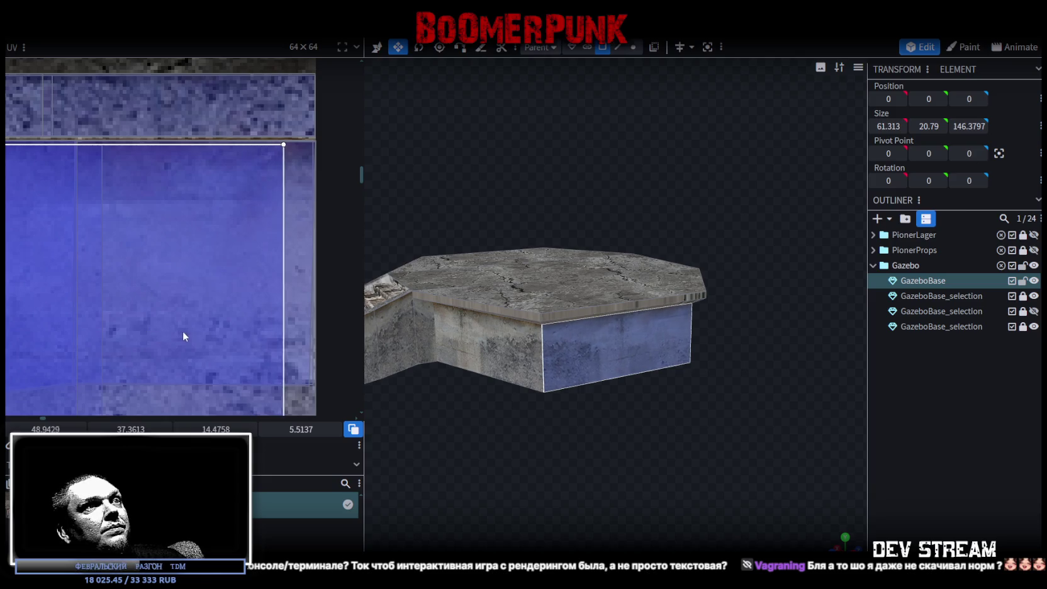
mouse_move(377, 390)
left_mouse_down()
mouse_move(585, 489)
mouse_move(654, 448)
mouse_move(509, 465)
mouse_move(709, 389)
left_mouse_up()
left_click(709, 389)
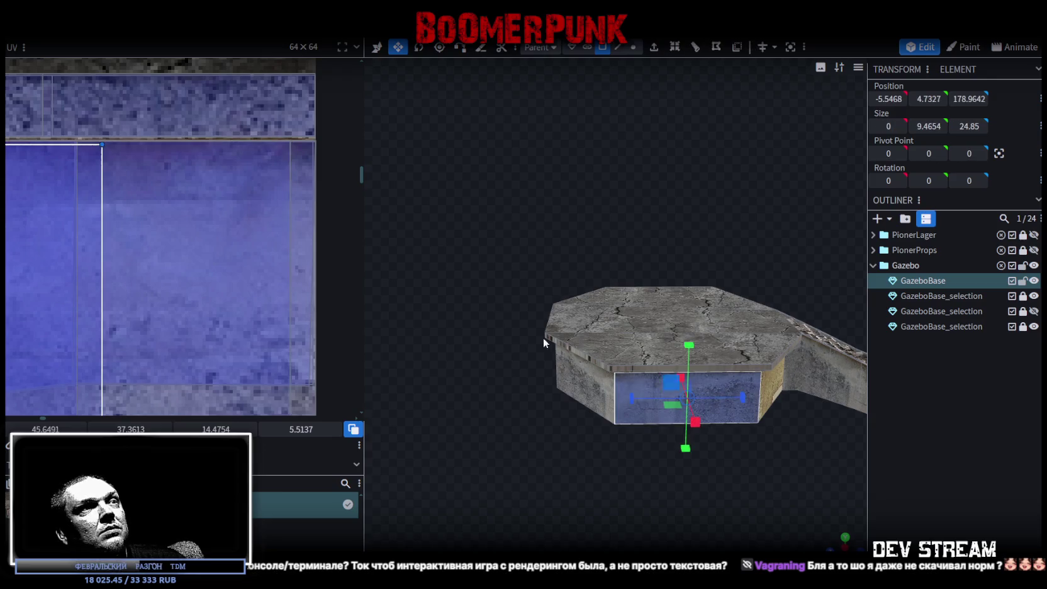
Shift the selected side face's UV slightly left on the atlas
scroll(152, 284, "up", 3)
scroll(191, 229, "up", 3)
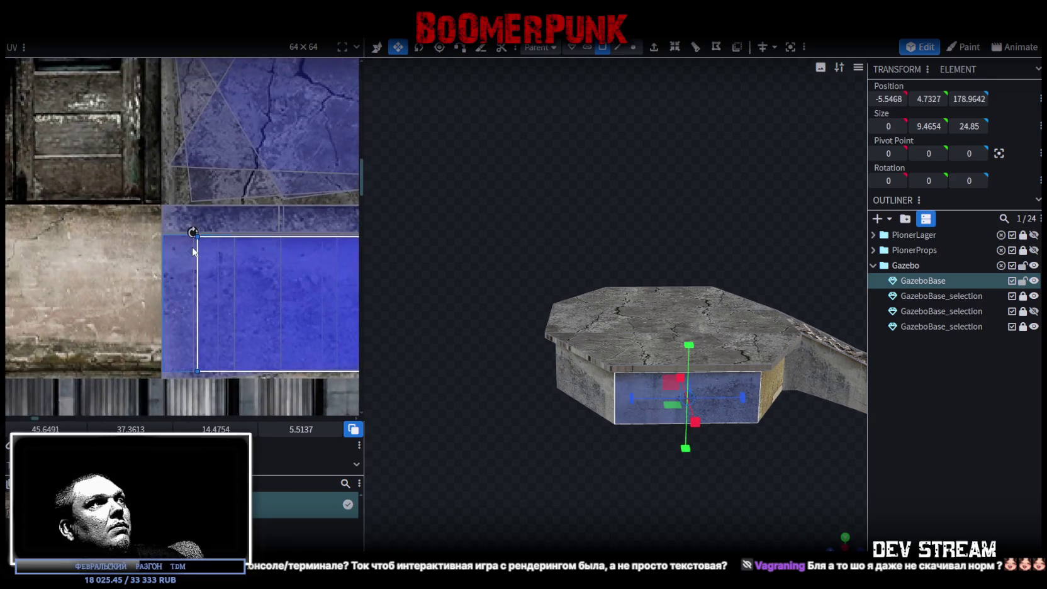
scroll(201, 200, "up", 2)
left_click_drag(183, 226, 160, 225)
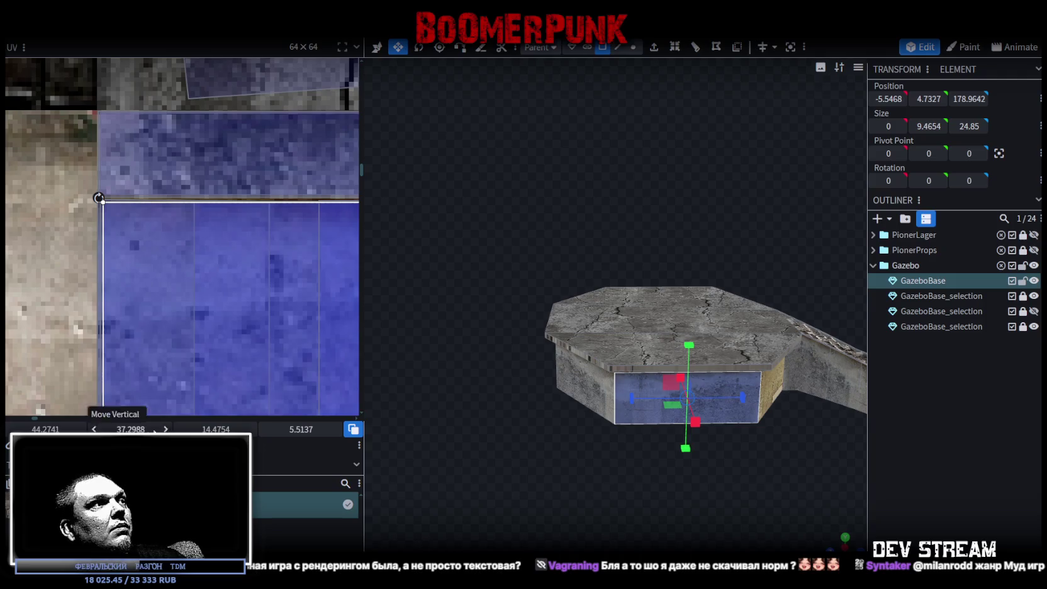
left_click(856, 472)
Select the small face beside the stairs and zoom out the UV editor
mouse_move(774, 466)
left_mouse_down()
mouse_move(706, 473)
mouse_move(722, 470)
mouse_move(689, 393)
left_mouse_up()
left_click(689, 393)
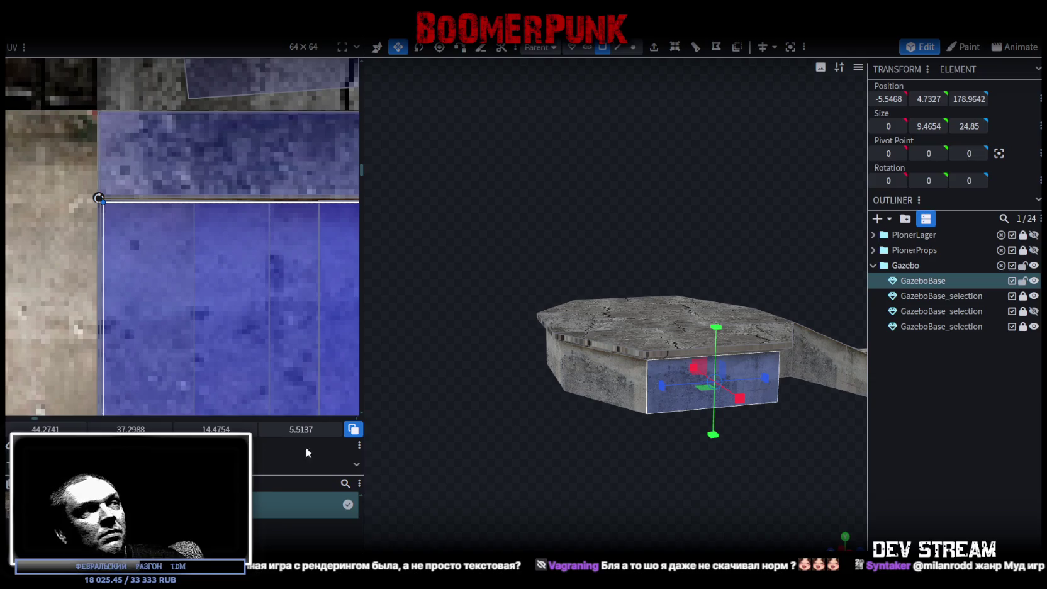
mouse_move(450, 432)
left_mouse_down()
mouse_move(697, 481)
mouse_move(647, 380)
left_mouse_up()
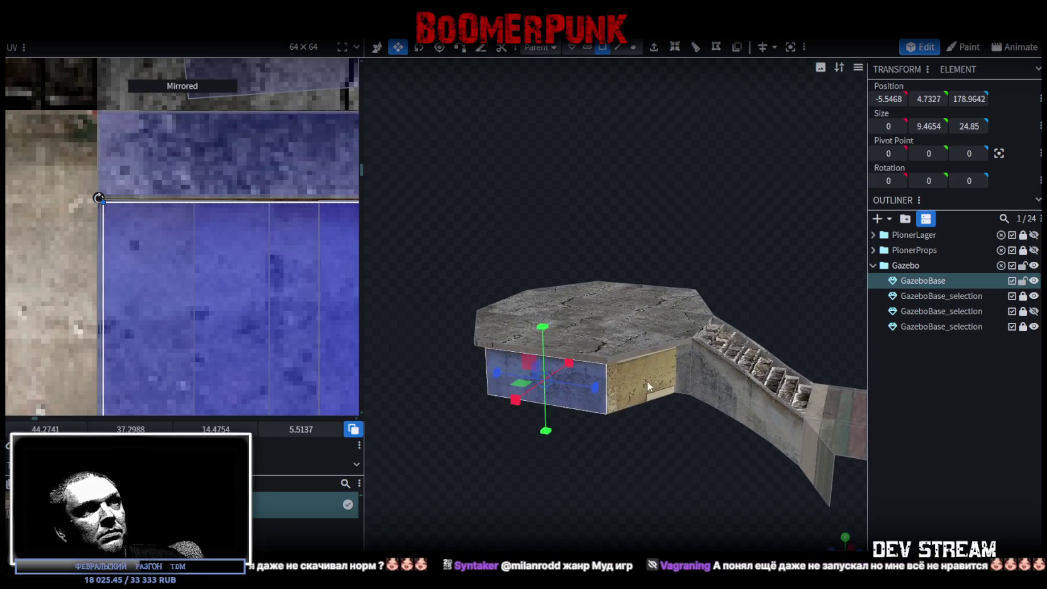
left_click(647, 380)
scroll(276, 307, "down", 2)
scroll(156, 314, "down", 2)
scroll(136, 333, "down", 2)
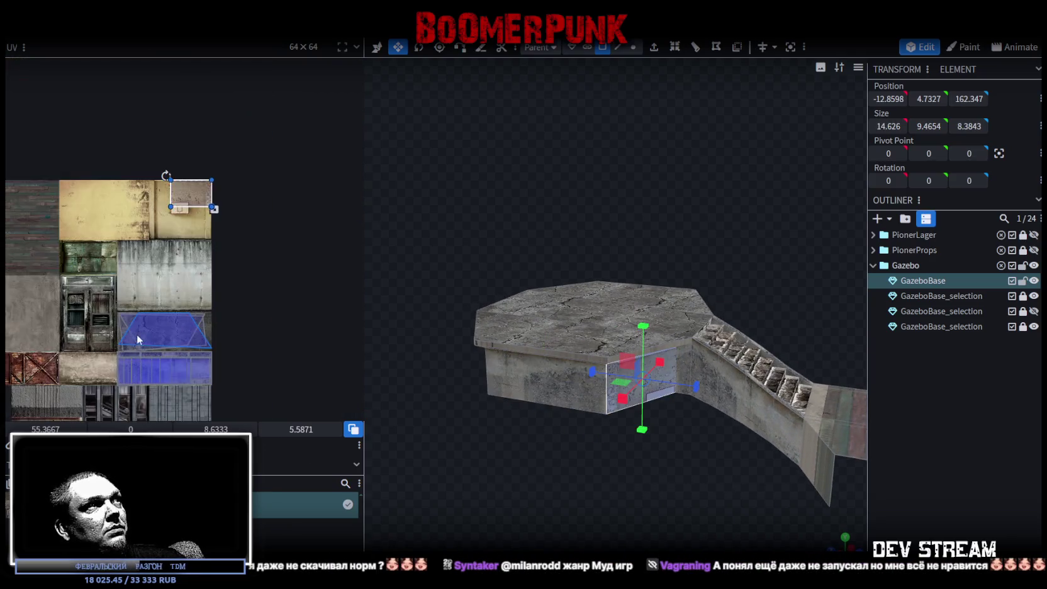
Move its UV onto the lower blue concrete tile and slide it right along the strip
left_click_drag(186, 201, 145, 375)
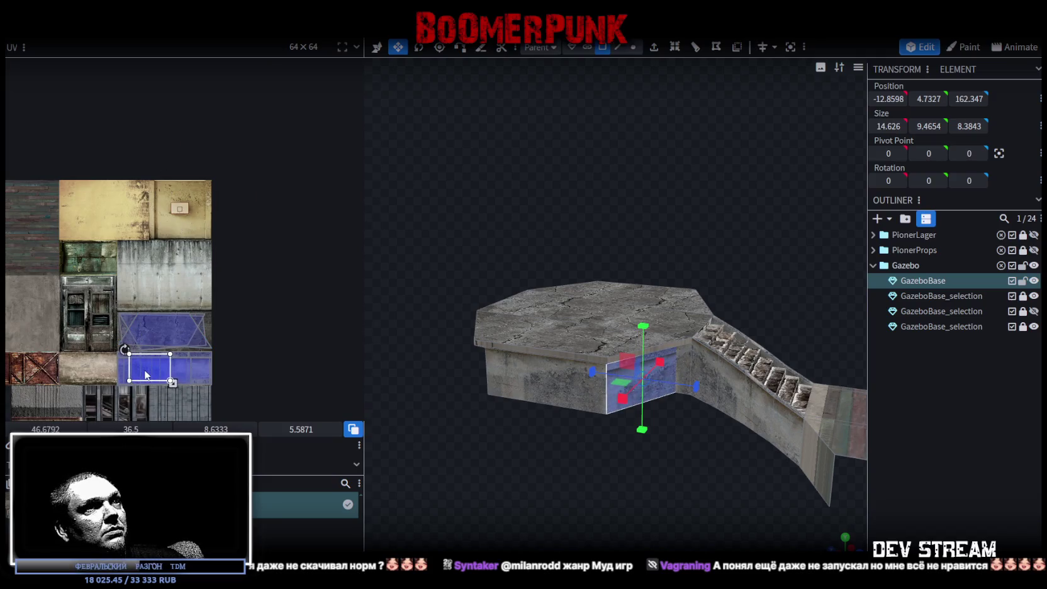
scroll(129, 370, "up", 3)
scroll(191, 325, "up", 2)
left_click_drag(191, 325, 170, 343)
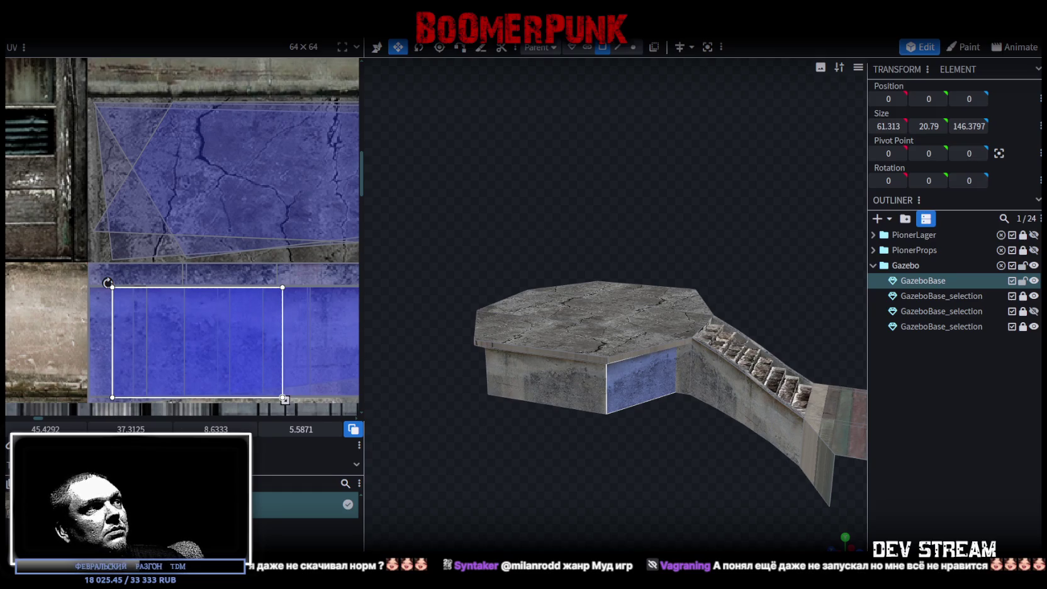
left_click_drag(190, 347, 278, 347)
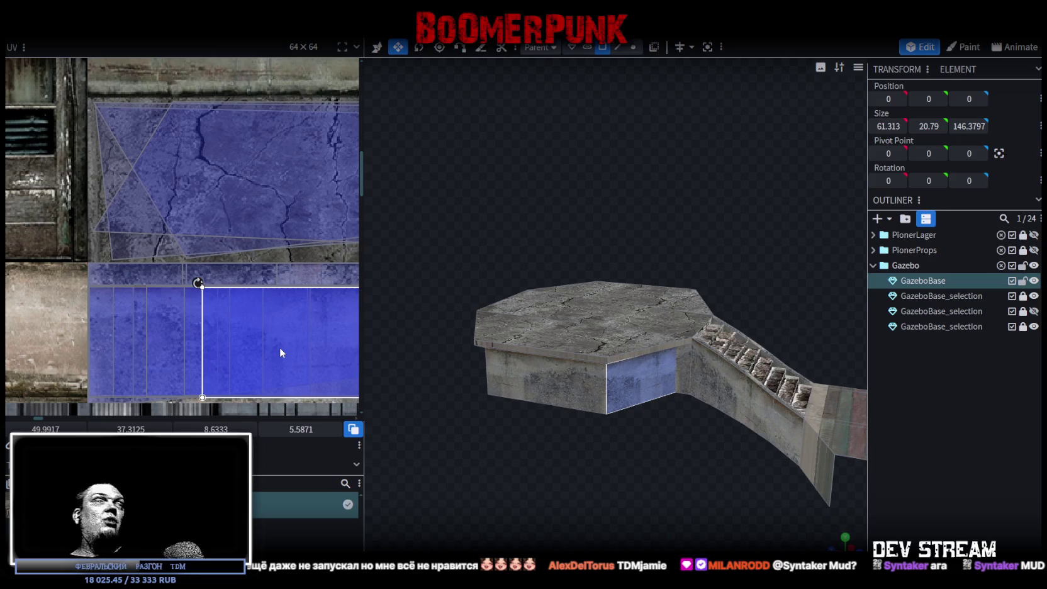
scroll(662, 412, "up", 2)
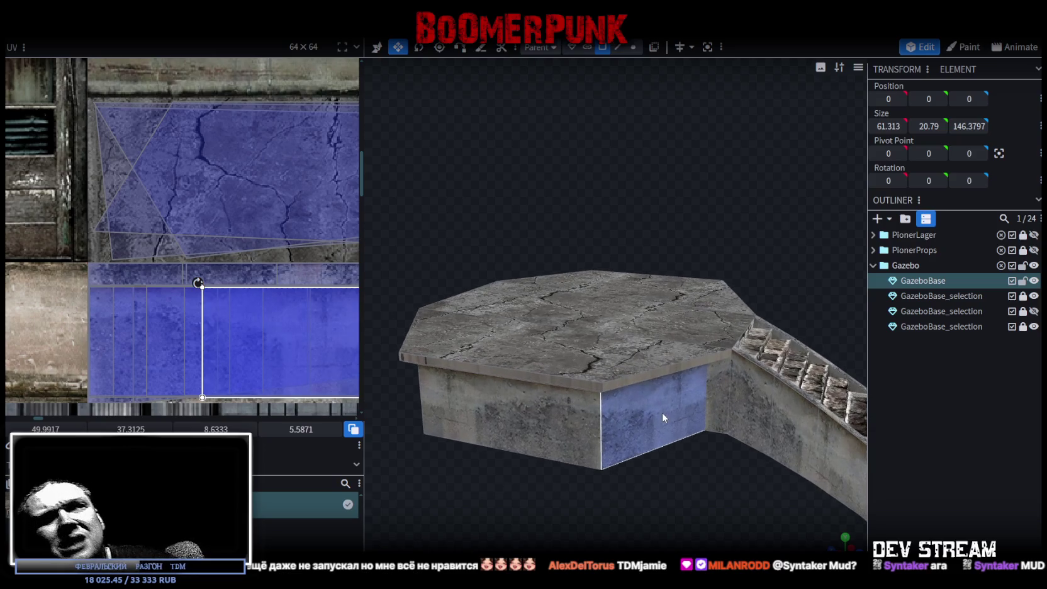
Select the slab's top edge strip near the stairs, then the front and left rim strips
mouse_move(650, 502)
left_mouse_down()
mouse_move(719, 494)
mouse_move(630, 384)
mouse_move(638, 429)
left_mouse_up()
left_click(622, 321)
mouse_move(623, 321)
left_mouse_down()
mouse_move(694, 376)
mouse_move(599, 451)
mouse_move(590, 482)
mouse_move(569, 469)
mouse_move(609, 526)
mouse_move(558, 371)
left_mouse_up()
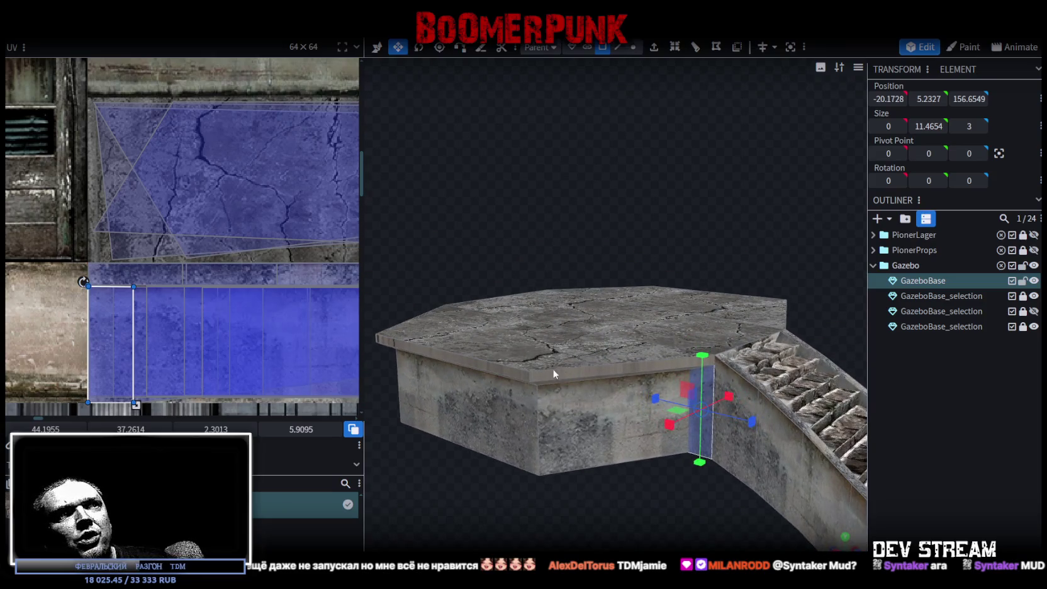
left_click(556, 378)
mouse_move(464, 488)
left_mouse_down()
mouse_move(640, 522)
mouse_move(623, 439)
mouse_move(660, 531)
mouse_move(657, 425)
left_mouse_up()
left_click(627, 405)
left_click(551, 399, "shift")
left_click_drag(448, 520, 700, 517)
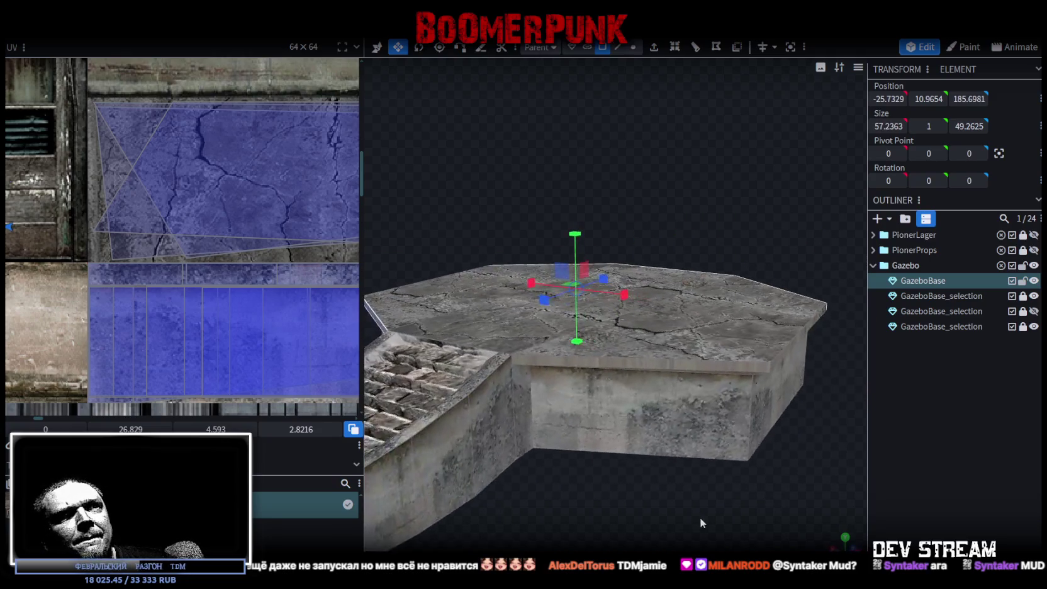
left_click(657, 412)
mouse_move(657, 412)
left_mouse_down()
mouse_move(662, 473)
mouse_move(638, 461)
mouse_move(650, 461)
left_mouse_up()
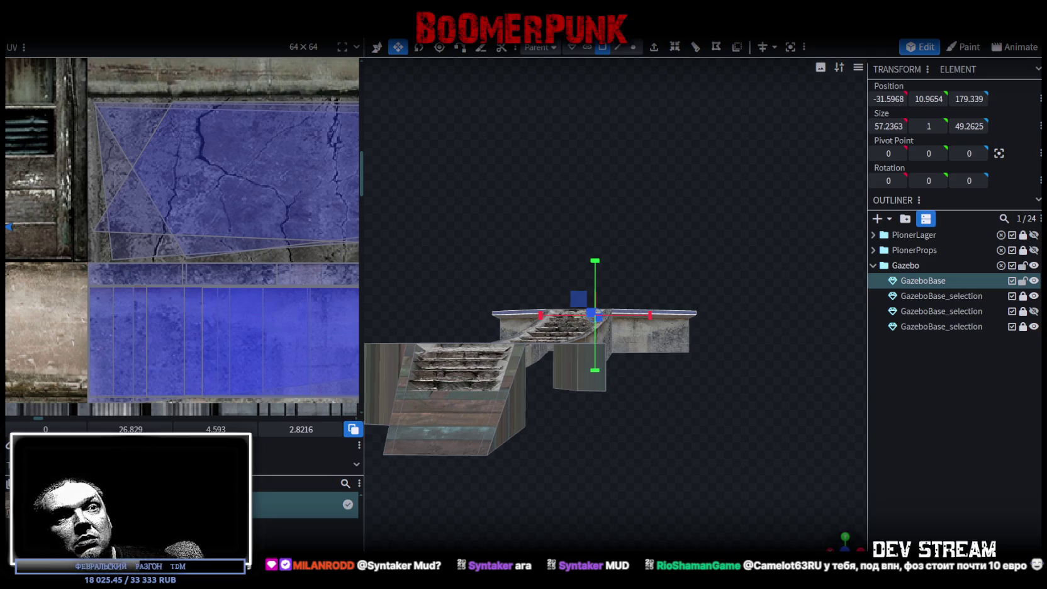
In orthographic front view, select the thin face on the slab's top bar
key("KP_1")
right_click_drag(749, 431, 608, 476)
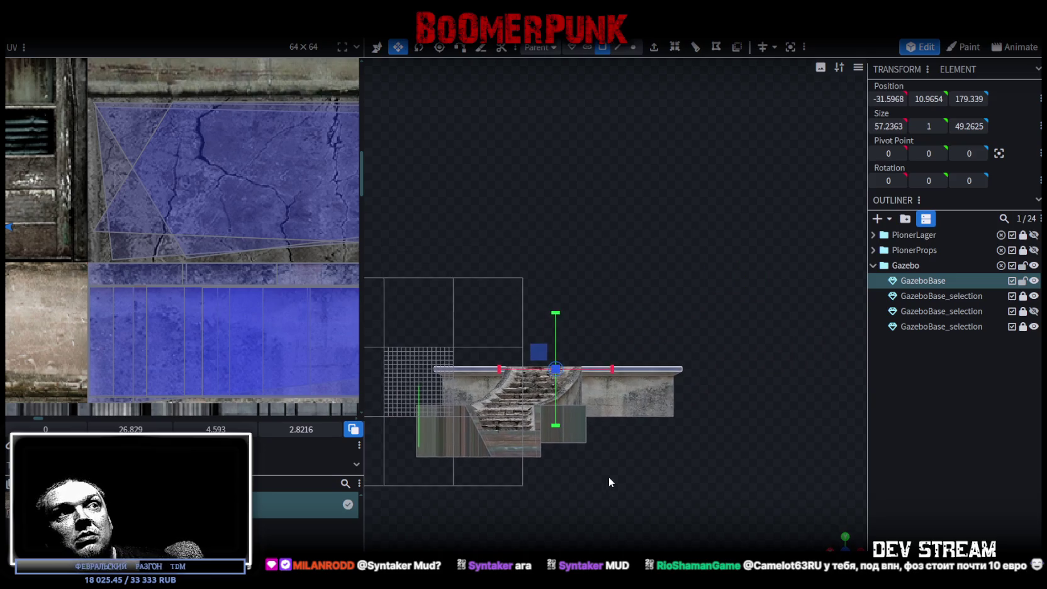
left_click(440, 388)
scroll(168, 252, "down", 4)
scroll(167, 249, "down", 3)
scroll(168, 241, "up", 2)
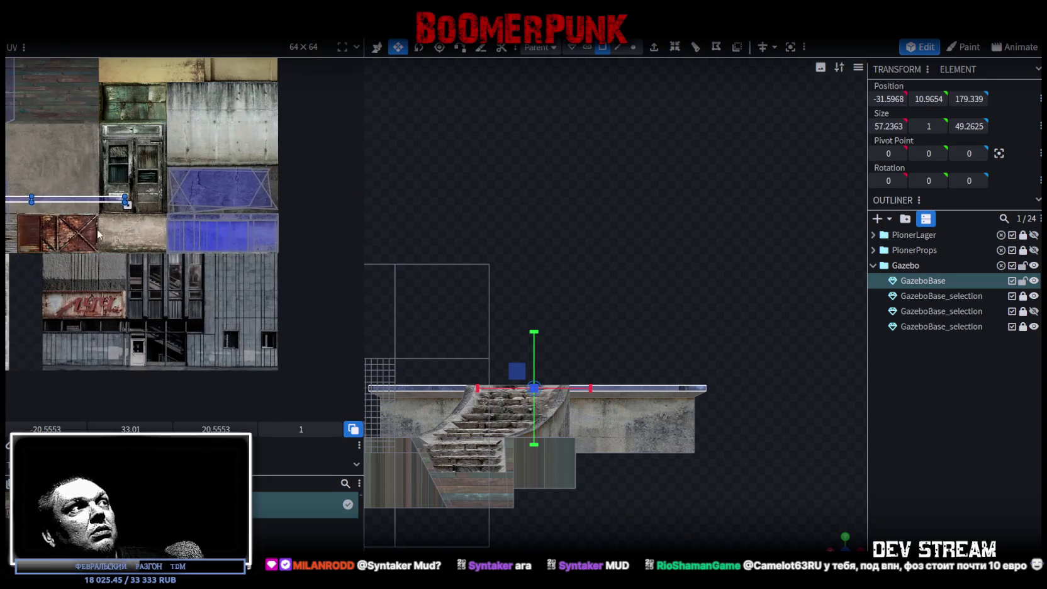
scroll(143, 297, "up", 1)
Move and resize that face's UV rectangle into a thin strip along the texture's top edge
left_click_drag(158, 253, 311, 80)
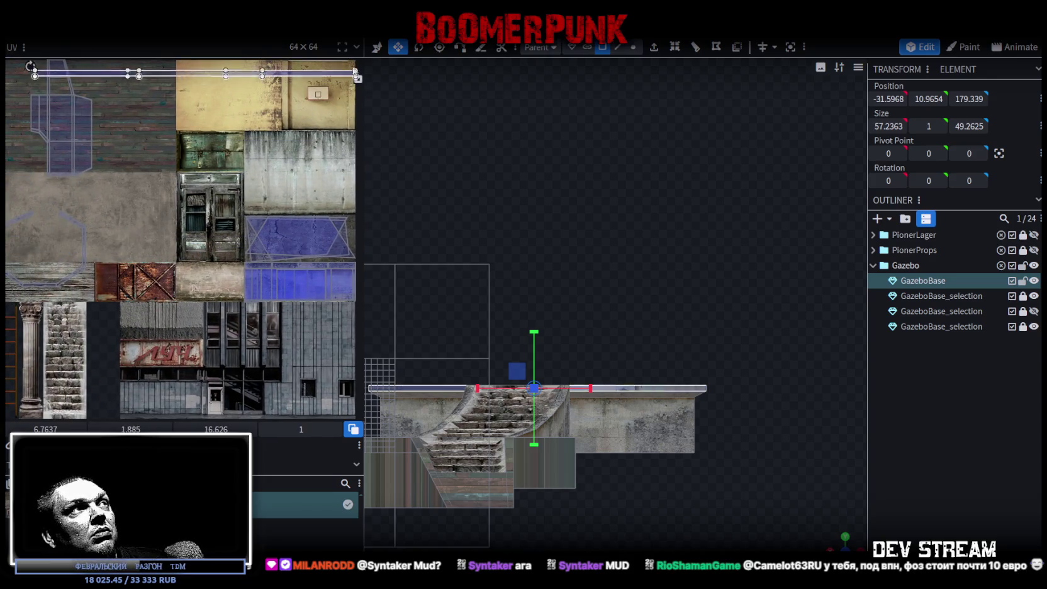
middle_click_drag(343, 101, 300, 176)
left_click_drag(315, 143, 254, 159)
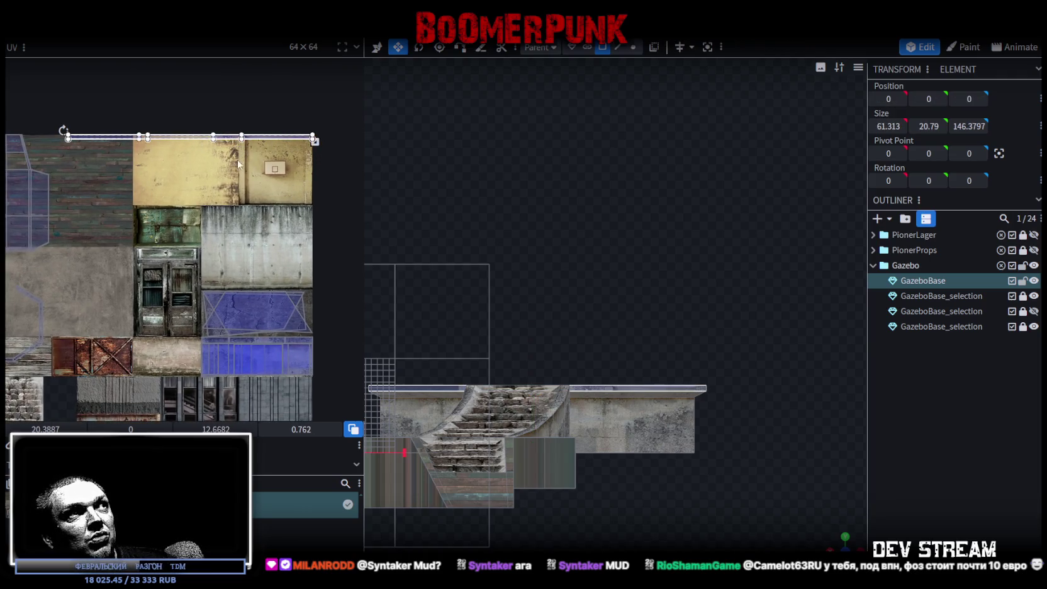
scroll(178, 243, "up", 2)
left_click_drag(194, 175, 343, 174)
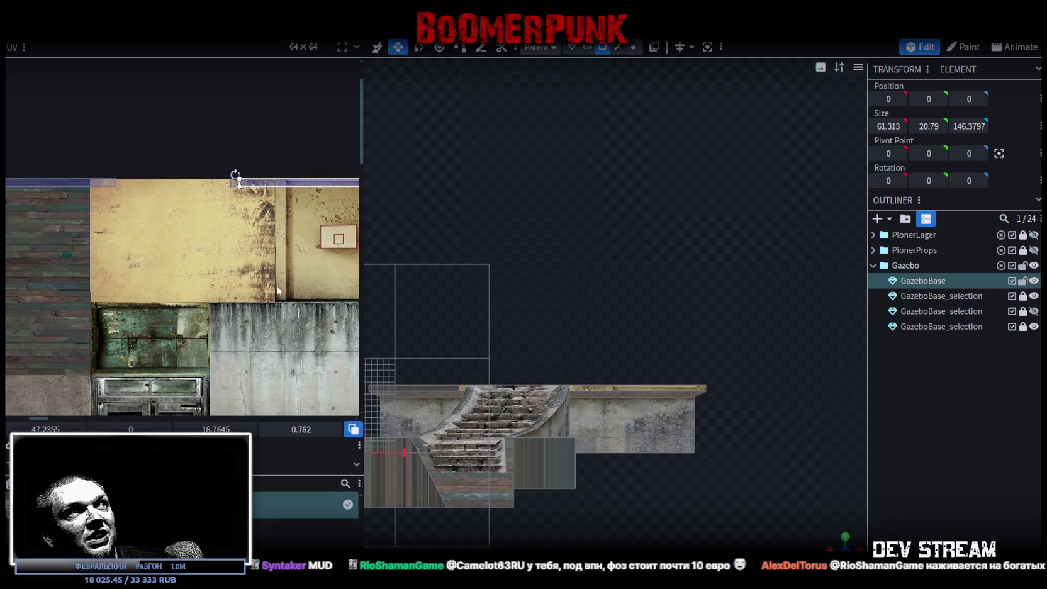
middle_click_drag(279, 289, 91, 193)
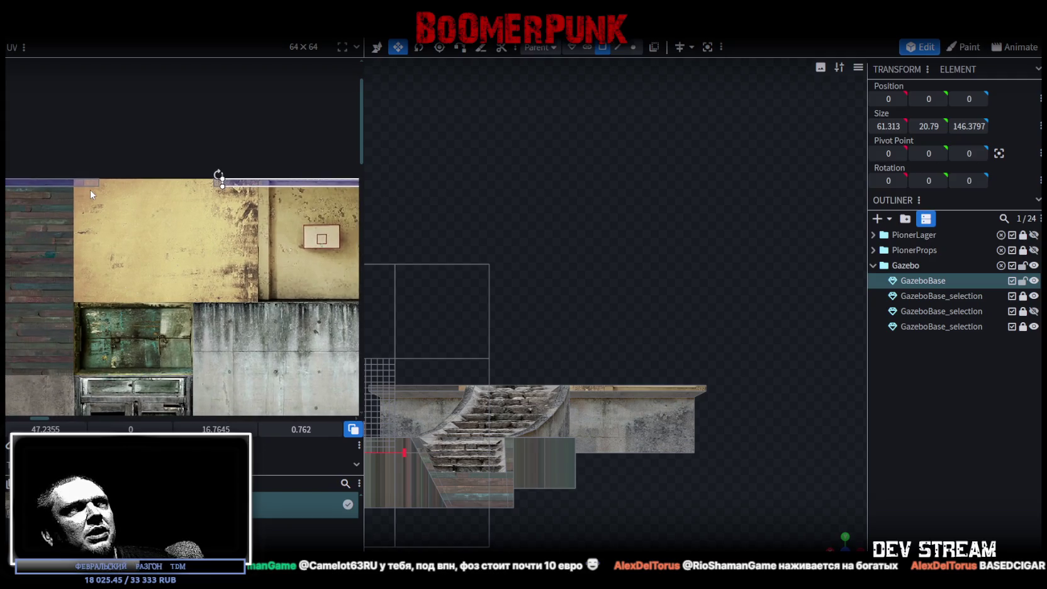
left_click_drag(219, 181, 246, 182)
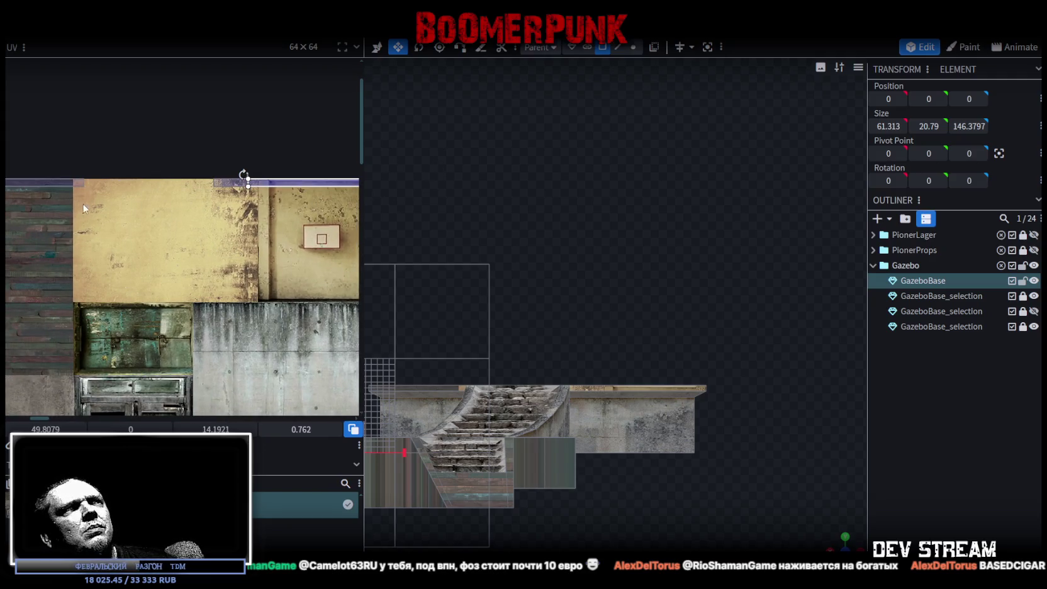
left_click_drag(25, 186, 212, 182)
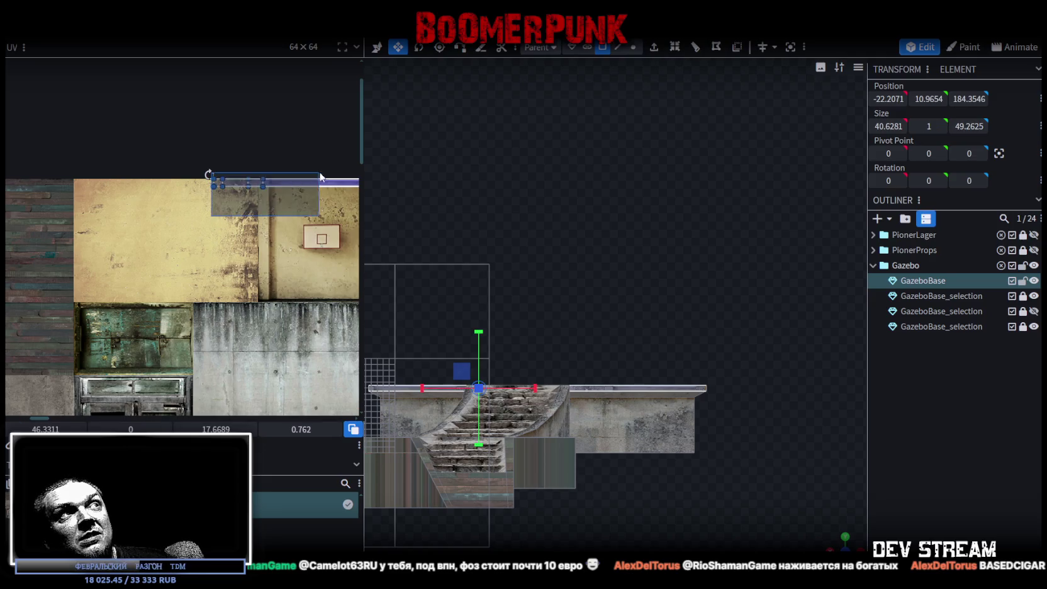
scroll(289, 287, "down", 2)
middle_click_drag(289, 287, 256, 240)
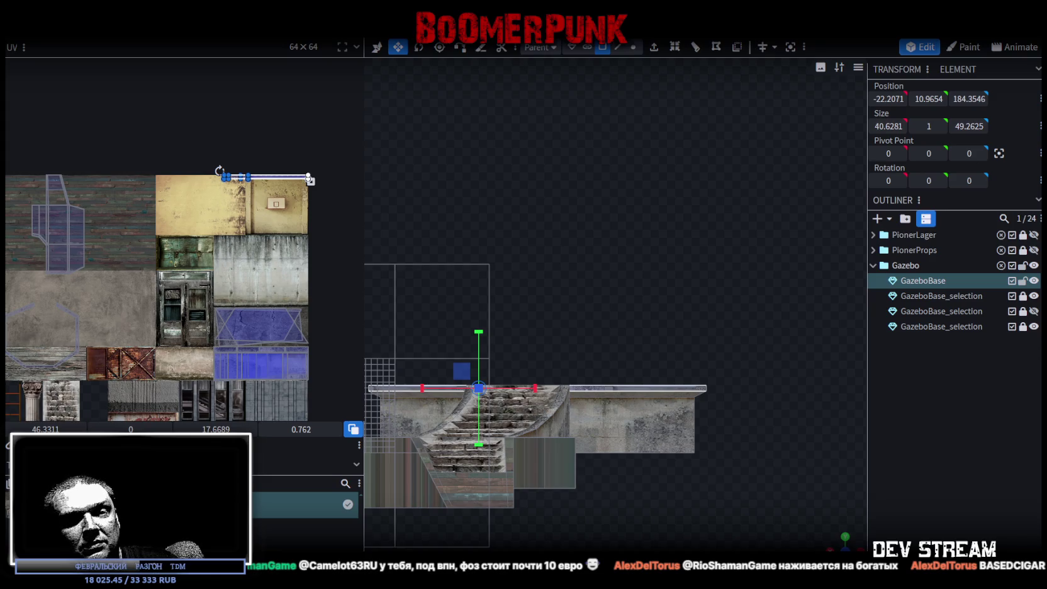
key("alt+Tab")
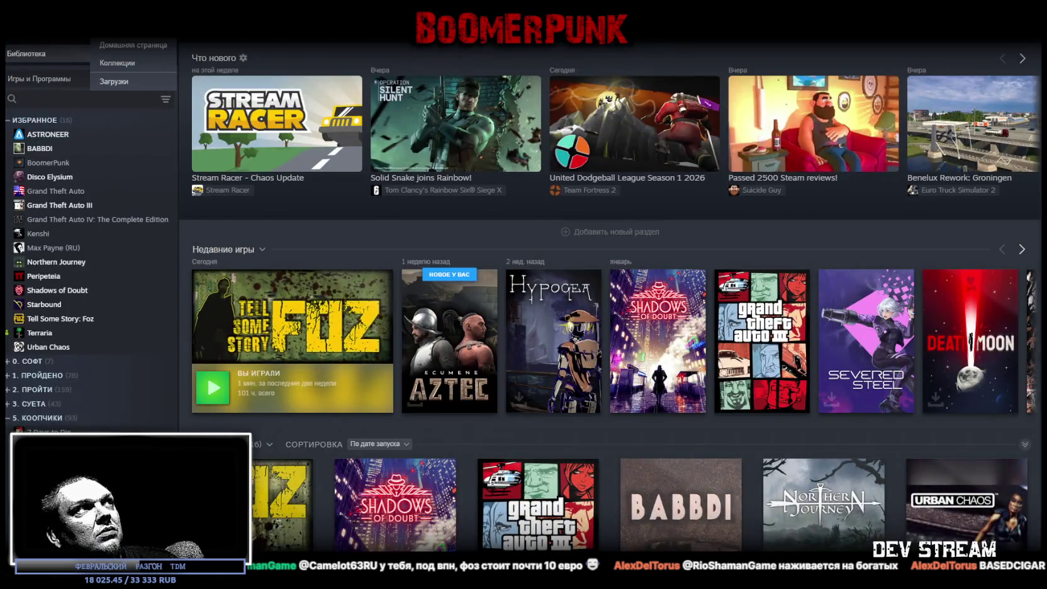
Search the Steam store for 'rean' and open the REANIMAL store page
key("alt+Left")
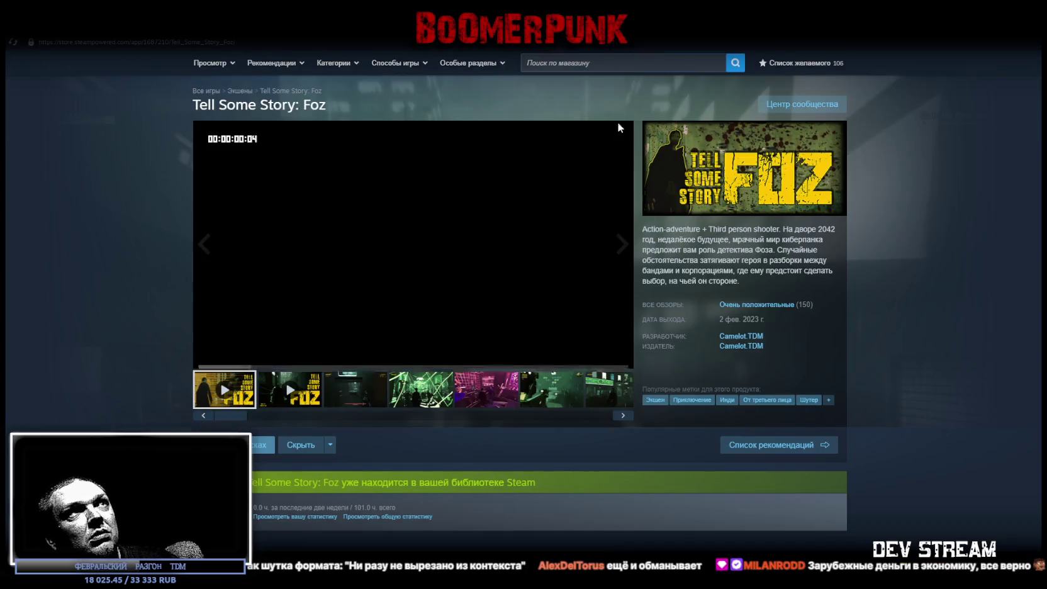
left_click(573, 63)
type("ку")
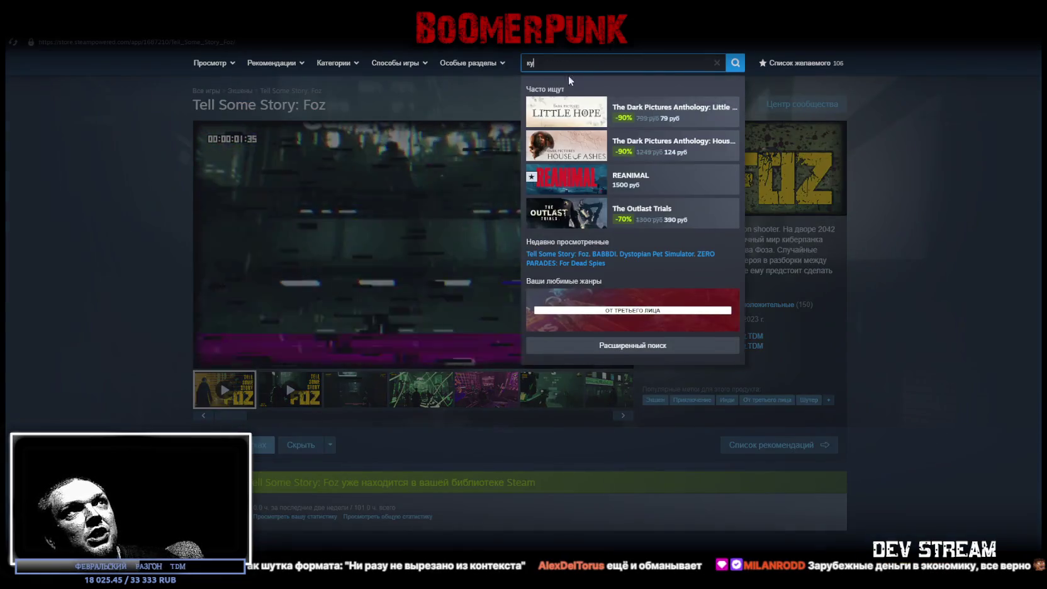
key("BackSpace")
key("BackSpace")
type("rea")
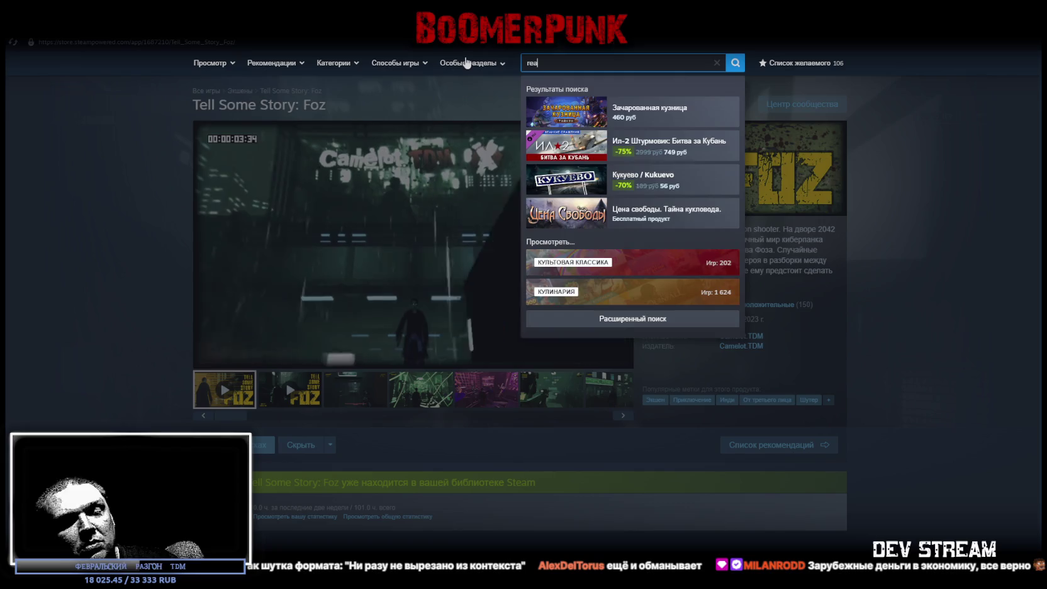
type("n")
left_click(652, 119)
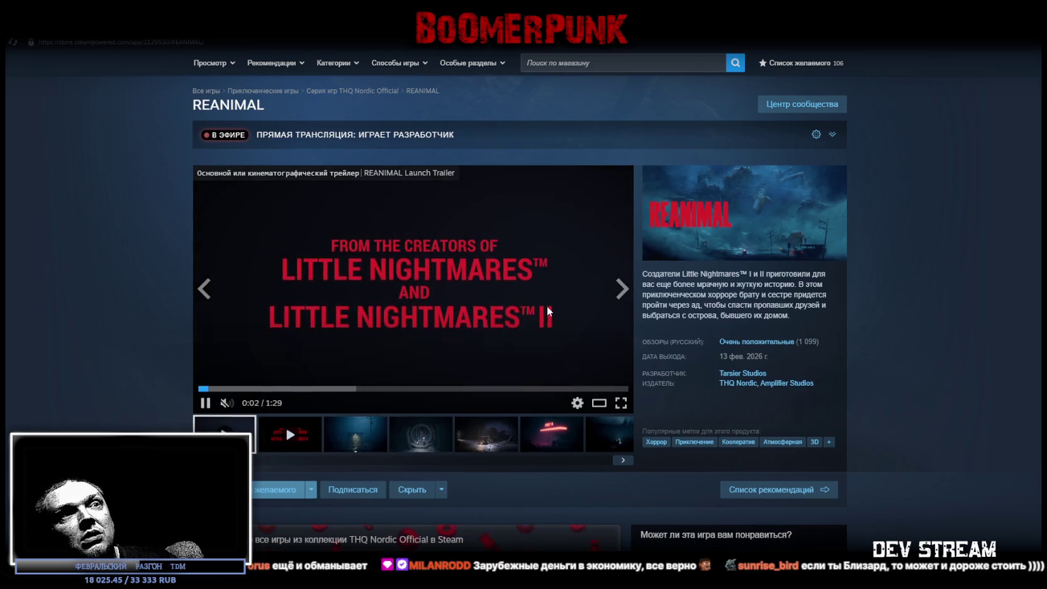
Scroll to the purchase section and highlight the 1500 base game and Digital Deluxe Edition prices
scroll(546, 308, "down", 3)
scroll(553, 301, "down", 2)
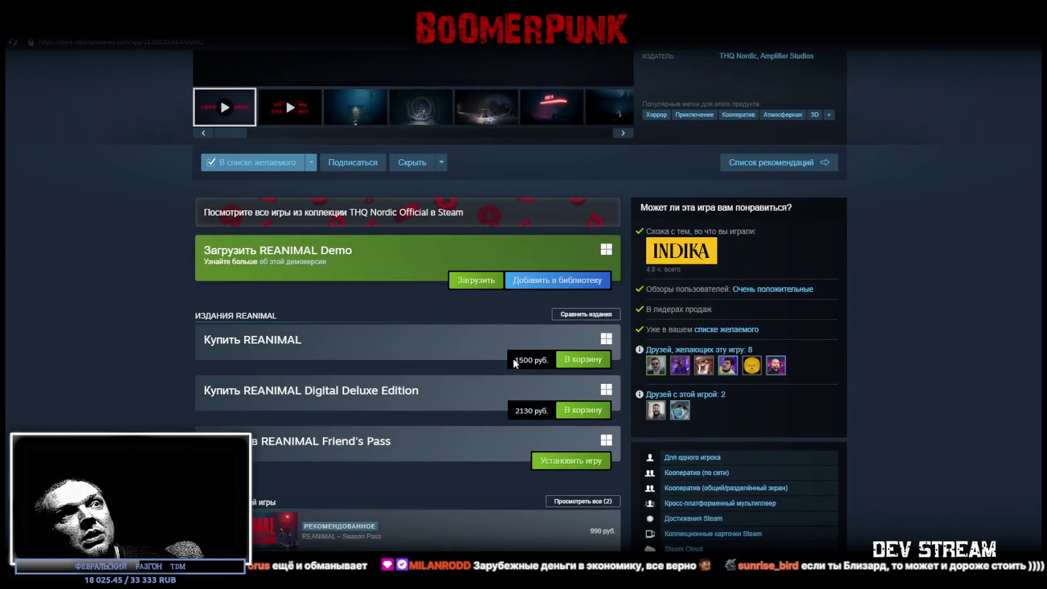
left_click_drag(514, 363, 538, 358)
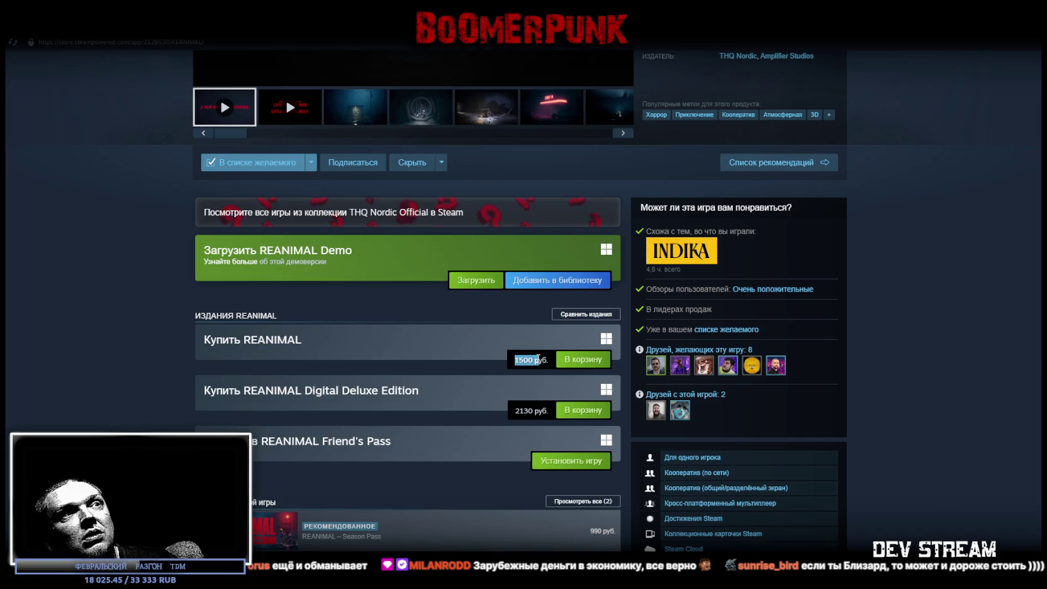
left_click_drag(514, 412, 523, 411)
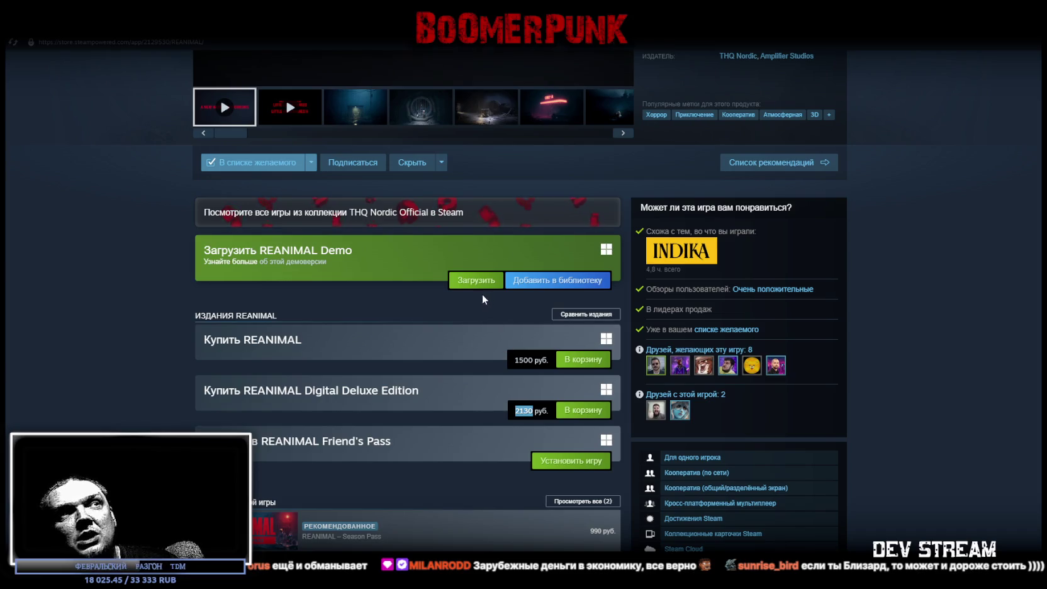
scroll(478, 297, "up", 5)
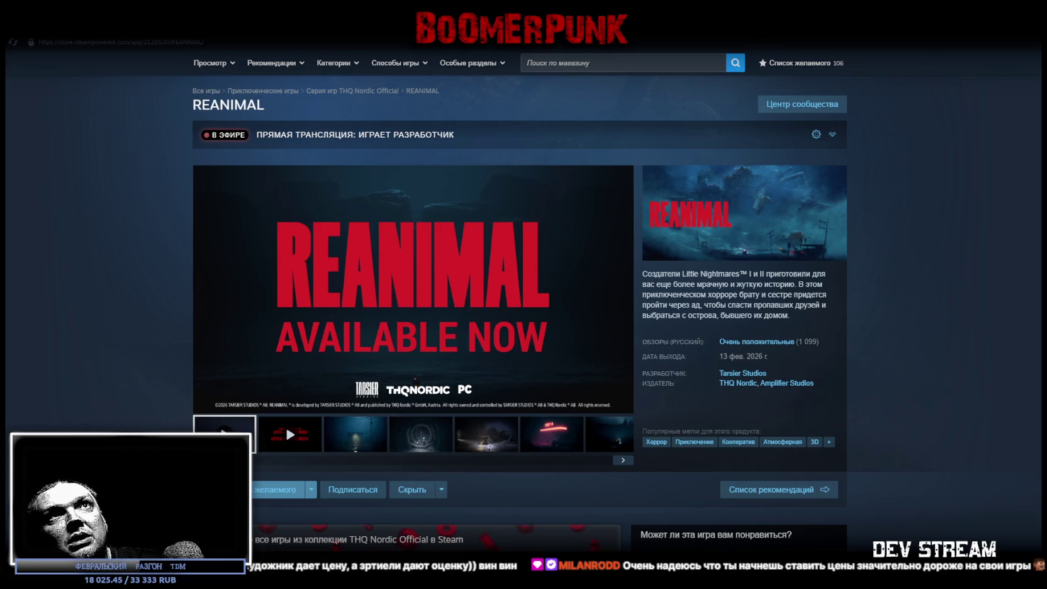
Back in Blockbench, reposition the rim strip's UVs onto a lower area of the texture
key("alt+Tab")
mouse_move(838, 544)
left_mouse_down()
mouse_move(634, 369)
mouse_move(601, 469)
mouse_move(625, 450)
mouse_move(820, 456)
mouse_move(548, 453)
mouse_move(608, 472)
mouse_move(535, 463)
left_mouse_up()
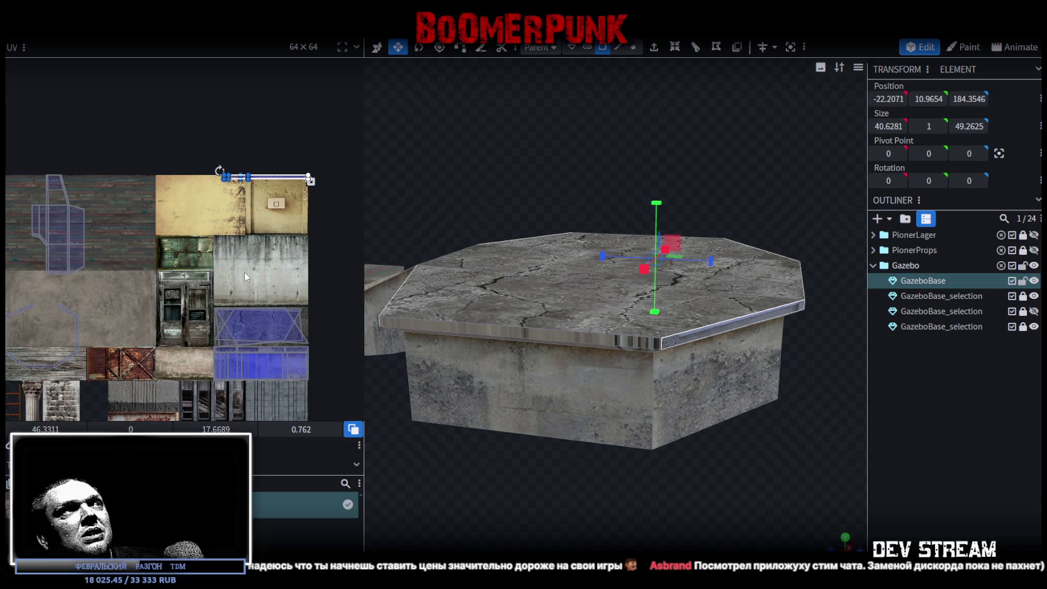
scroll(243, 272, "up", 2)
scroll(239, 189, "up", 2)
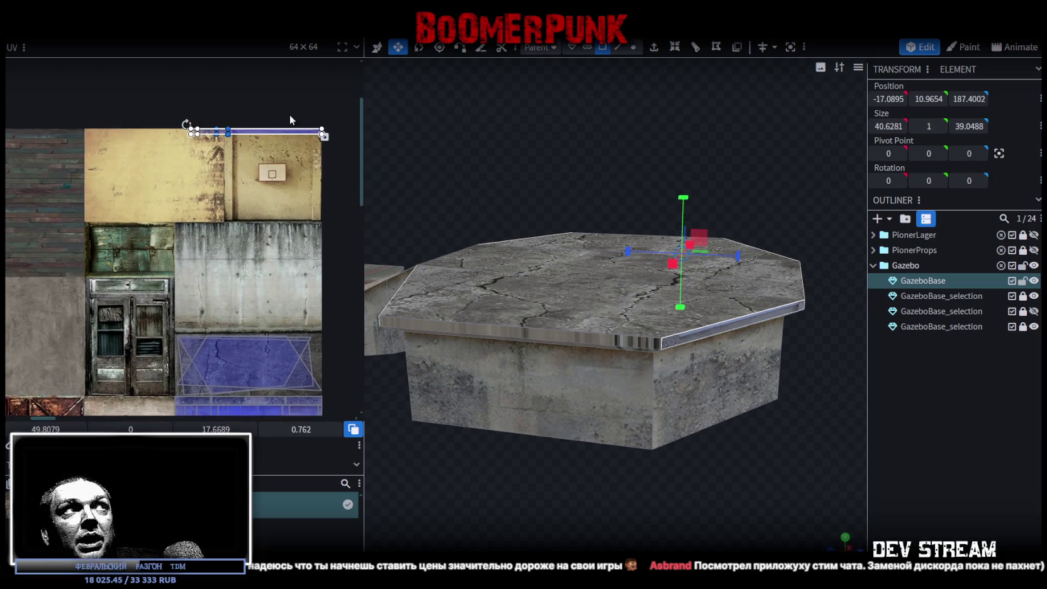
left_click_drag(278, 137, 141, 288)
scroll(194, 313, "down", 3)
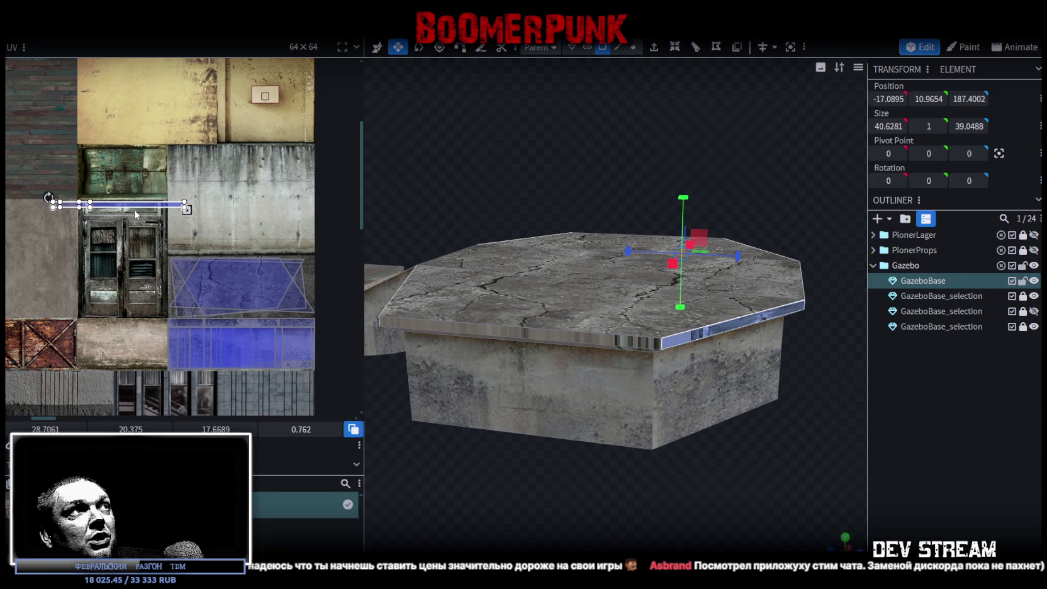
left_click_drag(131, 208, 236, 314)
scroll(103, 348, "down", 3)
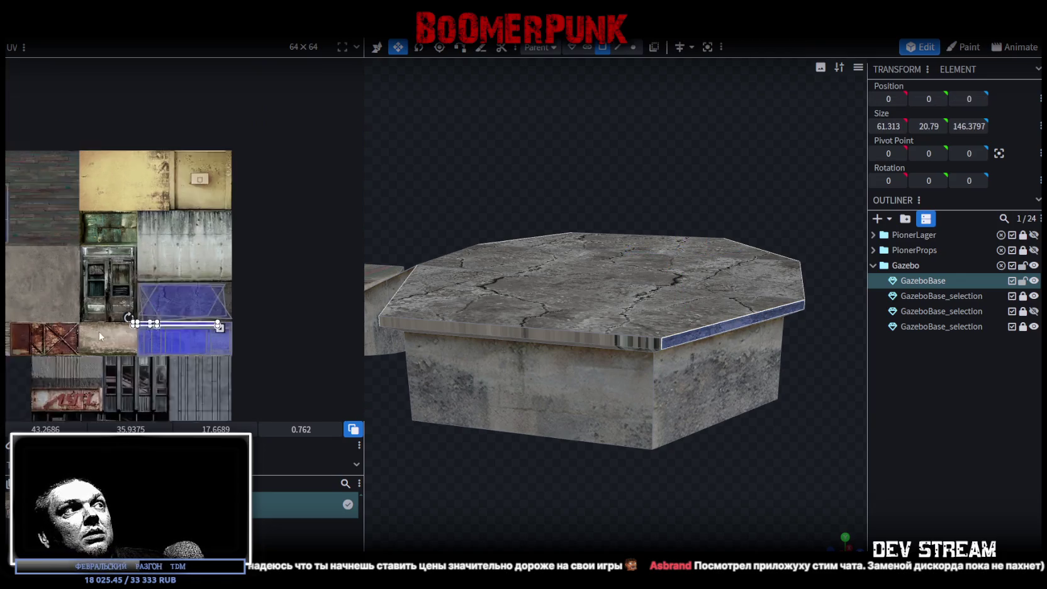
scroll(102, 347, "up", 2)
scroll(172, 276, "up", 1)
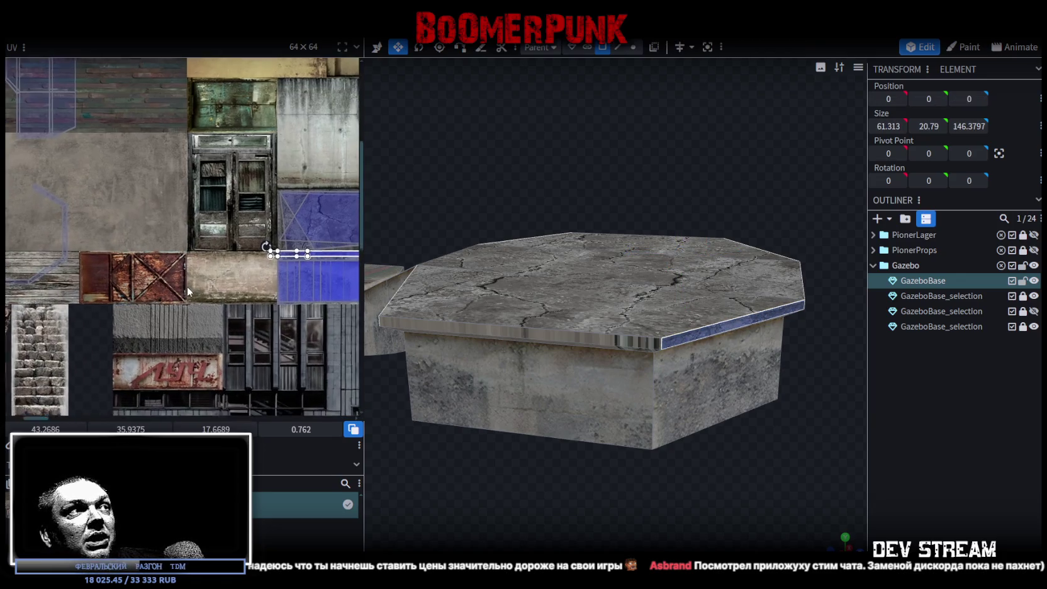
middle_click_drag(187, 286, 146, 272)
mouse_move(298, 234)
left_mouse_down()
mouse_move(188, 280)
mouse_move(249, 251)
left_mouse_up()
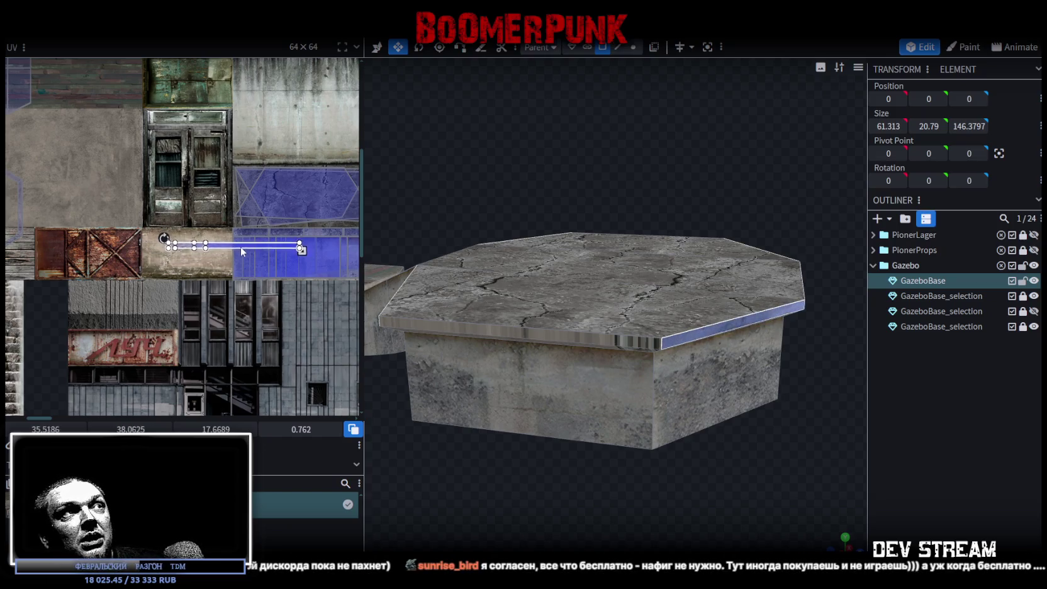
Line the rim strip up with the blue face, enlarge its UV rectangle, and reselect GazeboBase
scroll(248, 248, "up", 2)
mouse_move(88, 231)
left_mouse_down()
mouse_move(199, 196)
mouse_move(193, 203)
left_mouse_up()
scroll(198, 200, "up", 2)
scroll(196, 209, "up", 1)
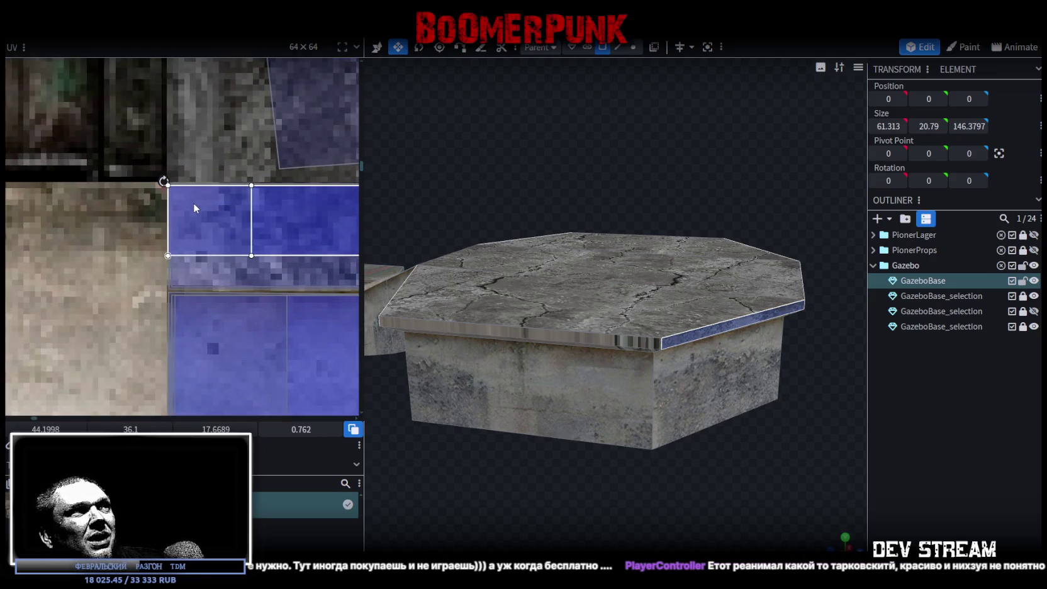
scroll(199, 226, "down", 3)
scroll(262, 243, "down", 3)
scroll(262, 242, "right", 3)
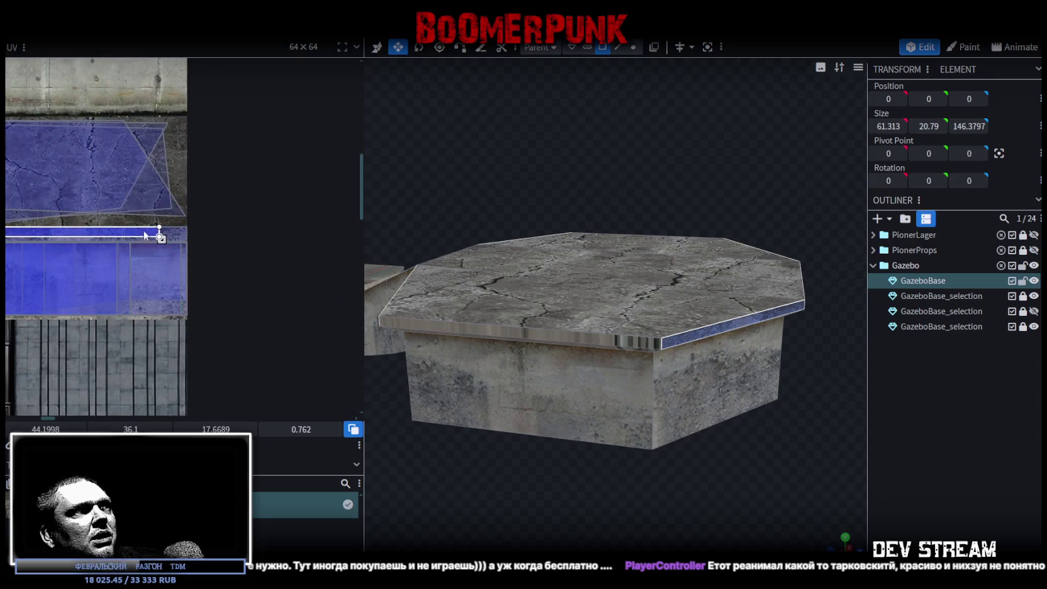
scroll(144, 236, "up", 2)
left_click_drag(177, 247, 272, 266)
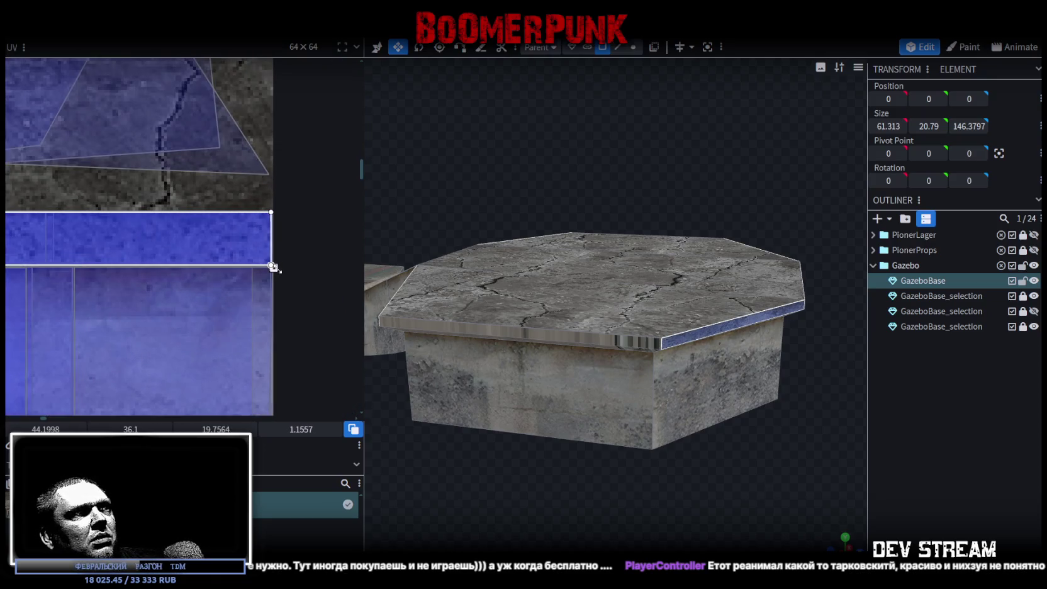
left_click(964, 430)
mouse_move(762, 421)
left_mouse_down()
mouse_move(654, 423)
mouse_move(782, 416)
mouse_move(703, 333)
mouse_move(769, 450)
mouse_move(645, 251)
mouse_move(692, 158)
mouse_move(445, 169)
left_mouse_up()
left_click(700, 329)
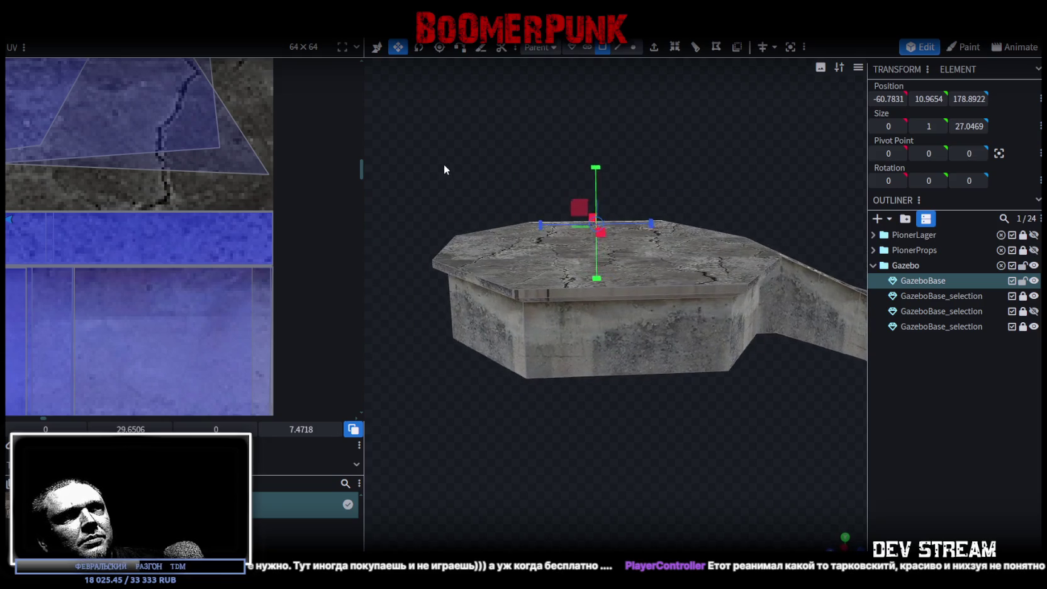
Select the gazebo base's top face, view its rim edge-on from the side, then bring up Steam's library
left_click(690, 284)
mouse_move(736, 422)
left_mouse_down()
mouse_move(641, 439)
mouse_move(709, 437)
left_mouse_up()
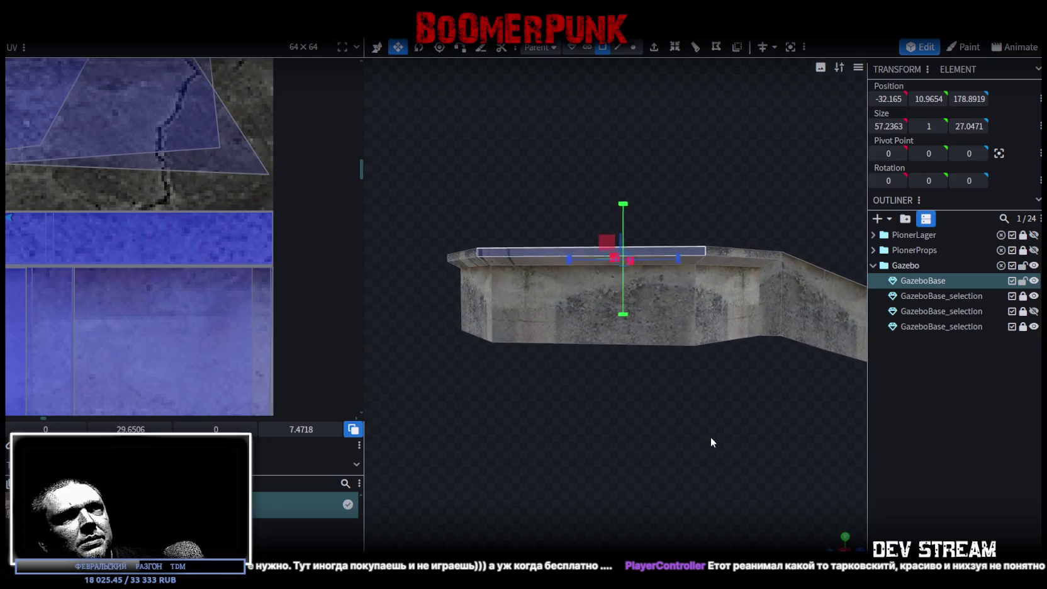
left_click_drag(623, 377, 623, 352)
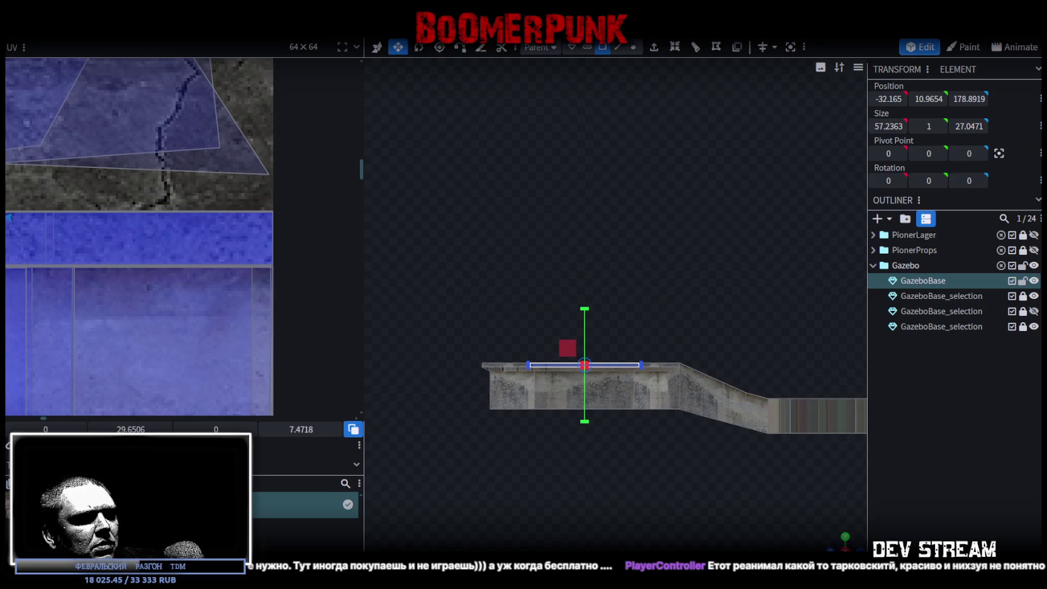
key("alt+Tab")
left_click(134, 46)
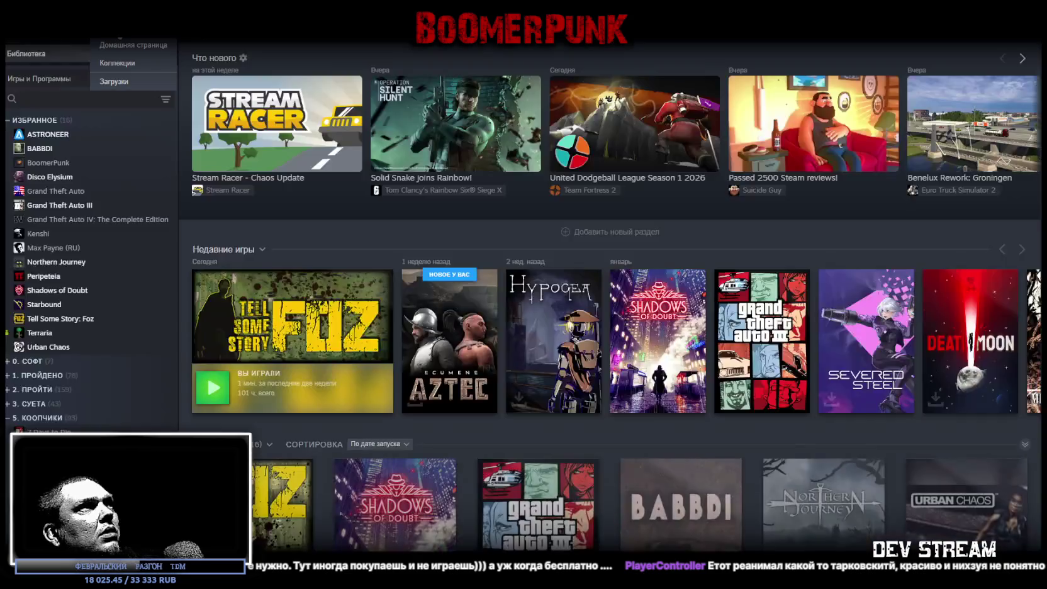
Find 'brut' in the Steam library and open VLADIK BRUTAL's store page
left_click(60, 99)
type("brut")
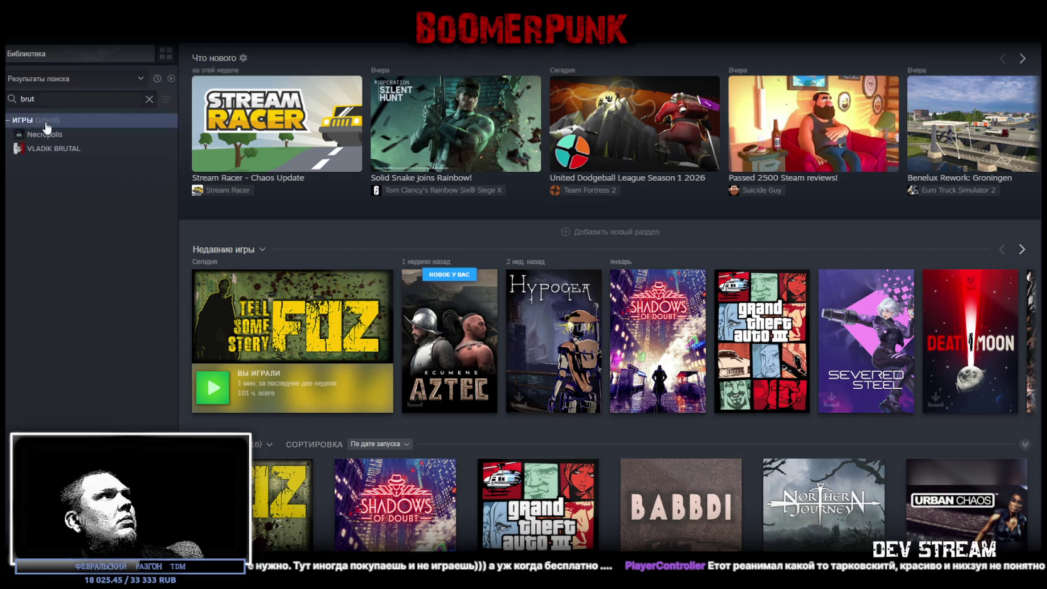
left_click(63, 149)
left_click(244, 273)
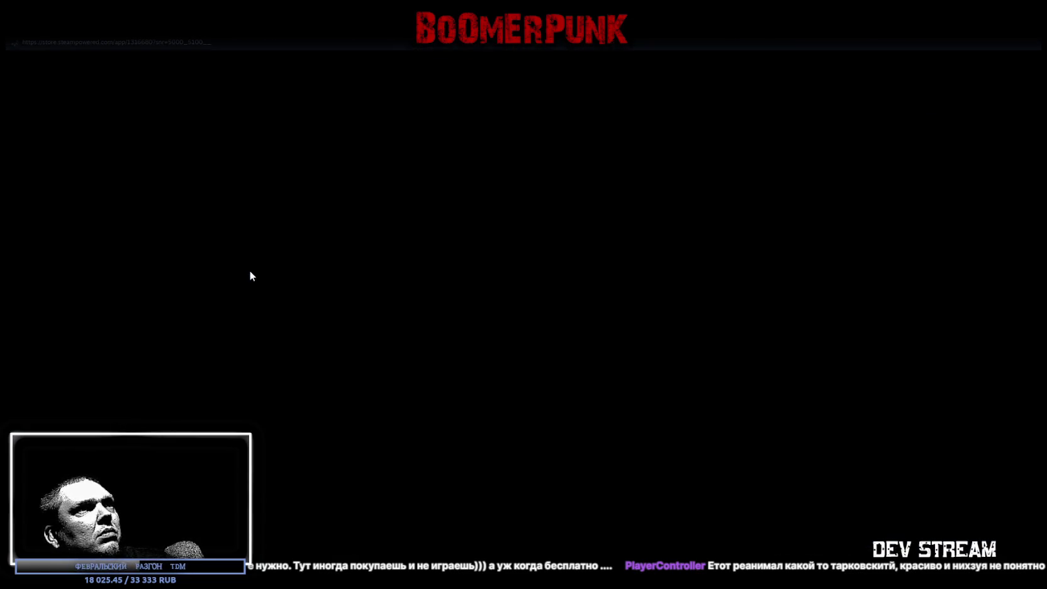
Scroll through the VLADIK BRUTAL store page, then return to Blockbench
scroll(547, 254, "down", 5)
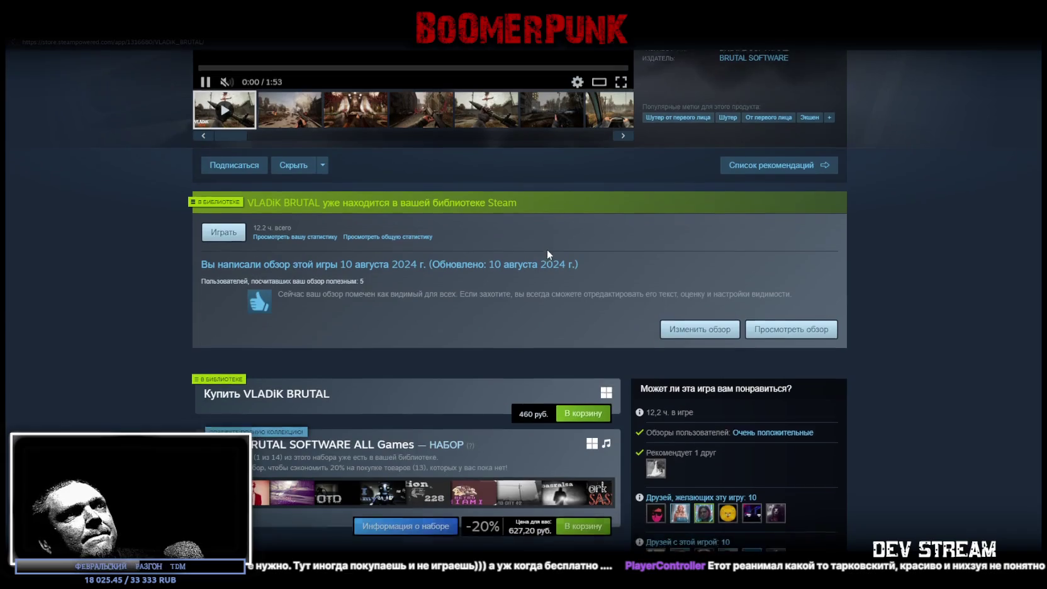
scroll(528, 327, "down", 1)
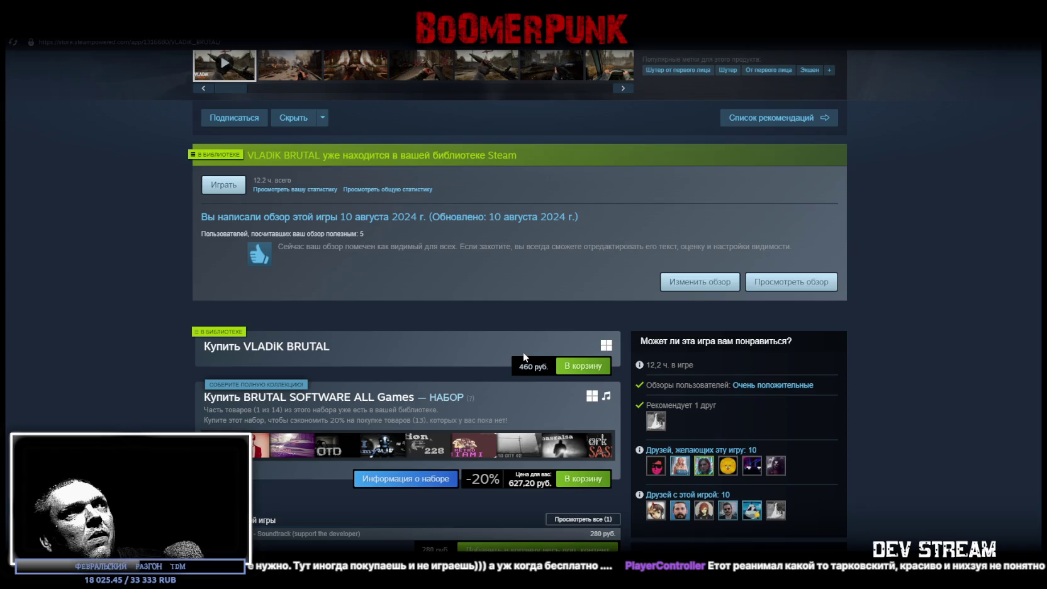
scroll(522, 351, "up", 2)
scroll(523, 347, "up", 2)
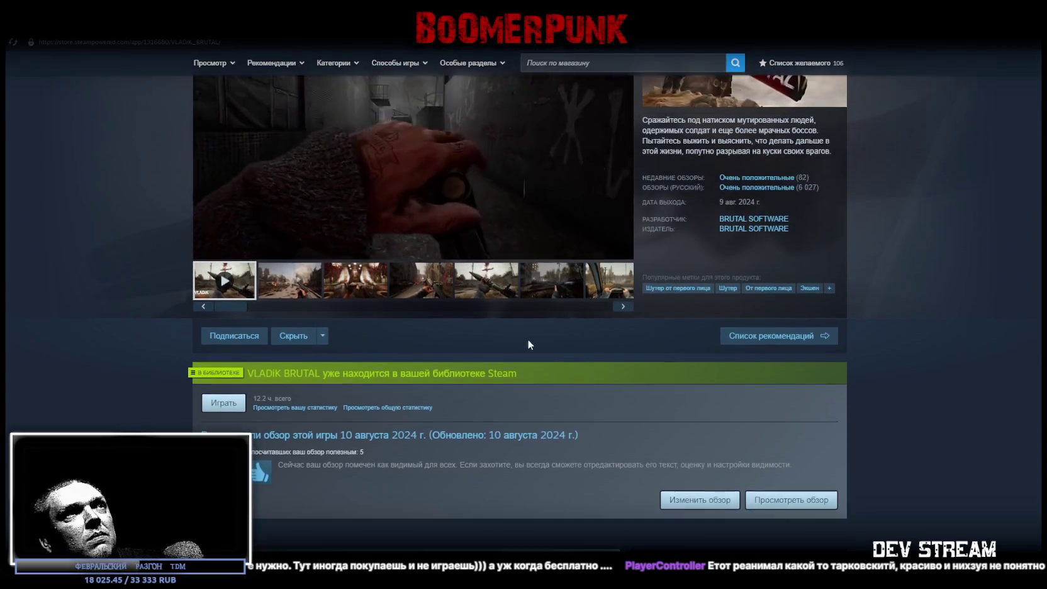
scroll(522, 327, "up", 1)
scroll(466, 295, "down", 3)
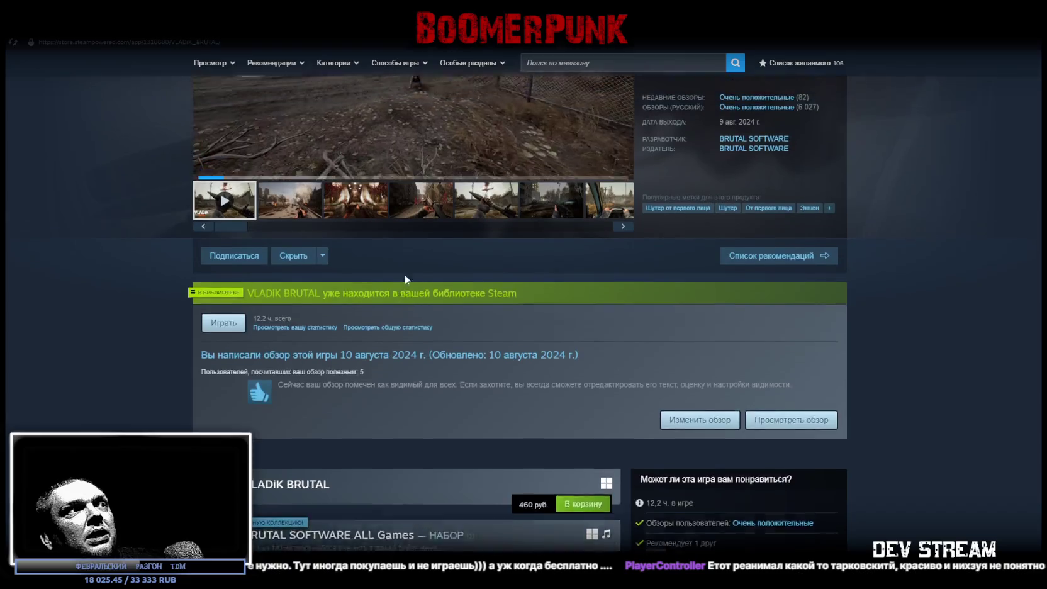
scroll(531, 252, "up", 3)
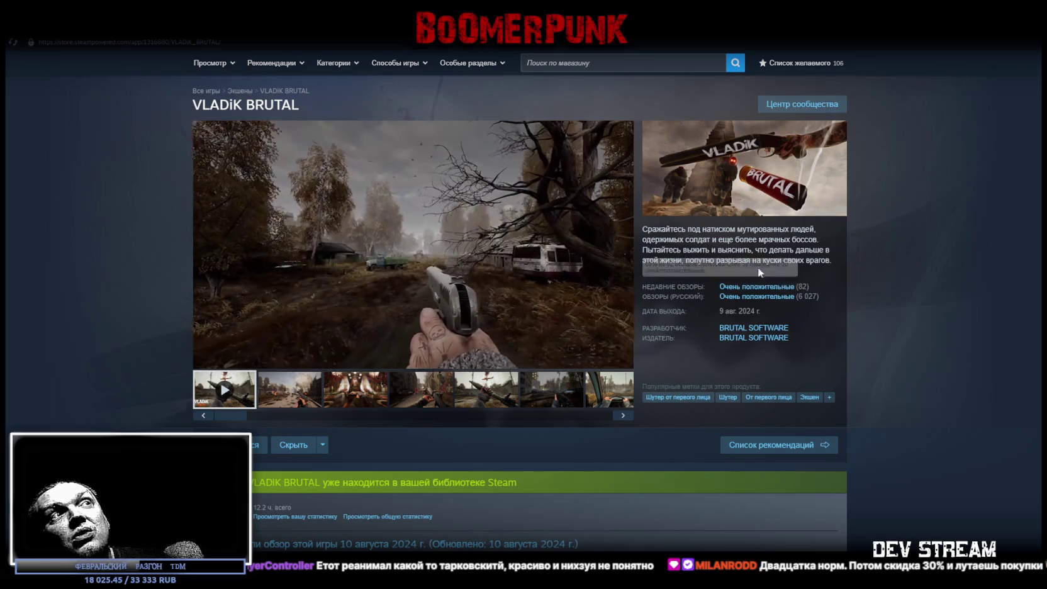
key("alt+Tab")
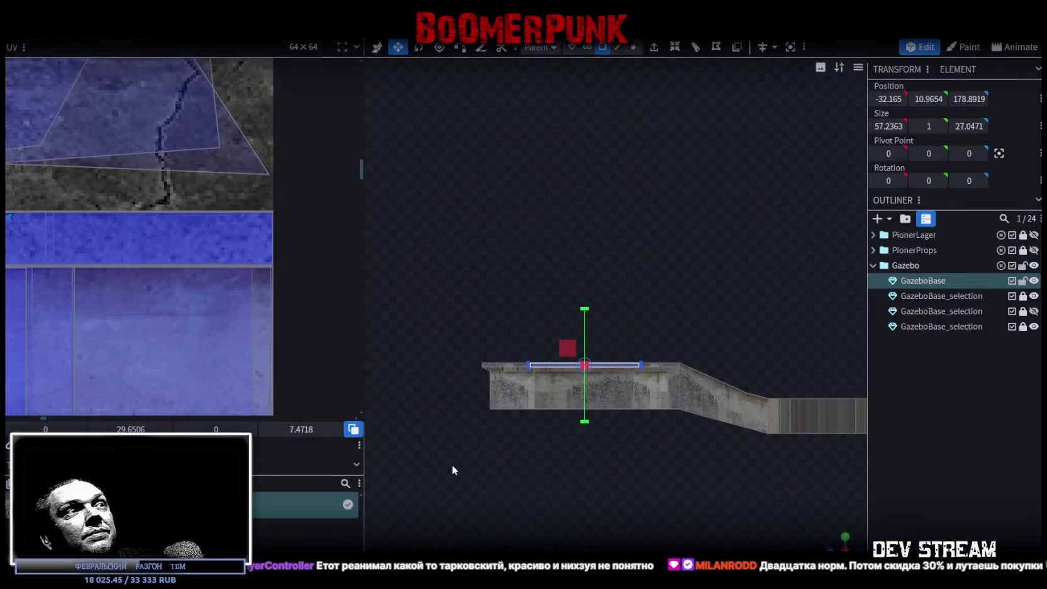
Reshape the rim face's UV into a narrower horizontal strip and move it onto the concrete
scroll(167, 278, "down", 3)
scroll(160, 276, "down", 3)
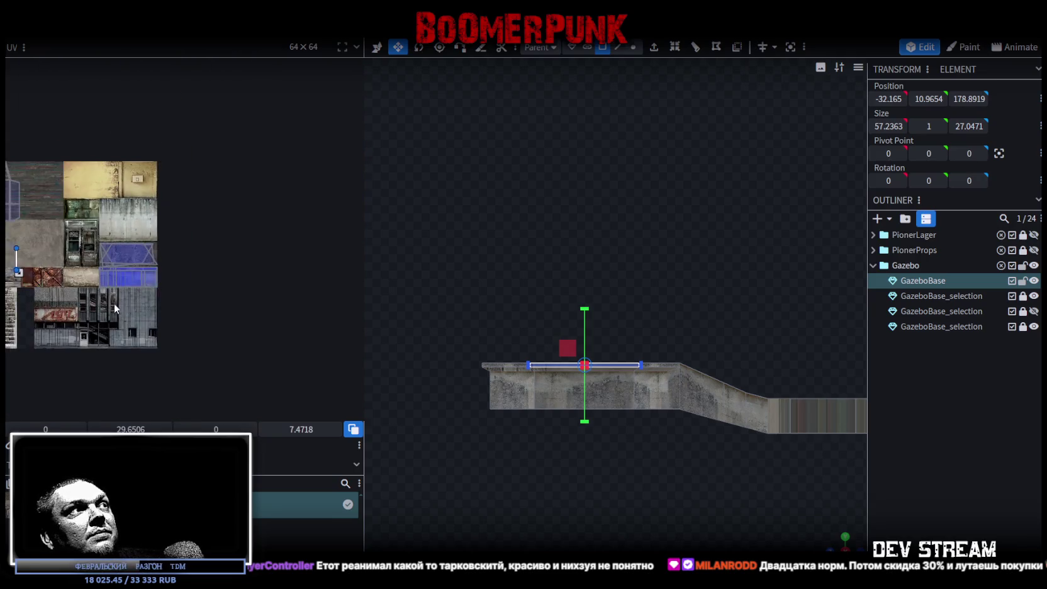
scroll(189, 291, "up", 3)
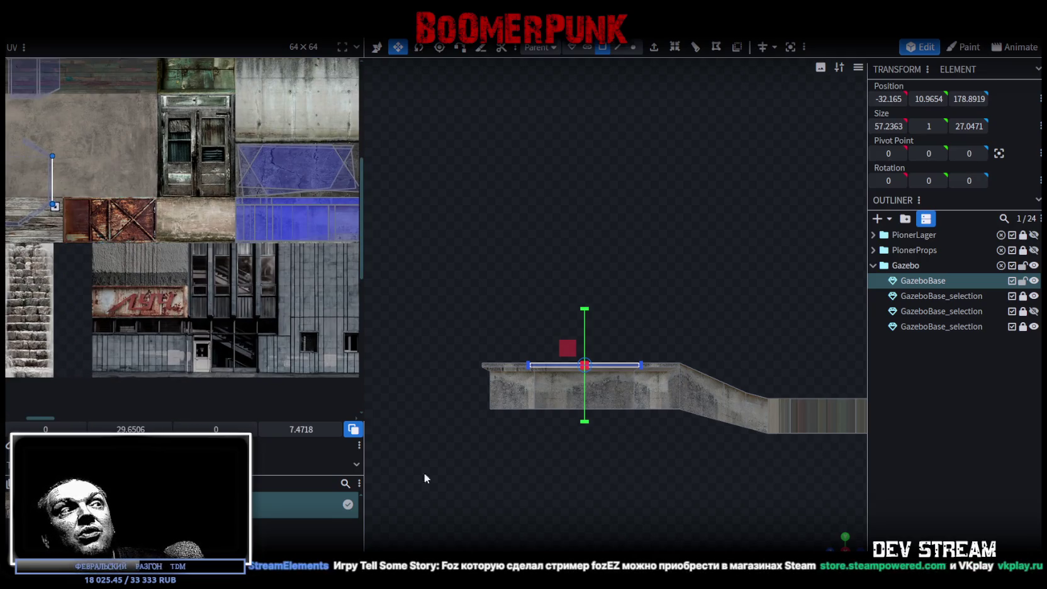
mouse_move(54, 205)
left_mouse_down()
mouse_move(91, 185)
mouse_move(338, 205)
left_mouse_up()
scroll(57, 264, "up", 2)
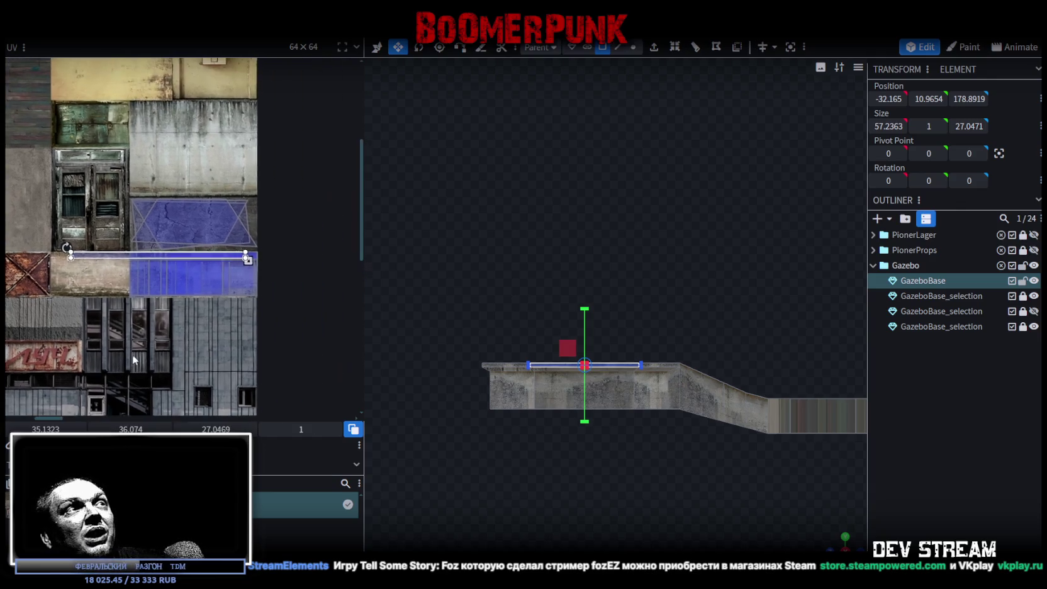
scroll(345, 219, "up", 1)
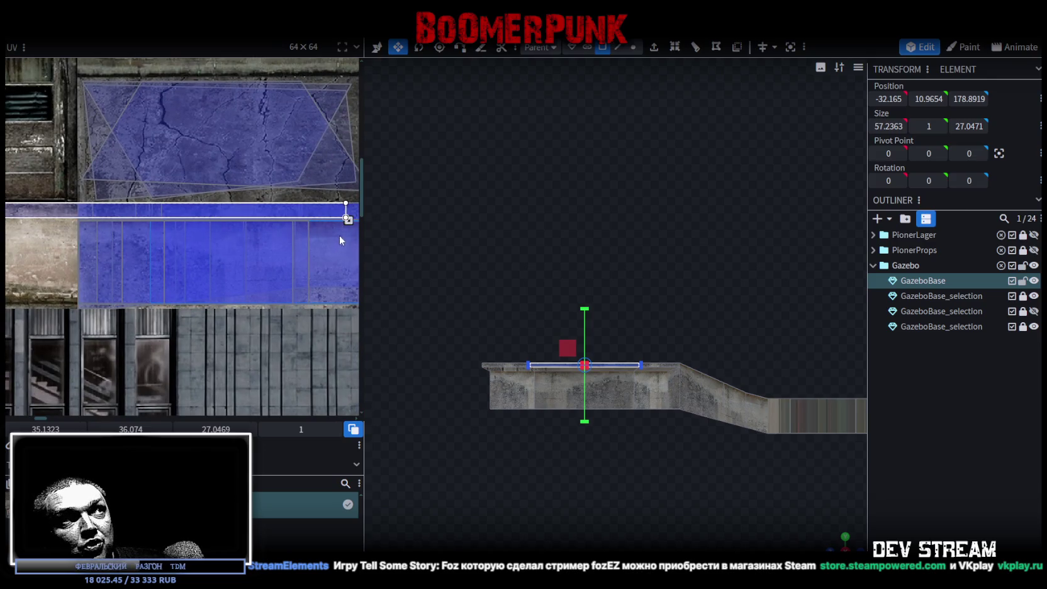
left_click_drag(346, 219, 241, 215)
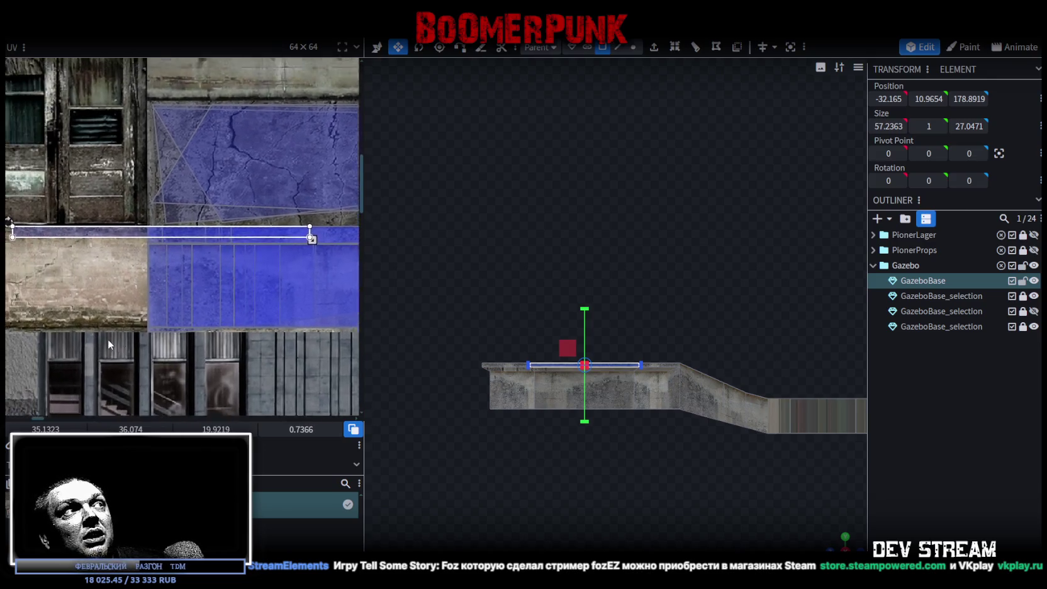
left_click(88, 239)
left_click_drag(88, 239, 203, 237)
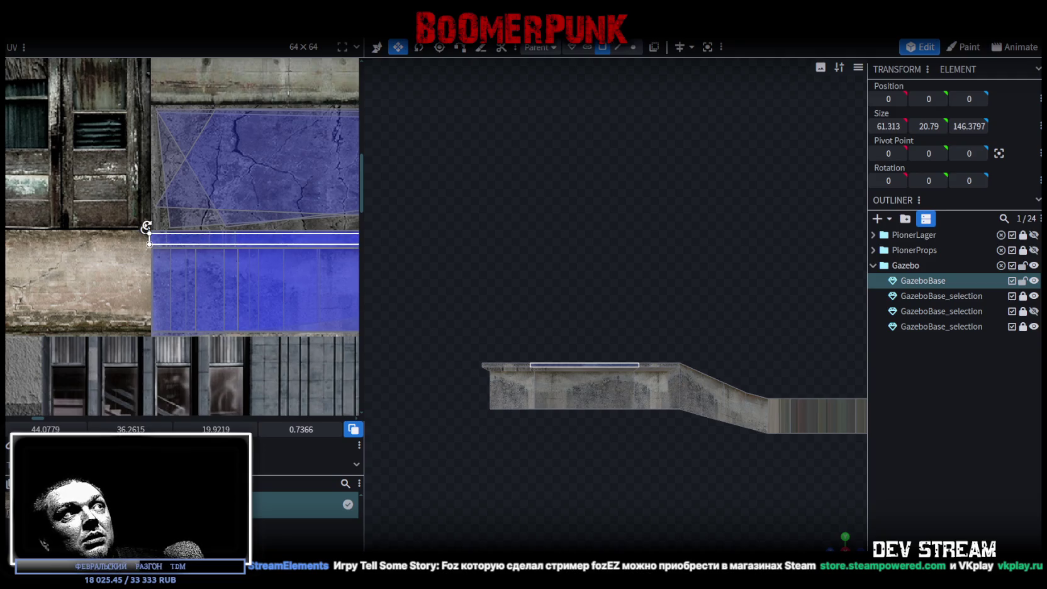
Nudge and slightly shrink the UV strip, aligning it with the concrete band's top edge
scroll(146, 229, "up", 1)
mouse_move(251, 314)
middle_mouse_down()
mouse_move(152, 300)
mouse_move(137, 314)
middle_mouse_up()
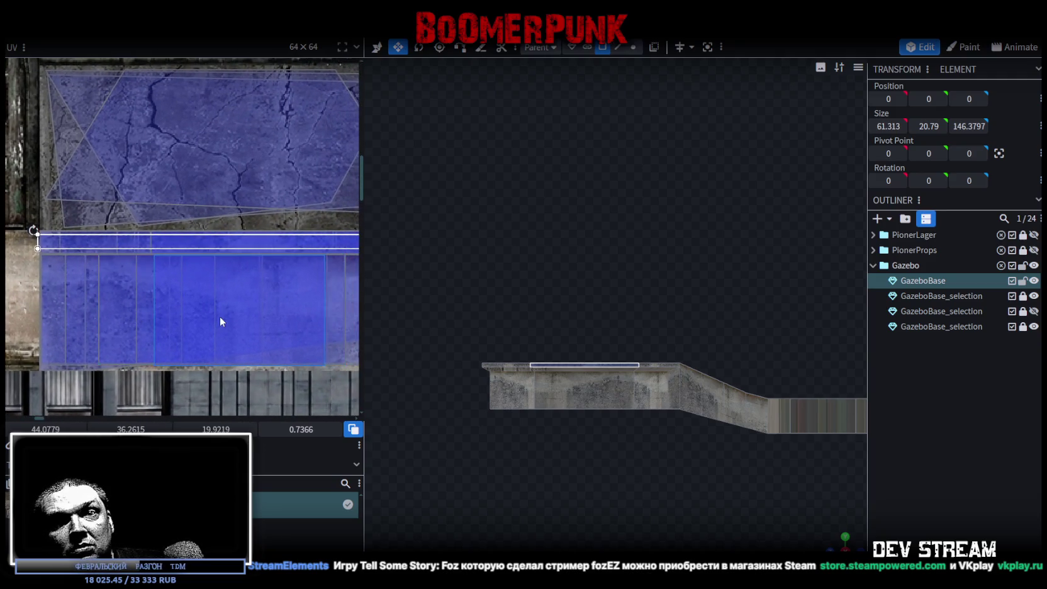
scroll(221, 318, "down", 1)
mouse_move(297, 329)
middle_mouse_down()
mouse_move(291, 296)
mouse_move(318, 240)
middle_mouse_up()
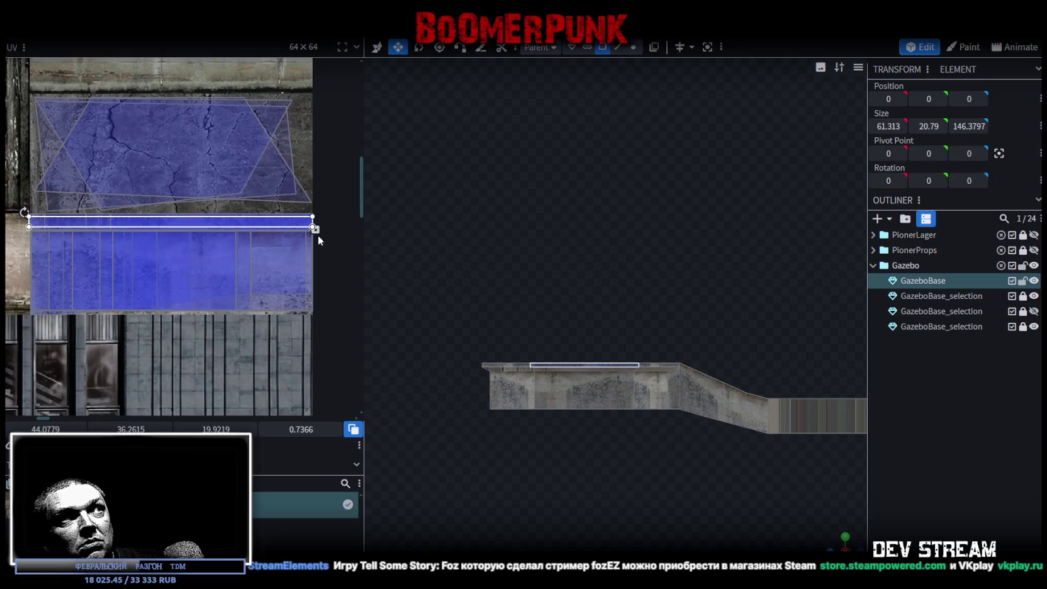
left_click_drag(309, 228, 299, 225)
scroll(98, 295, "up", 1)
scroll(153, 305, "up", 1)
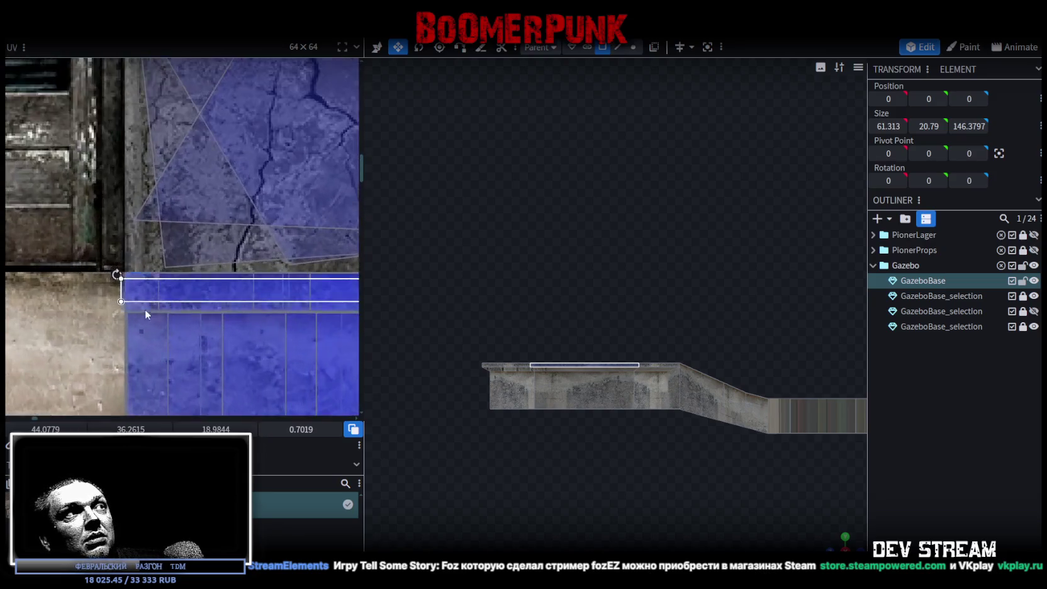
scroll(145, 309, "up", 1)
left_click_drag(102, 242, 123, 226)
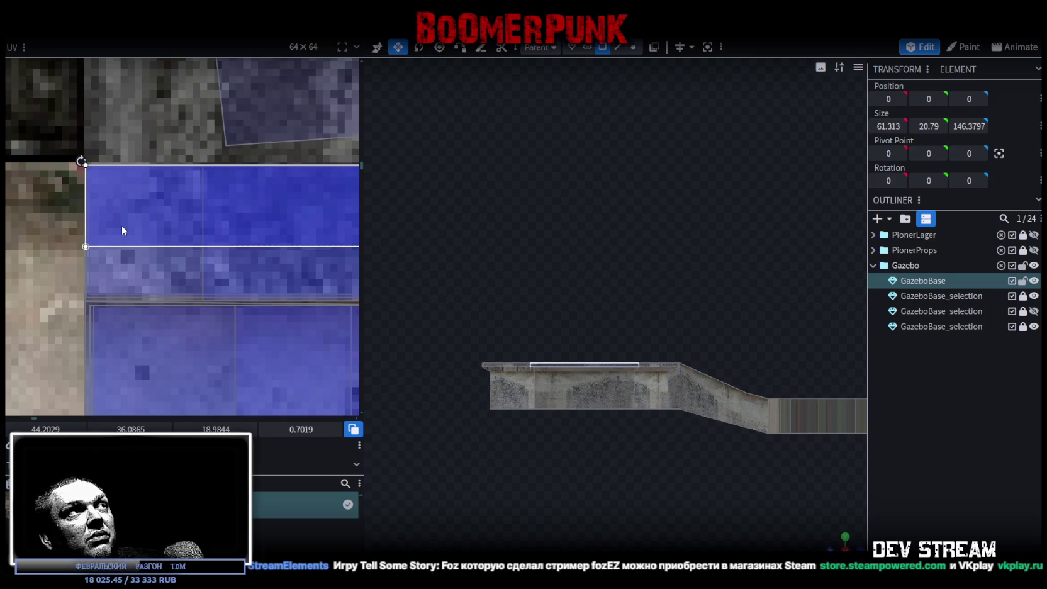
Enlarge the UV rectangle to about 19.76 × 1.17, then select another top edge face of the gazebo
scroll(119, 272, "down", 1)
scroll(122, 305, "down", 1)
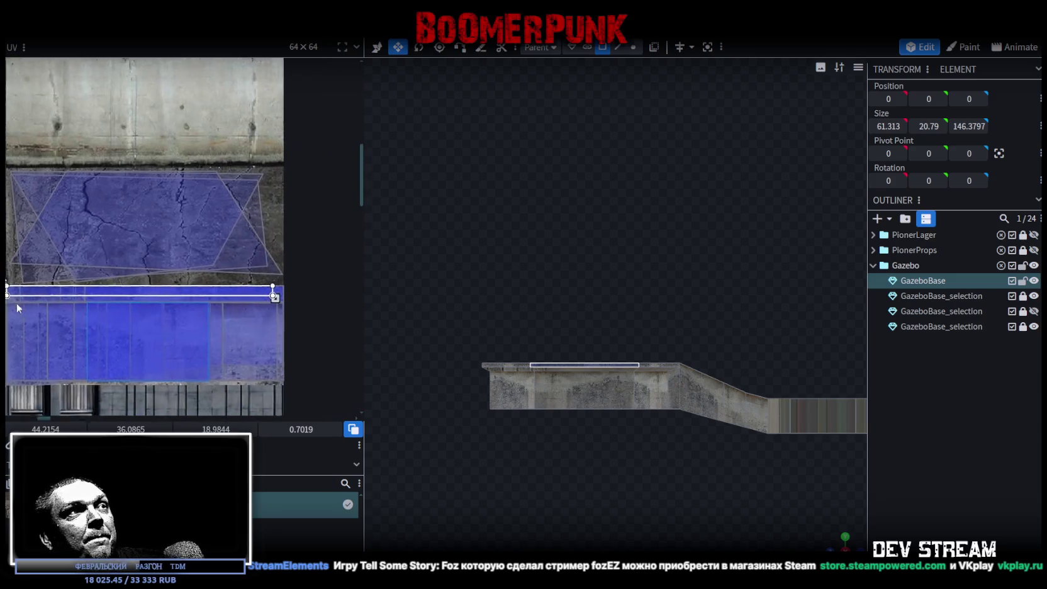
scroll(144, 294, "down", 1)
scroll(145, 294, "up", 1)
scroll(131, 292, "up", 1)
left_click_drag(166, 275, 234, 317)
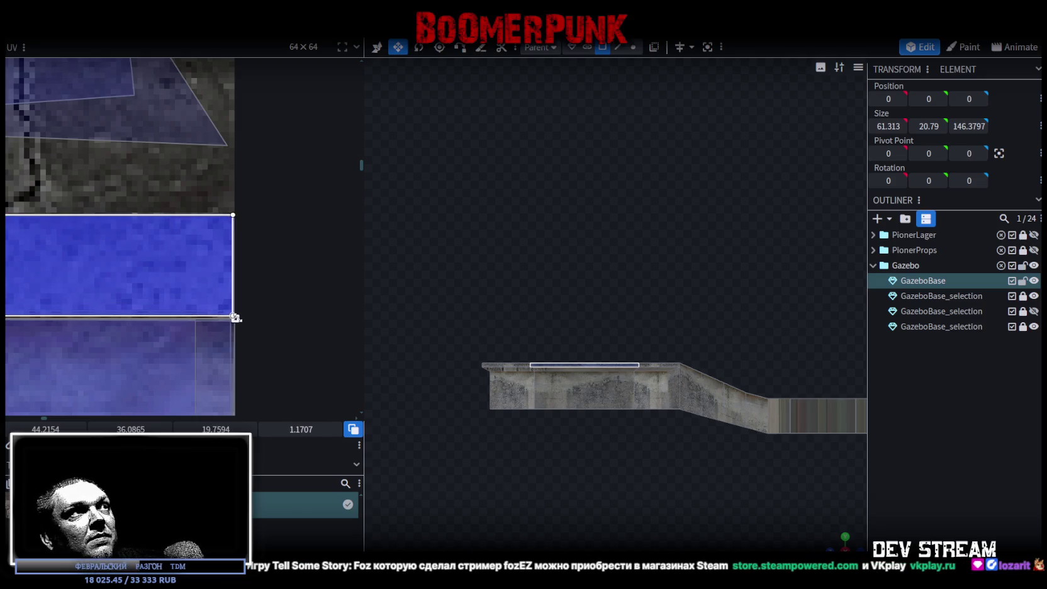
mouse_move(533, 406)
left_mouse_down()
mouse_move(759, 490)
mouse_move(687, 493)
mouse_move(629, 321)
left_mouse_up()
left_click(629, 321)
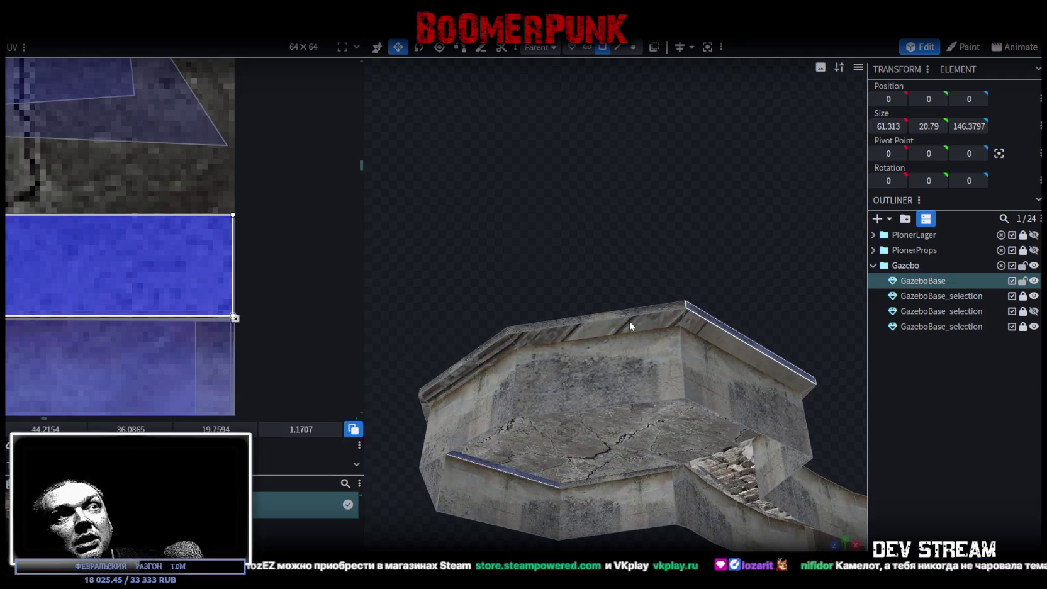
Select several top-rim faces, snap to an exact top-down view, and zoom the UV editor out over the full atlas
mouse_move(722, 339)
left_mouse_down()
mouse_move(832, 281)
mouse_move(689, 278)
left_mouse_up()
left_click(768, 233)
mouse_move(768, 232)
left_mouse_down()
mouse_move(789, 458)
mouse_move(579, 462)
mouse_move(667, 228)
mouse_move(831, 285)
mouse_move(674, 275)
left_mouse_up()
left_click(668, 227)
left_click(694, 215)
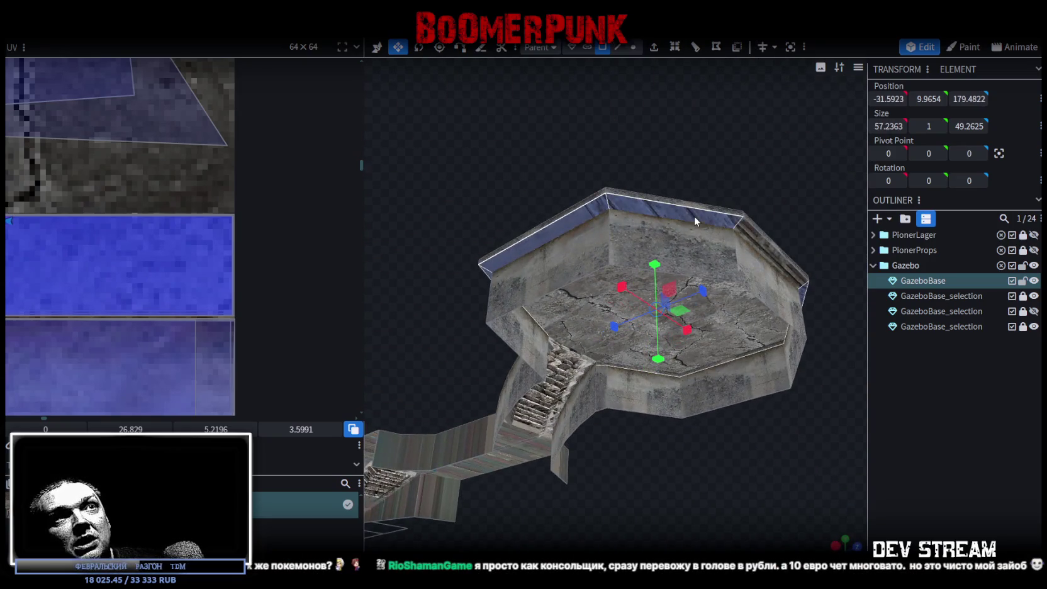
mouse_move(836, 350)
left_mouse_down()
mouse_move(708, 460)
mouse_move(819, 546)
left_mouse_up()
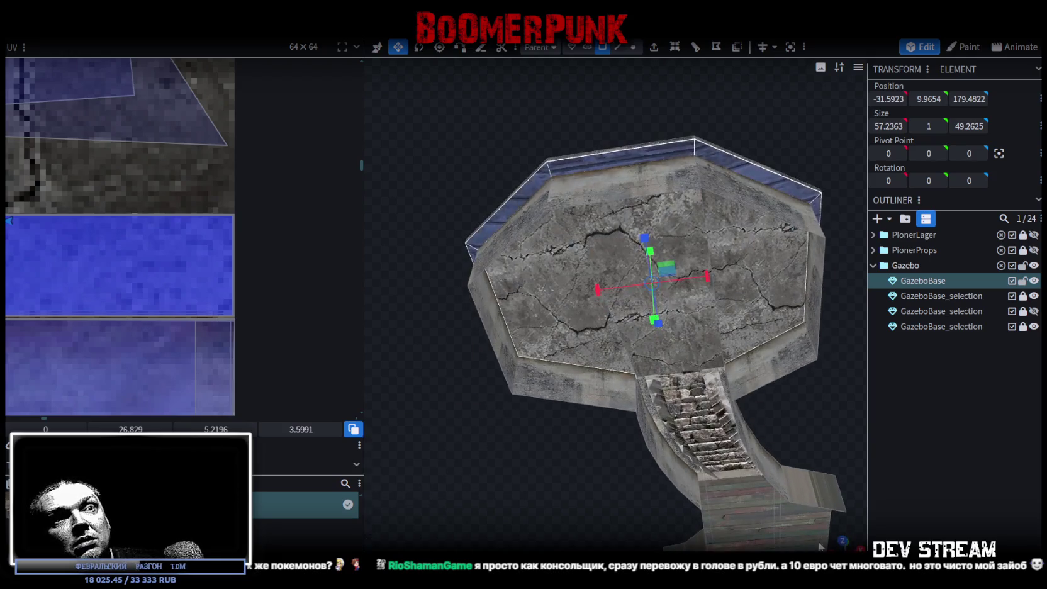
key("KP_7")
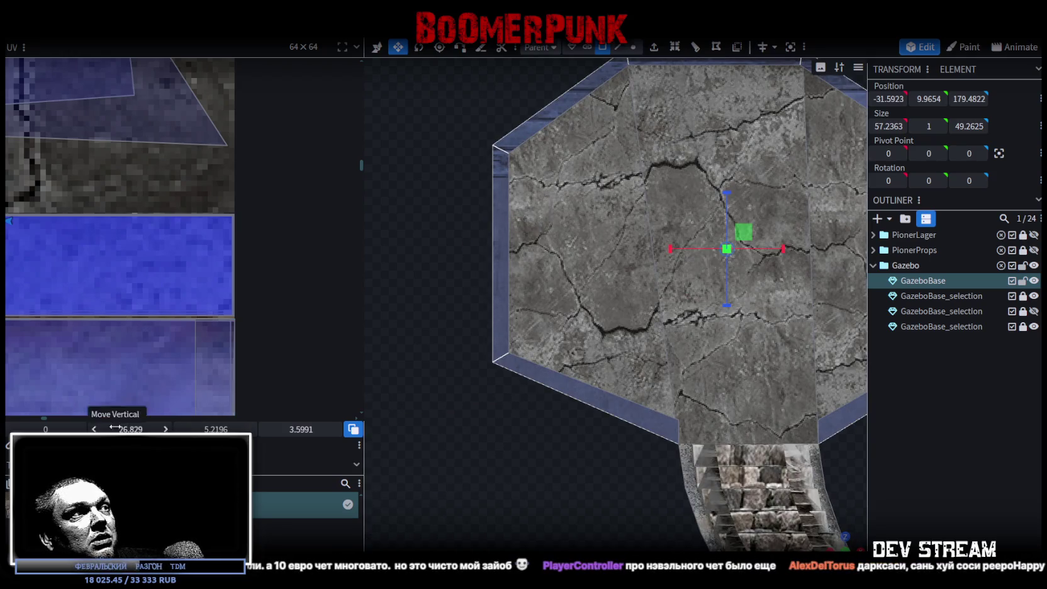
scroll(175, 262, "down", 2)
scroll(178, 254, "down", 3)
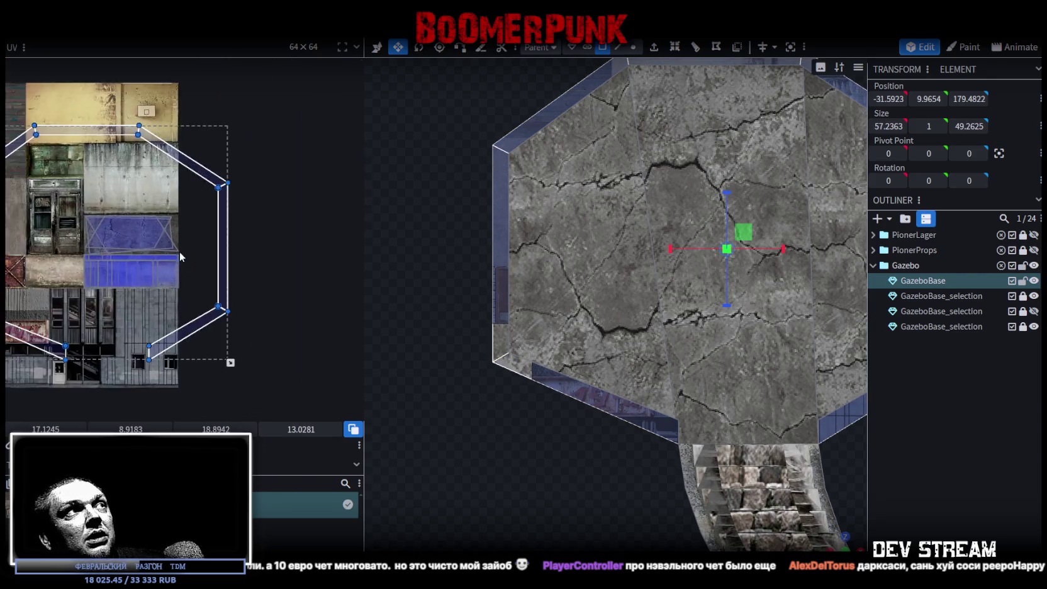
Move the octagon UV layout up to the texture atlas's top edge
scroll(188, 258, "down", 2)
middle_click_drag(208, 268, 312, 290)
left_click_drag(301, 279, 290, 205)
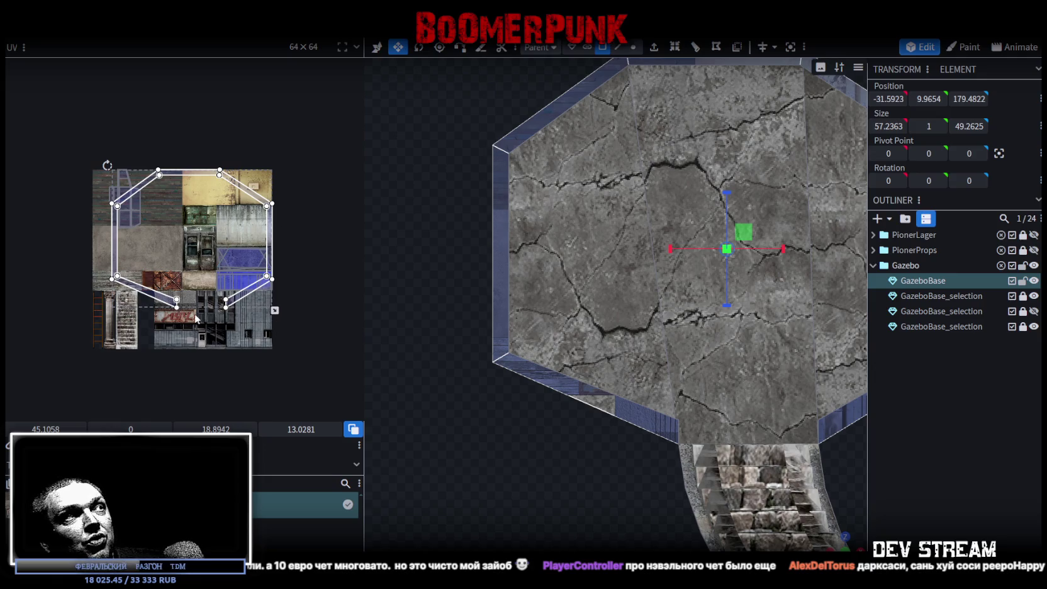
scroll(199, 312, "down", 1)
middle_click_drag(208, 302, 252, 289)
scroll(253, 284, "up", 1)
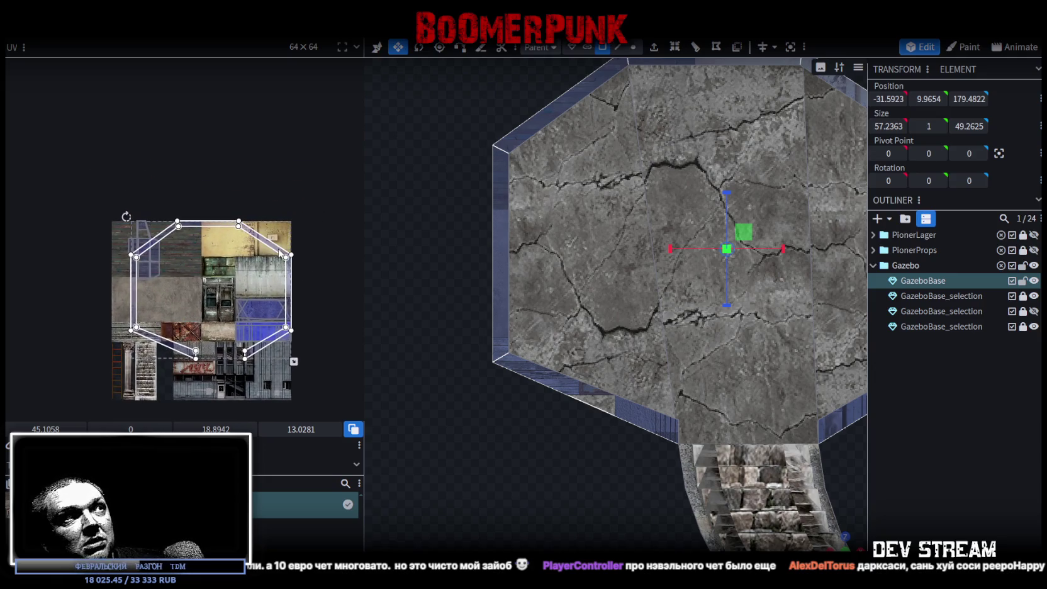
left_click_drag(278, 254, 248, 258)
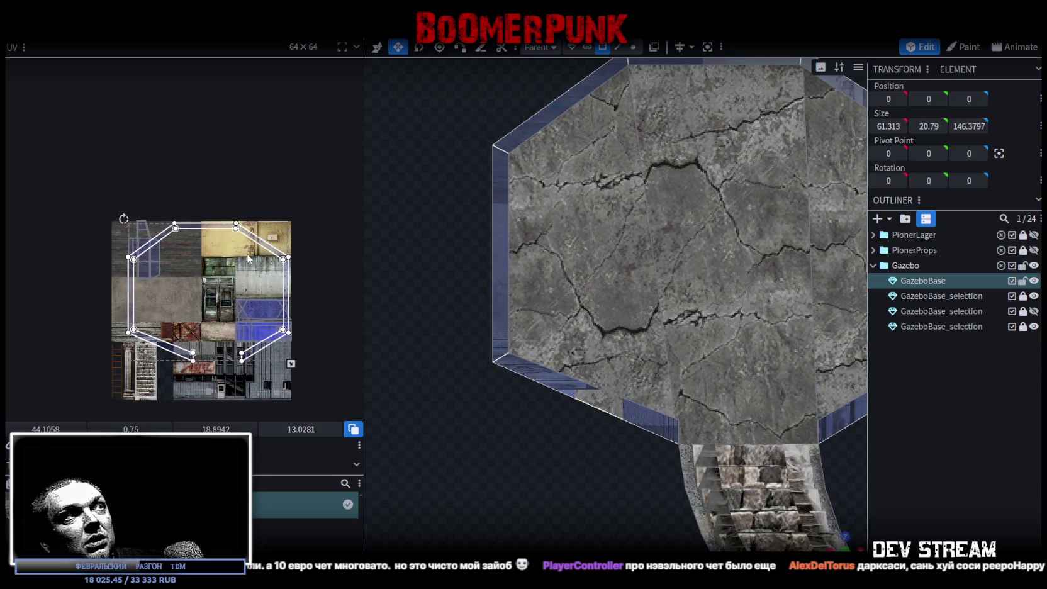
Rotate the rim face's UV and lay it as a roughly 22.16 × 1.95 horizontal strip along the yellow tile
scroll(248, 249, "up", 2)
mouse_move(208, 194)
left_mouse_down()
mouse_move(221, 183)
mouse_move(205, 191)
left_mouse_up()
left_click_drag(248, 235, 200, 257)
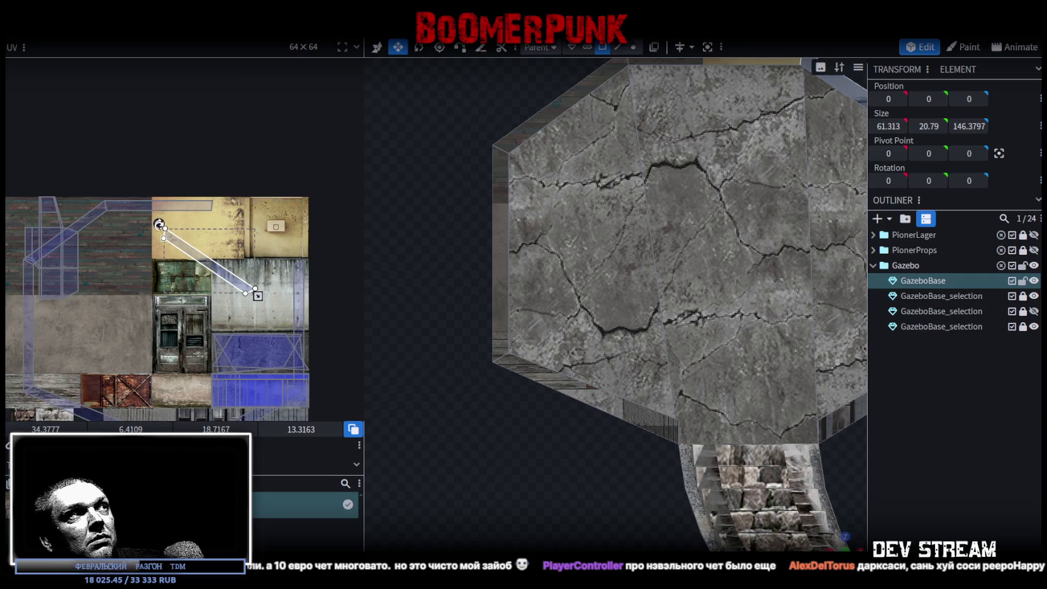
left_click_drag(158, 217, 133, 255)
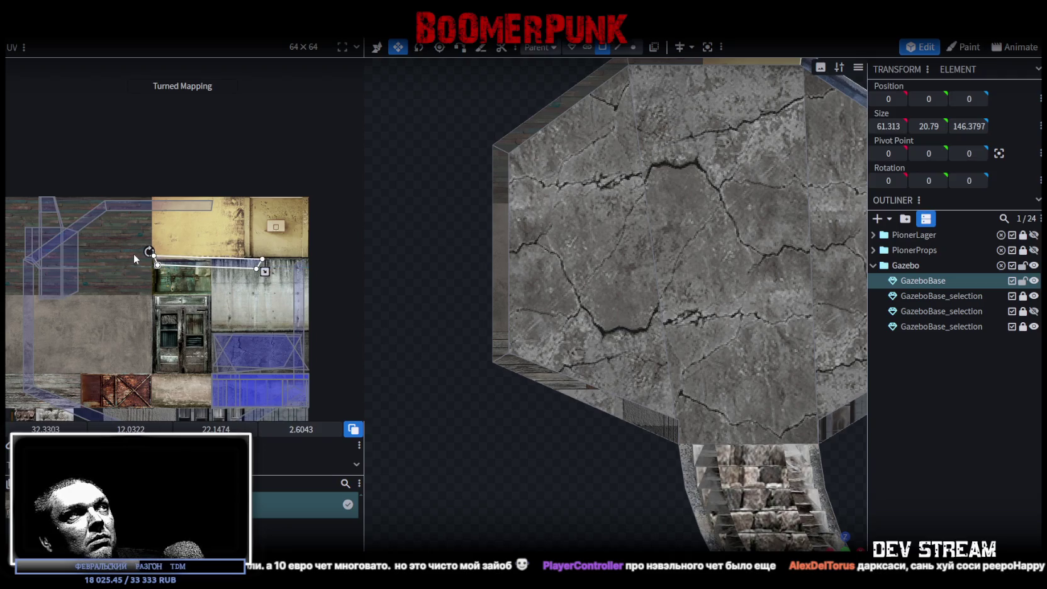
scroll(260, 278, "up", 1)
scroll(260, 277, "up", 3)
scroll(263, 276, "down", 4)
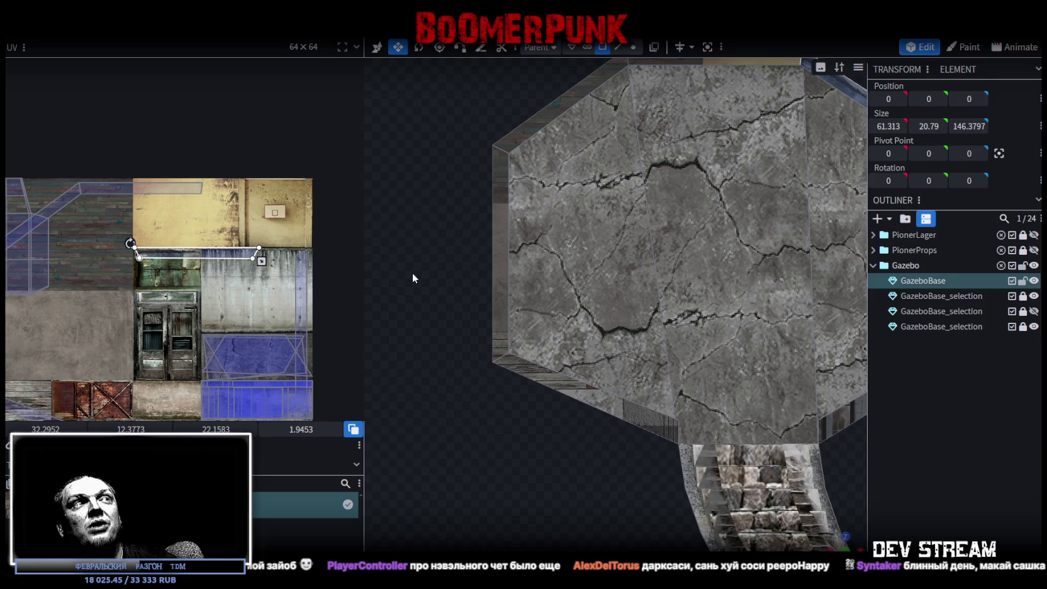
Move the rim face's UV strip right onto the concrete wall's top band
left_click_drag(218, 255, 274, 254)
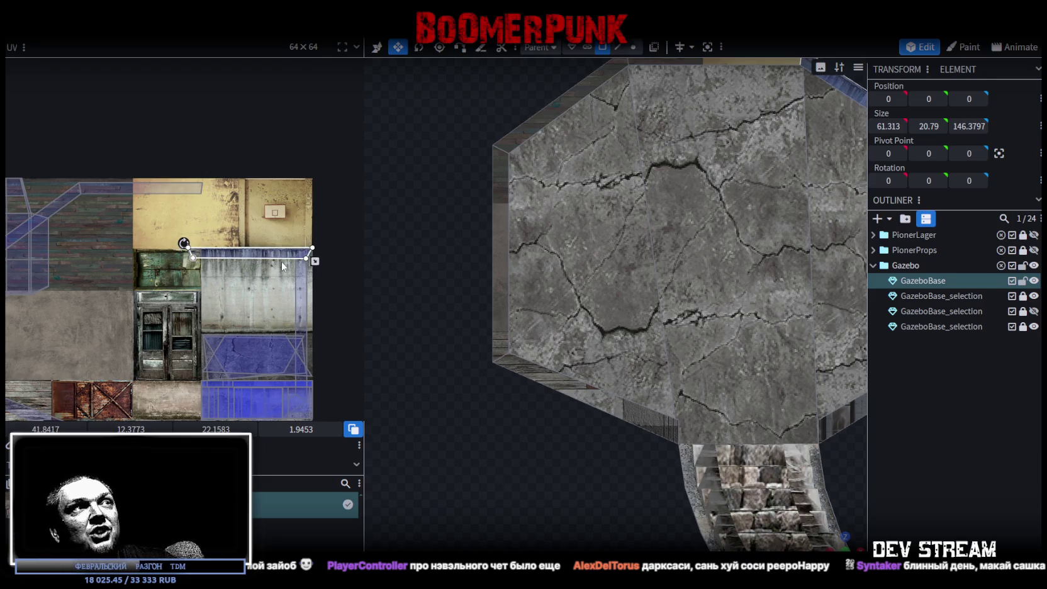
scroll(311, 261, "up", 2)
scroll(313, 265, "up", 2)
scroll(315, 265, "down", 1)
left_click_drag(343, 243, 326, 241)
left_click_drag(208, 229, 227, 231)
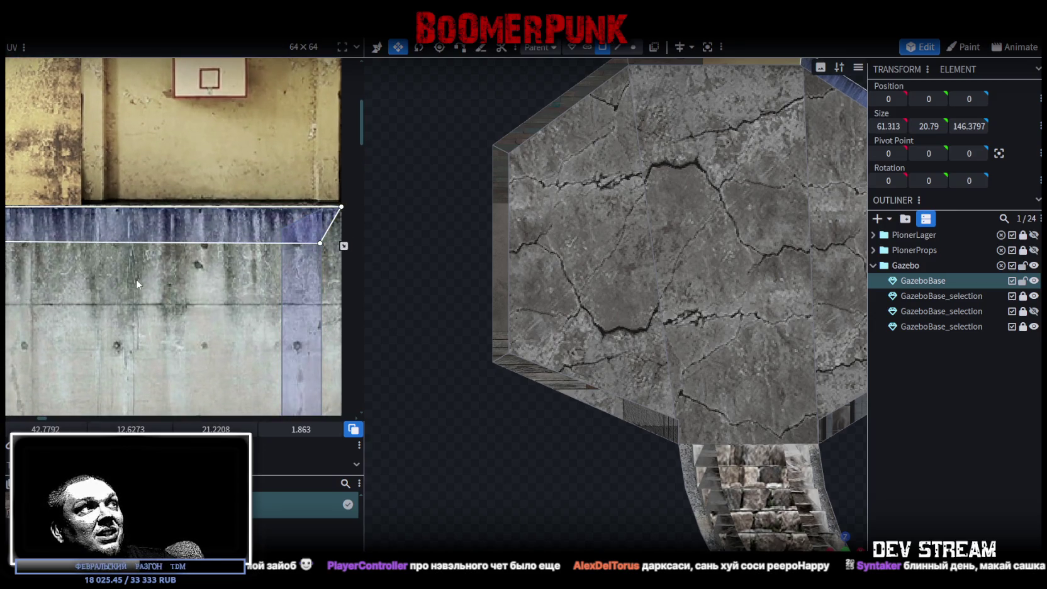
middle_click_drag(136, 278, 240, 270)
scroll(220, 263, "down", 2)
Shrink the strip to about 11.94 × 1.09, its left end at the wall corner
middle_click_drag(178, 229, 61, 264)
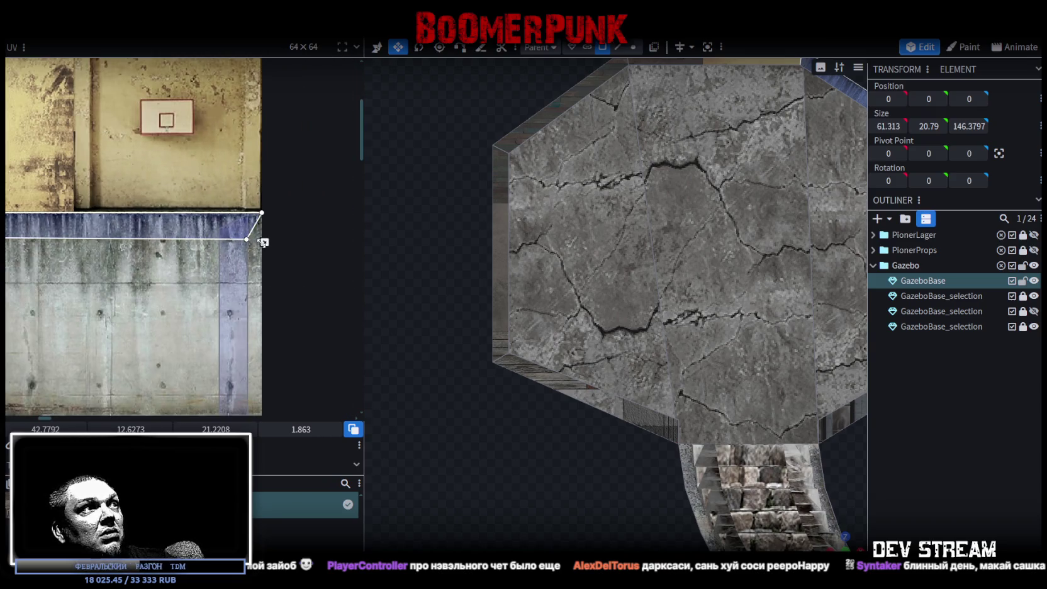
left_click_drag(257, 240, 234, 239)
middle_click_drag(60, 263, 157, 263)
left_click_drag(56, 209, 74, 208)
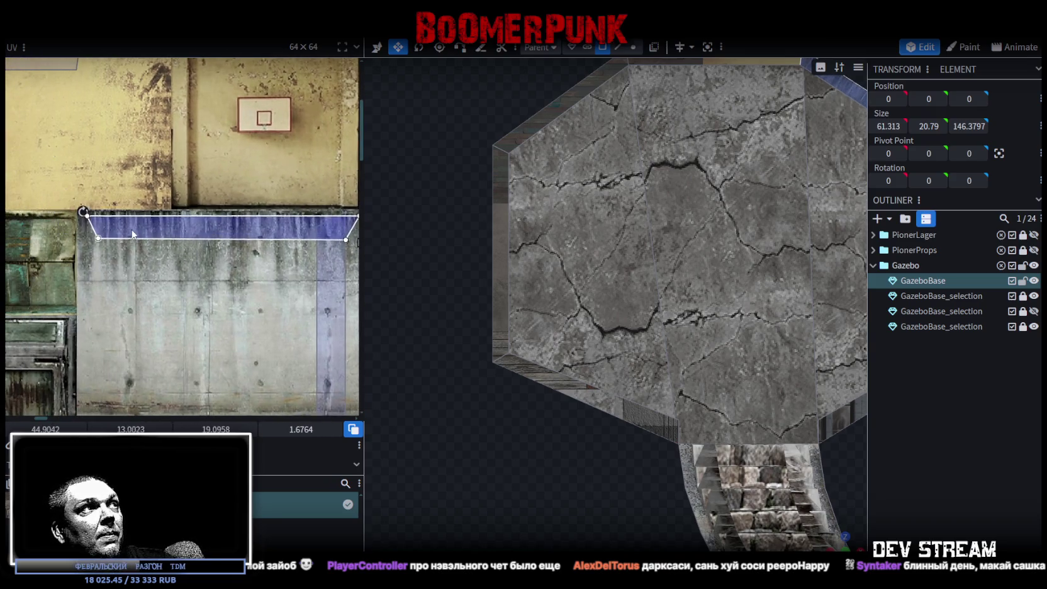
scroll(74, 208, "up", 2)
scroll(74, 220, "up", 2)
left_click_drag(143, 216, 139, 213)
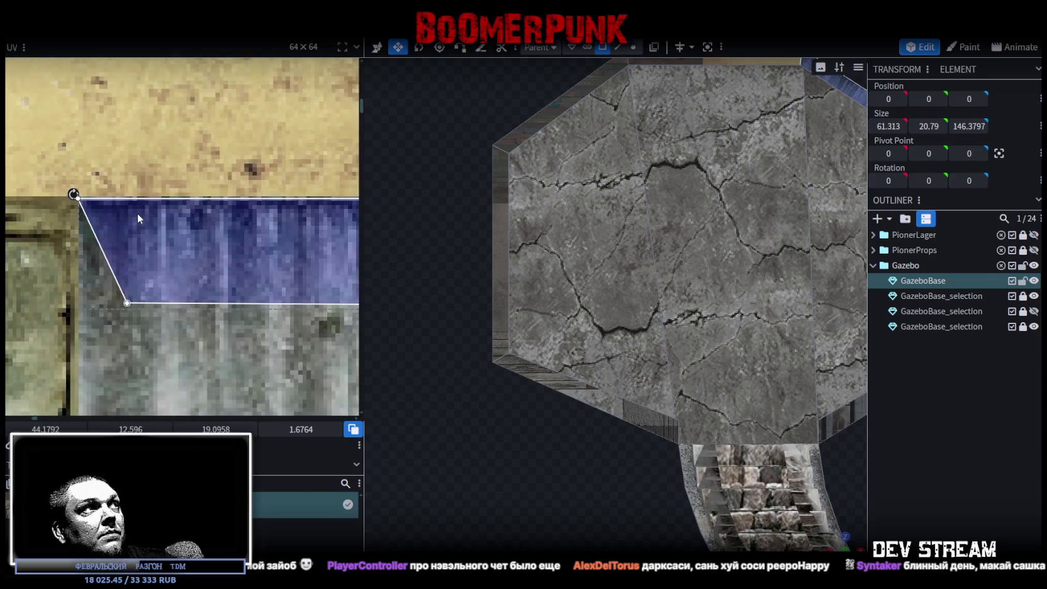
scroll(139, 215, "down", 2)
scroll(160, 225, "down", 1)
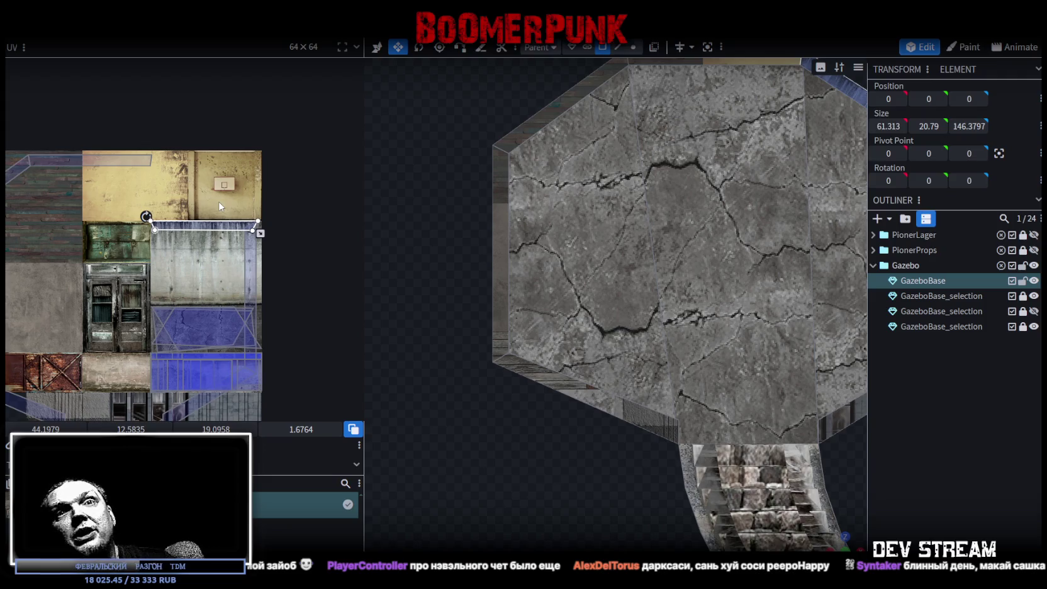
Orbit to a close side view of the gazebo rim to check the strip
scroll(232, 210, "up", 3)
scroll(249, 227, "up", 3)
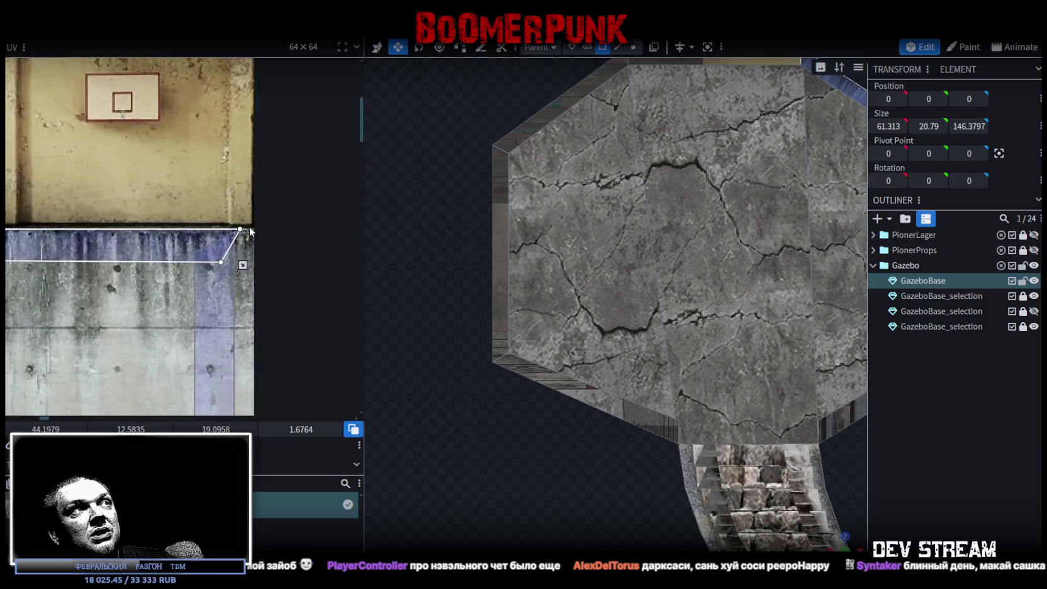
scroll(245, 229, "up", 2)
scroll(243, 227, "down", 2)
scroll(242, 227, "down", 2)
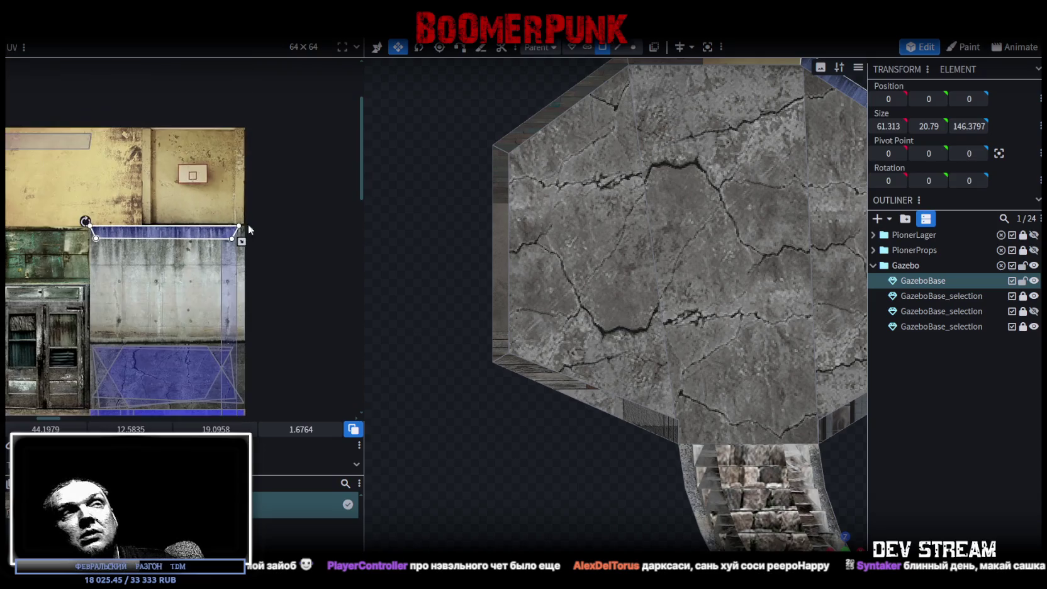
scroll(698, 439, "down", 2)
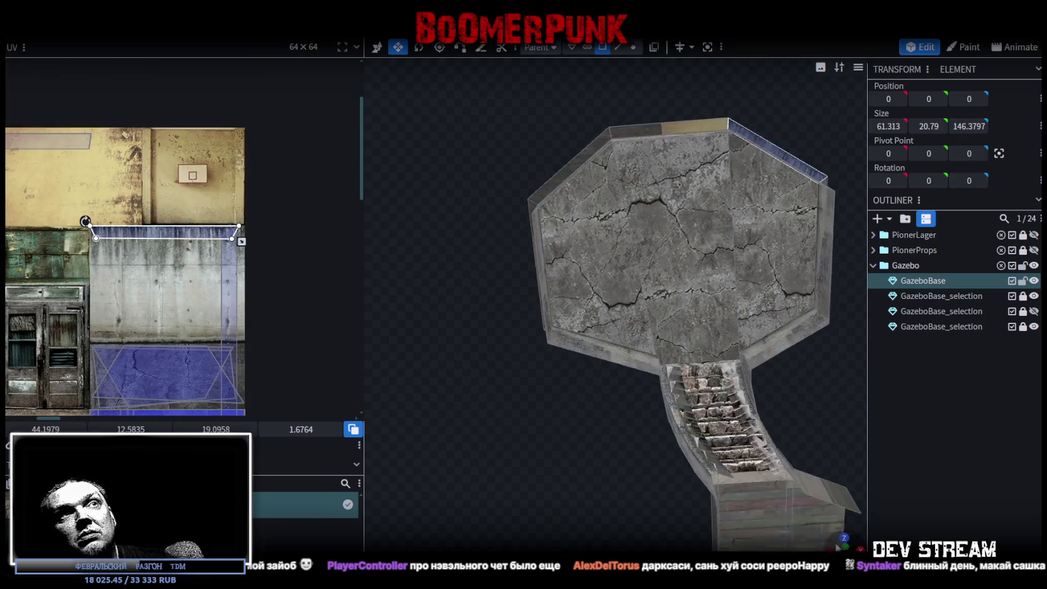
left_click_drag(846, 542, 716, 265)
scroll(615, 316, "up", 3)
mouse_move(615, 316)
left_mouse_down()
mouse_move(558, 294)
mouse_move(566, 270)
mouse_move(893, 453)
mouse_move(543, 234)
mouse_move(533, 251)
mouse_move(608, 296)
mouse_move(644, 339)
mouse_move(700, 316)
mouse_move(658, 268)
left_mouse_up()
Select a rim face and stretch its strip across the concrete top band's full width
left_click(543, 234)
left_click(658, 267)
scroll(197, 271, "down", 1)
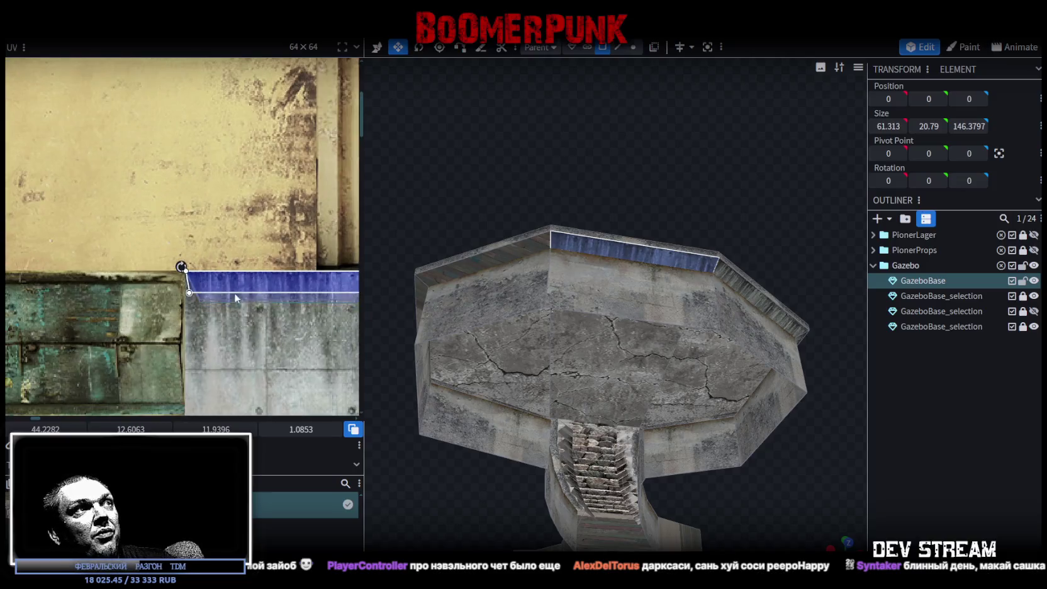
scroll(234, 293, "down", 1)
left_click_drag(157, 221, 311, 234)
scroll(290, 212, "up", 2)
scroll(292, 220, "up", 2)
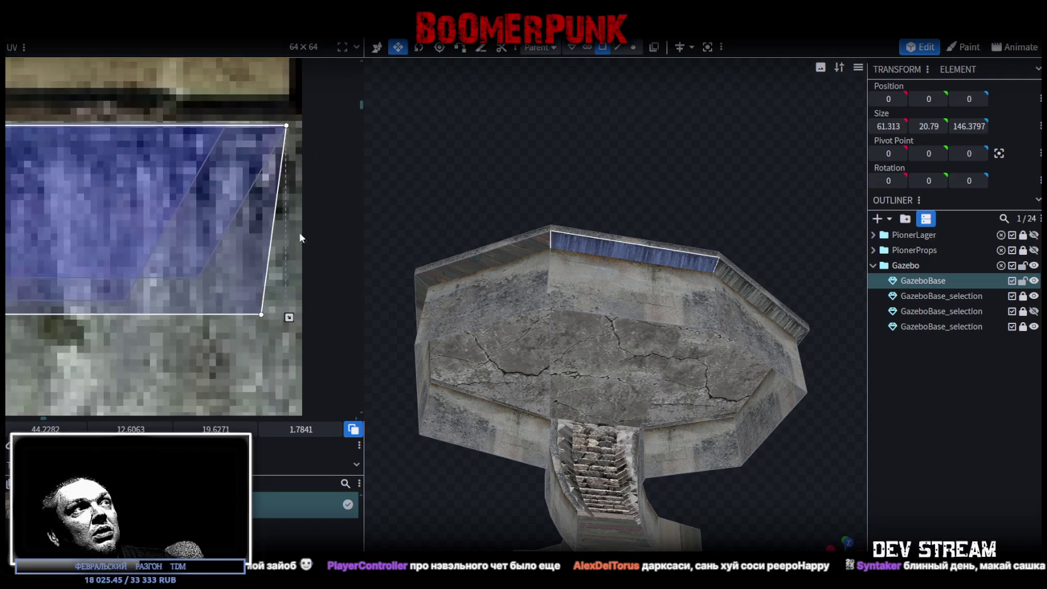
left_click_drag(289, 317, 302, 319)
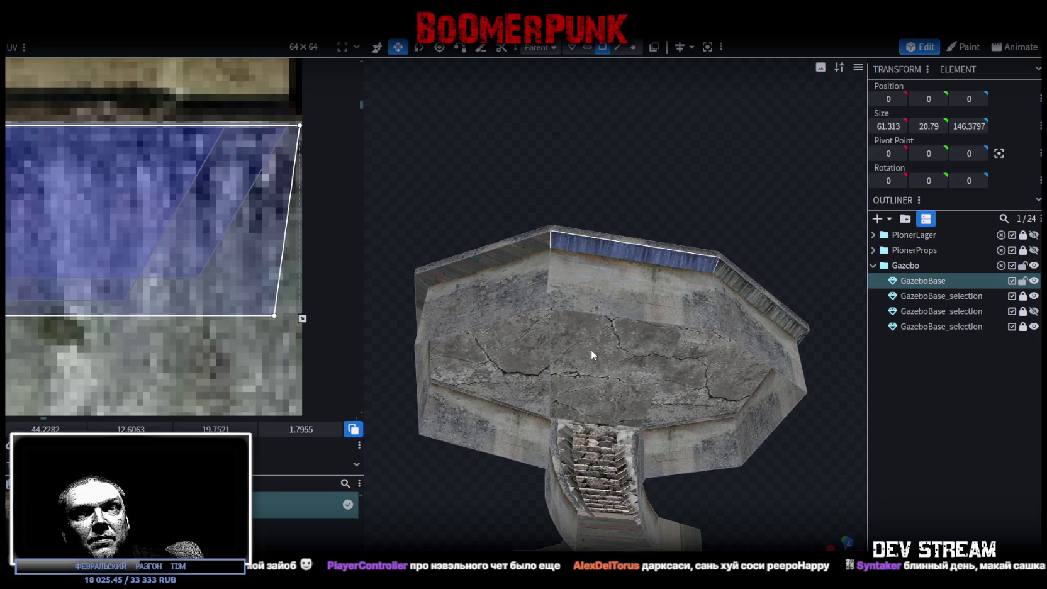
Zoom in on the gazebo's top rim and select the next rail face
left_click_drag(591, 349, 652, 395)
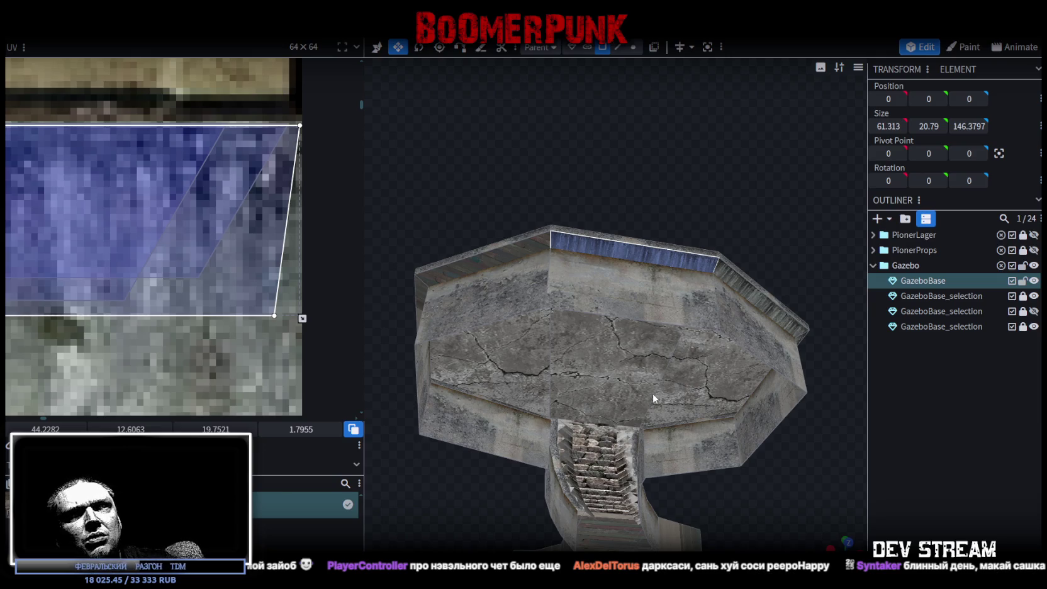
scroll(655, 309, "up", 5)
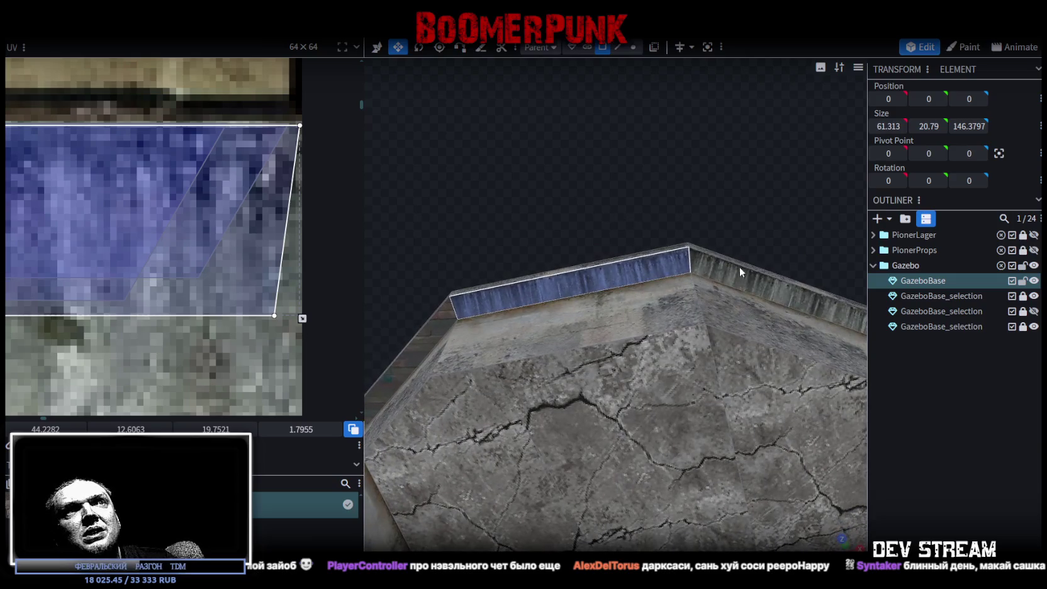
left_click(789, 292)
left_click(570, 280)
scroll(196, 218, "down", 3)
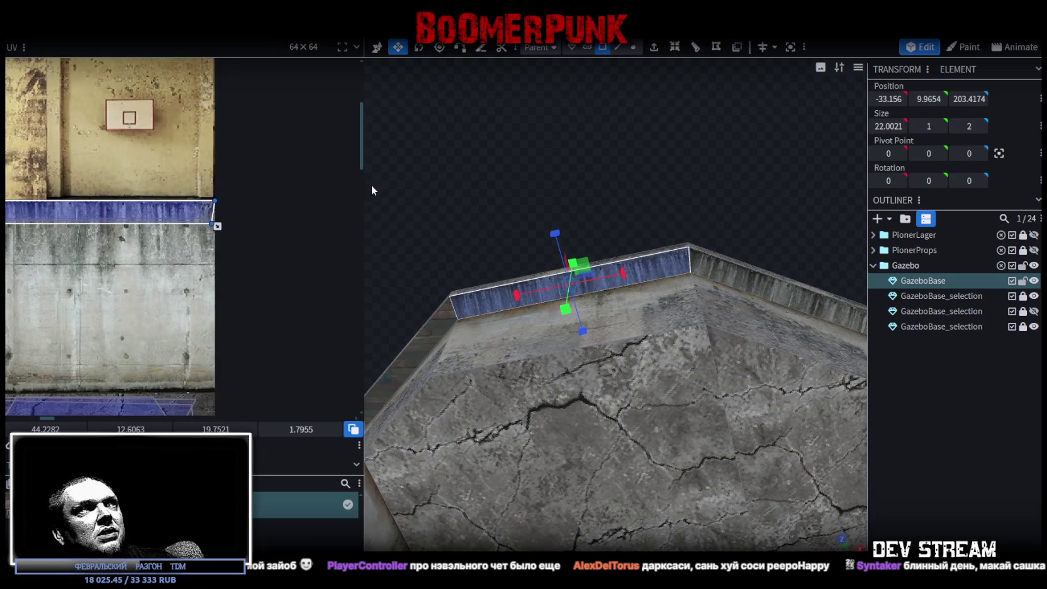
Select the top rail face and place its strip, turned horizontal, on the concrete wall's top edge
left_click_drag(440, 180, 611, 196)
left_click(581, 302)
scroll(238, 181, "down", 2)
scroll(89, 157, "up", 1)
mouse_move(49, 146)
left_mouse_down()
mouse_move(113, 192)
mouse_move(146, 148)
left_mouse_up()
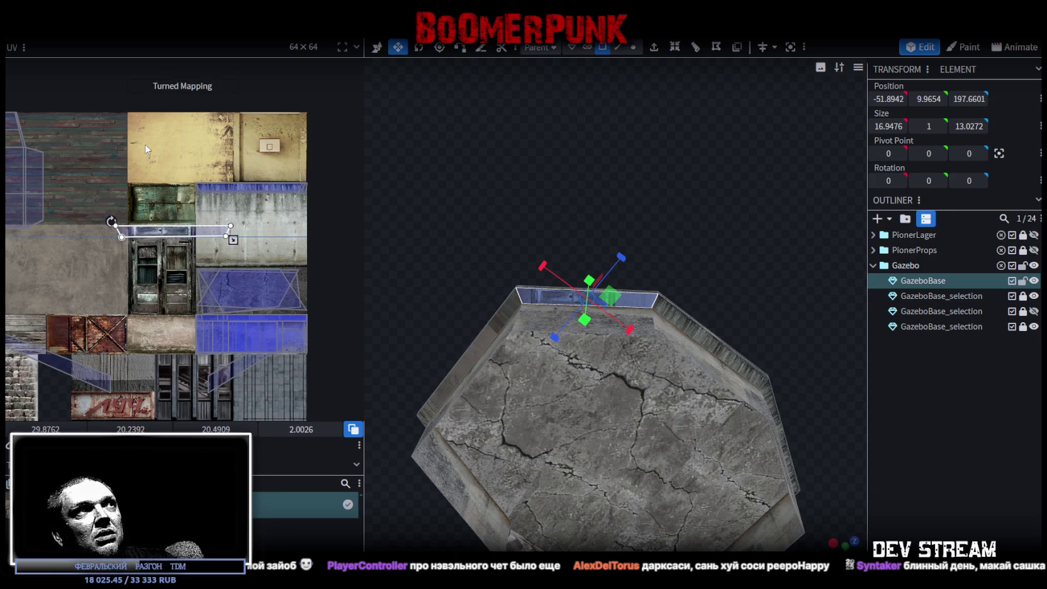
mouse_move(185, 240)
left_mouse_down()
mouse_move(267, 203)
mouse_move(327, 212)
mouse_move(280, 208)
left_mouse_up()
Resize the rail strip to about 18.87 × 1.84 to match the other rails
scroll(326, 212, "up", 3)
scroll(280, 207, "up", 2)
left_click_drag(84, 194, 133, 176)
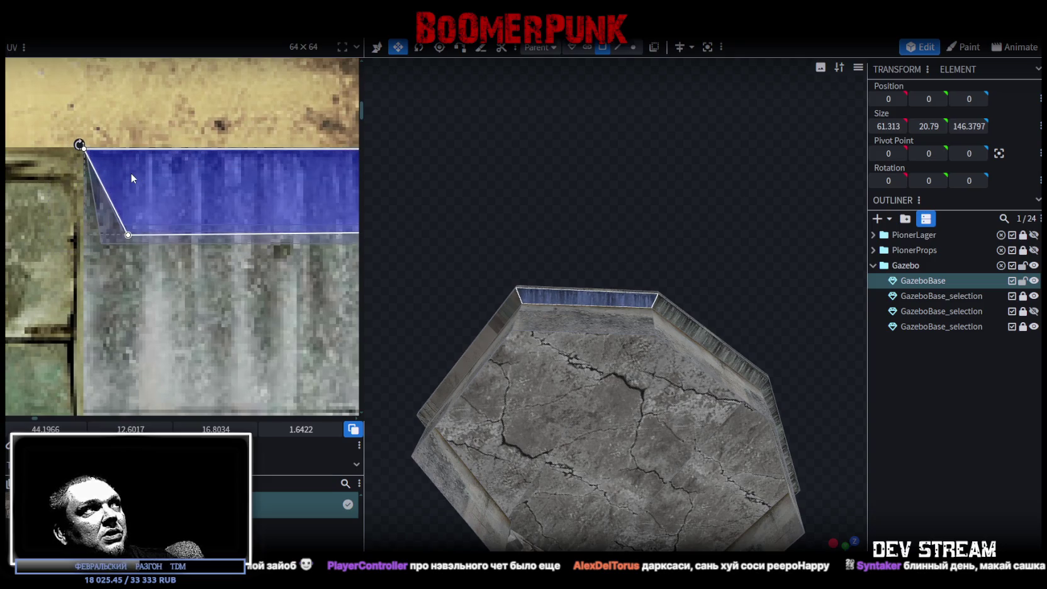
scroll(161, 190, "down", 2)
scroll(204, 220, "up", 1)
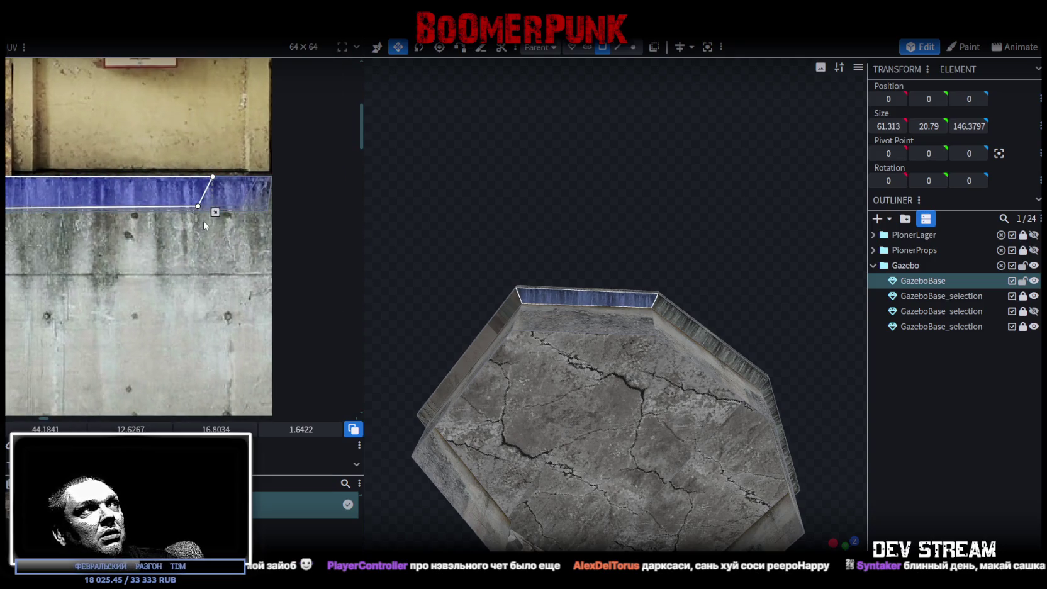
scroll(173, 198, "up", 1)
scroll(165, 225, "up", 2)
left_click_drag(165, 226, 285, 258)
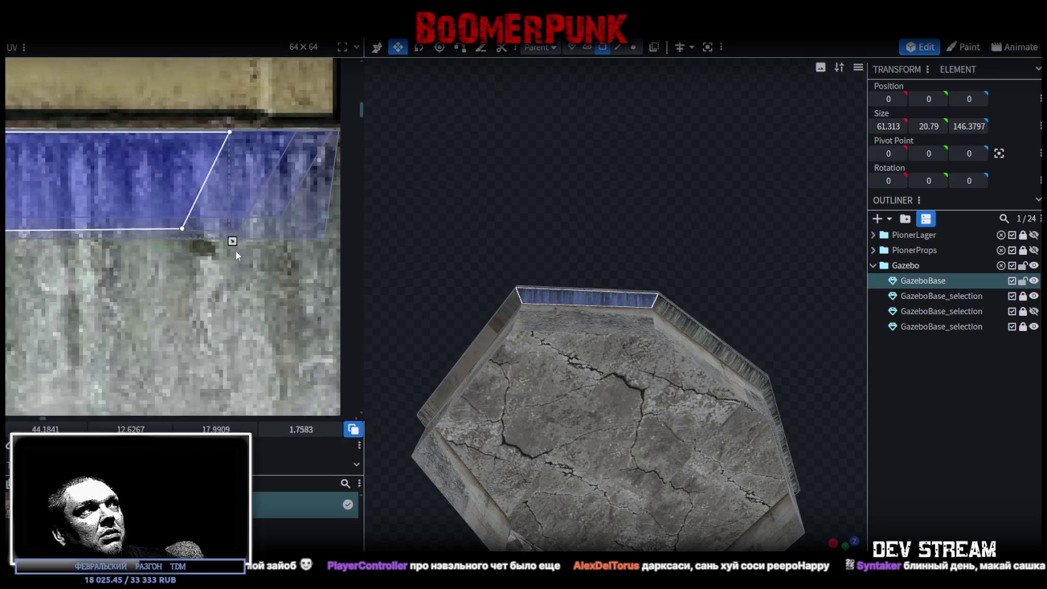
mouse_move(503, 289)
left_mouse_down()
mouse_move(660, 311)
mouse_move(604, 267)
mouse_move(634, 322)
left_mouse_up()
left_click(634, 322)
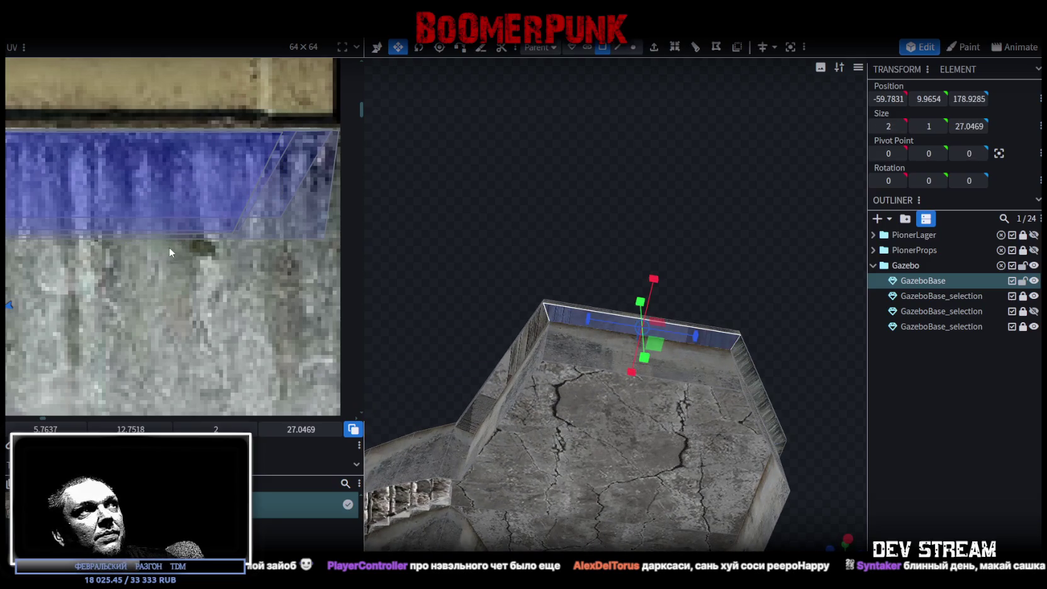
Rotate the rail face's mapping horizontal and fit it onto the concrete strip
scroll(169, 247, "down", 2)
scroll(178, 225, "down", 2)
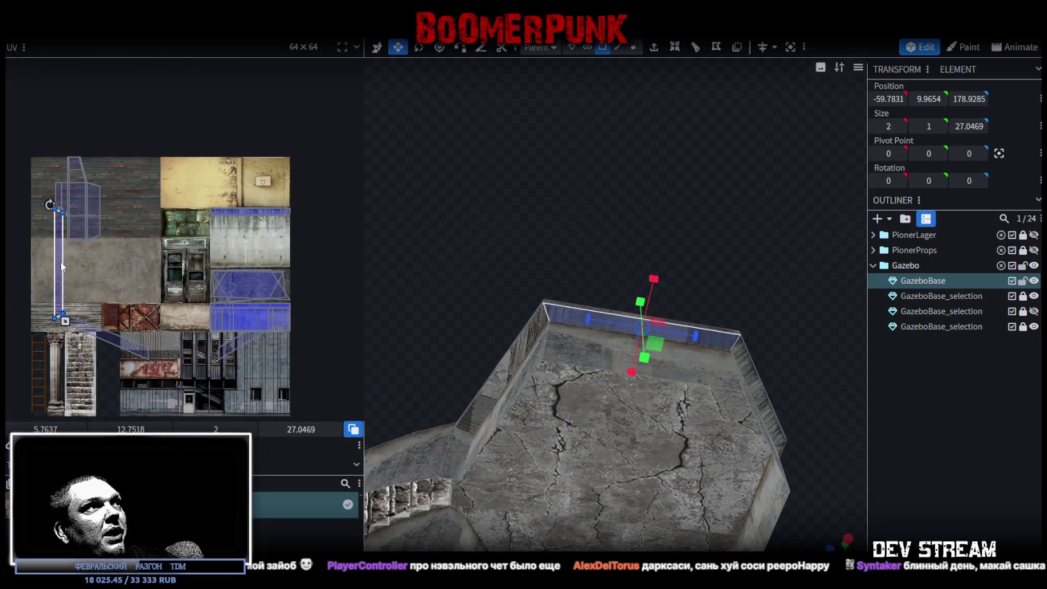
left_click_drag(60, 261, 155, 261)
right_click(154, 252)
left_click(208, 456)
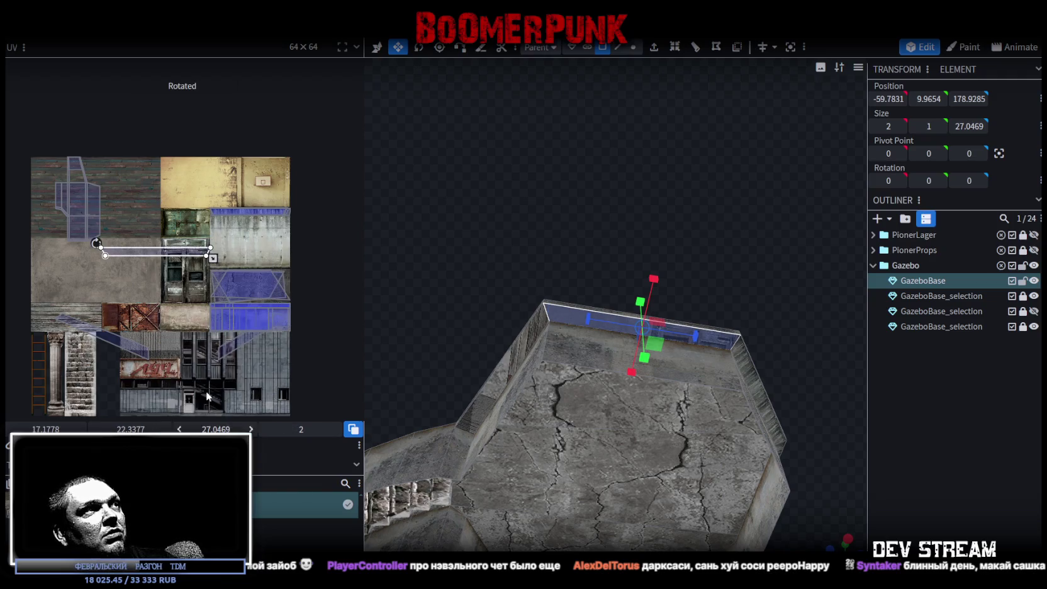
mouse_move(158, 256)
left_mouse_down()
mouse_move(294, 225)
mouse_move(234, 221)
left_mouse_up()
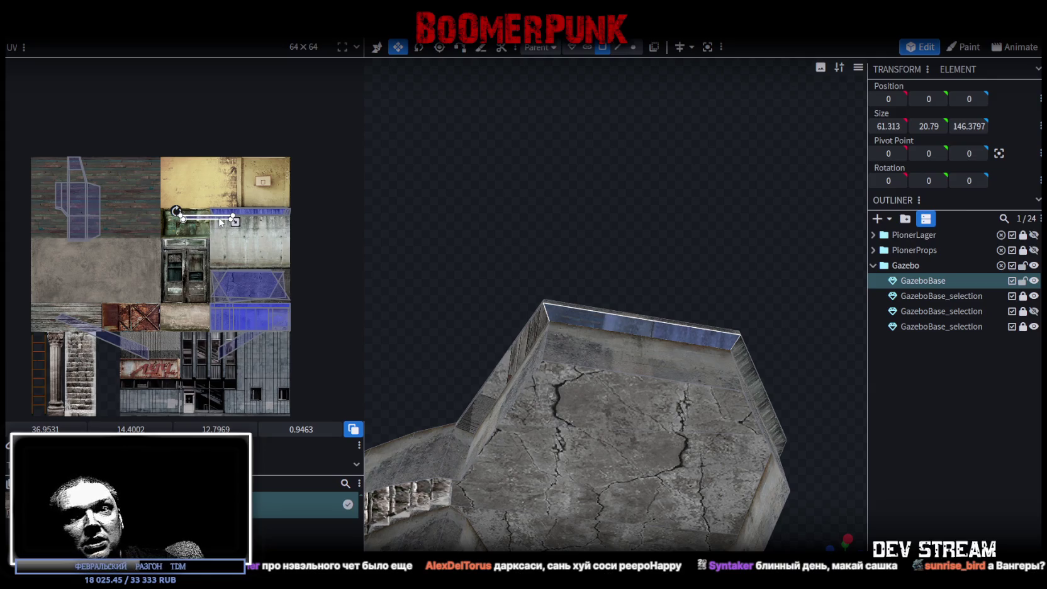
scroll(231, 217, "up", 3)
scroll(231, 217, "up", 2)
left_click_drag(57, 227, 154, 199)
scroll(88, 193, "up", 3)
scroll(126, 239, "up", 2)
left_click_drag(191, 282, 244, 248)
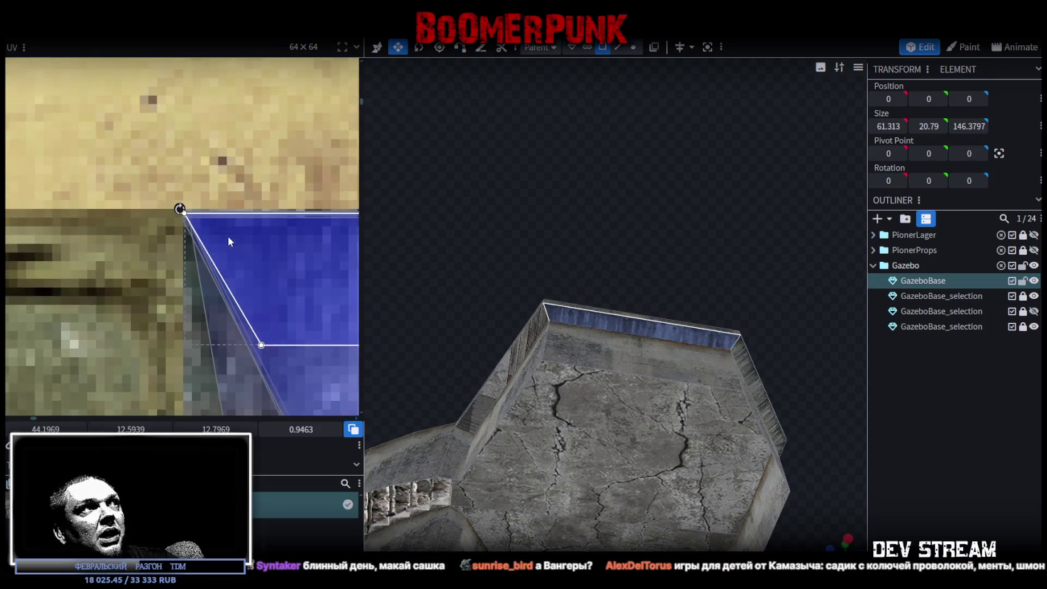
scroll(192, 214, "up", 2)
left_click_drag(200, 238, 208, 229)
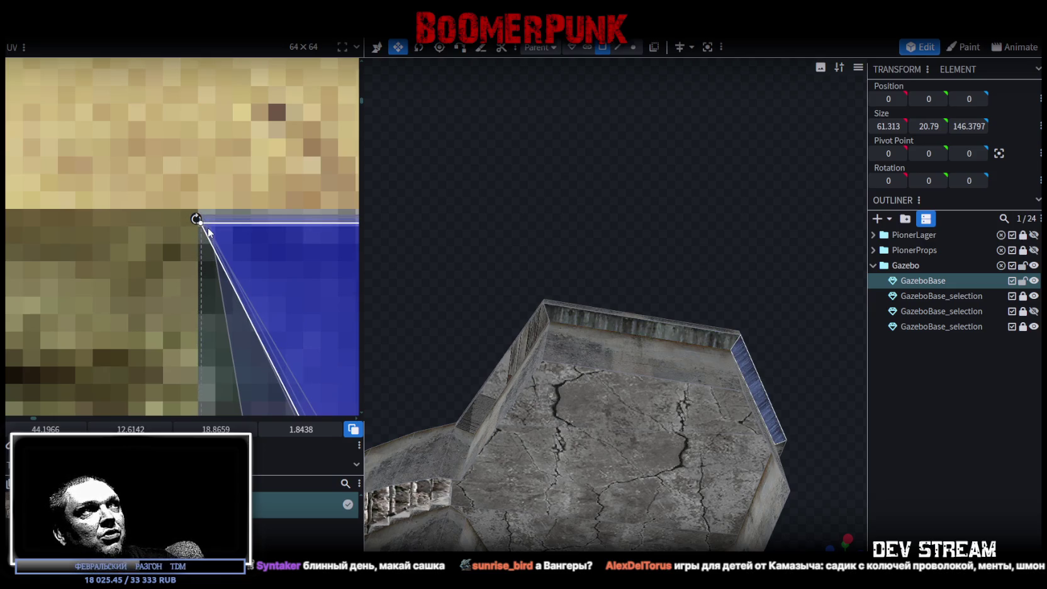
Select the far wall's top face and stretch its mapping to about 19.73 × 1.46
left_click(630, 327)
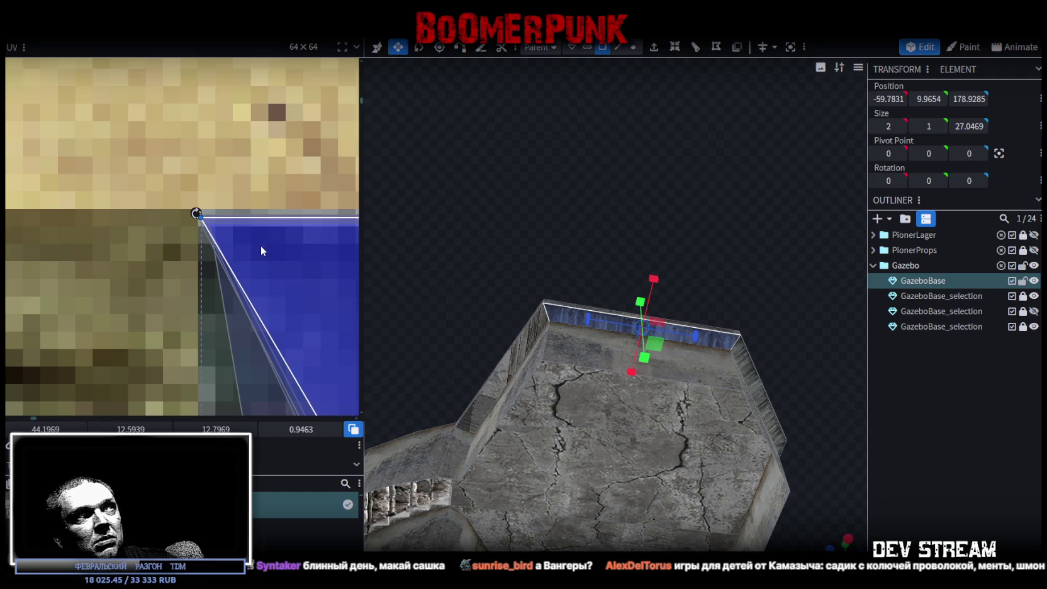
scroll(263, 248, "down", 2)
scroll(276, 250, "down", 2)
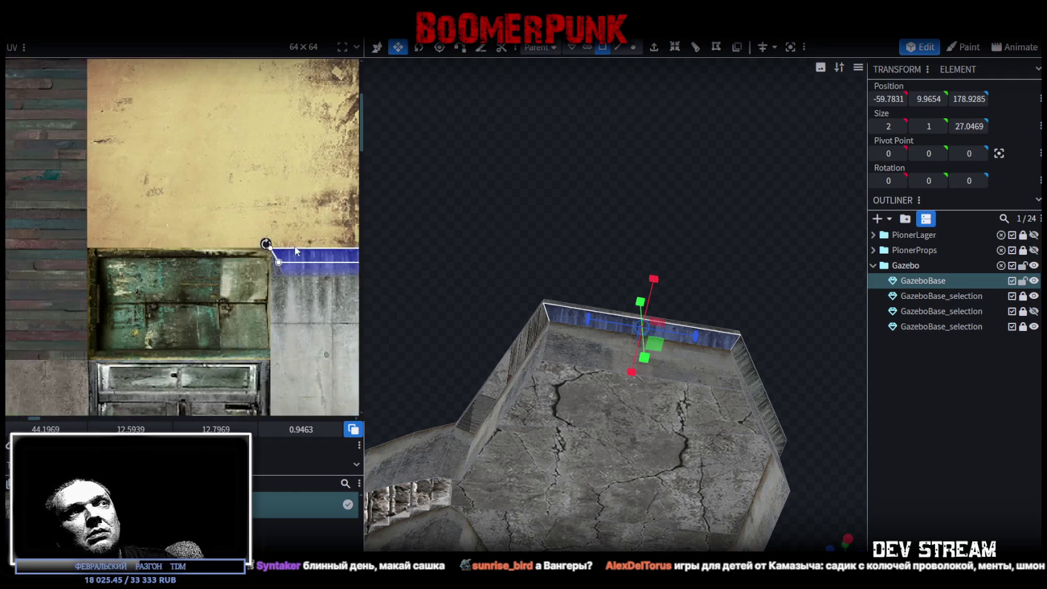
middle_click_drag(296, 251, 135, 217)
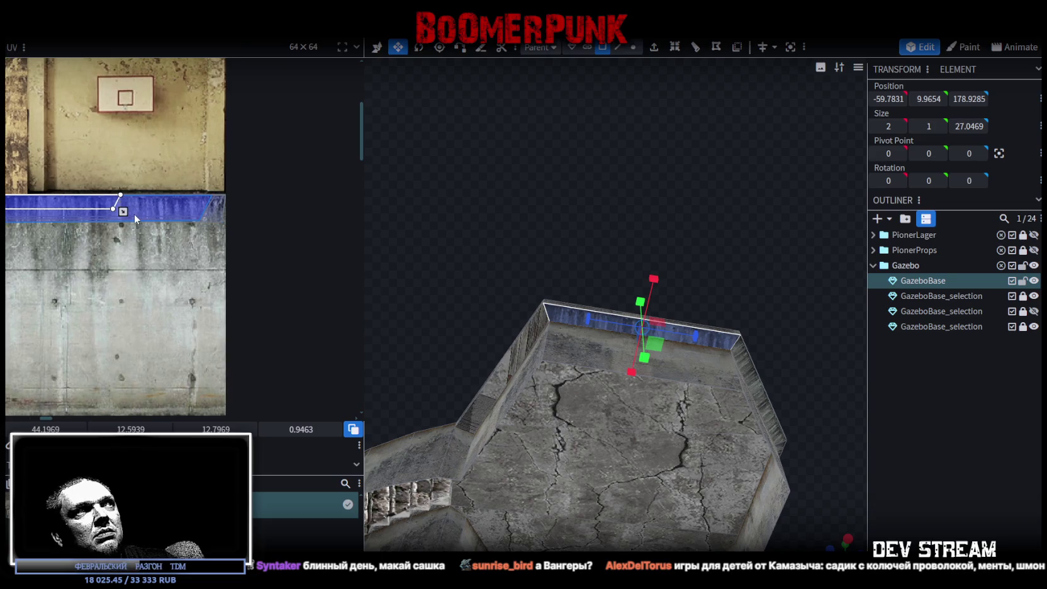
left_click_drag(122, 214, 224, 233)
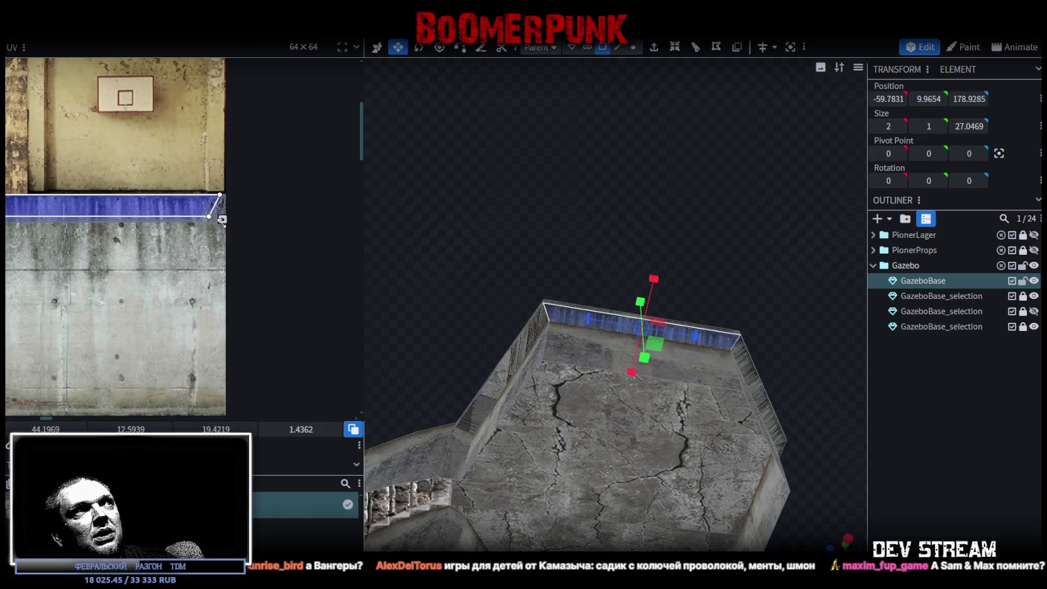
scroll(214, 208, "up", 2)
scroll(209, 200, "up", 3)
left_click_drag(242, 276, 280, 279)
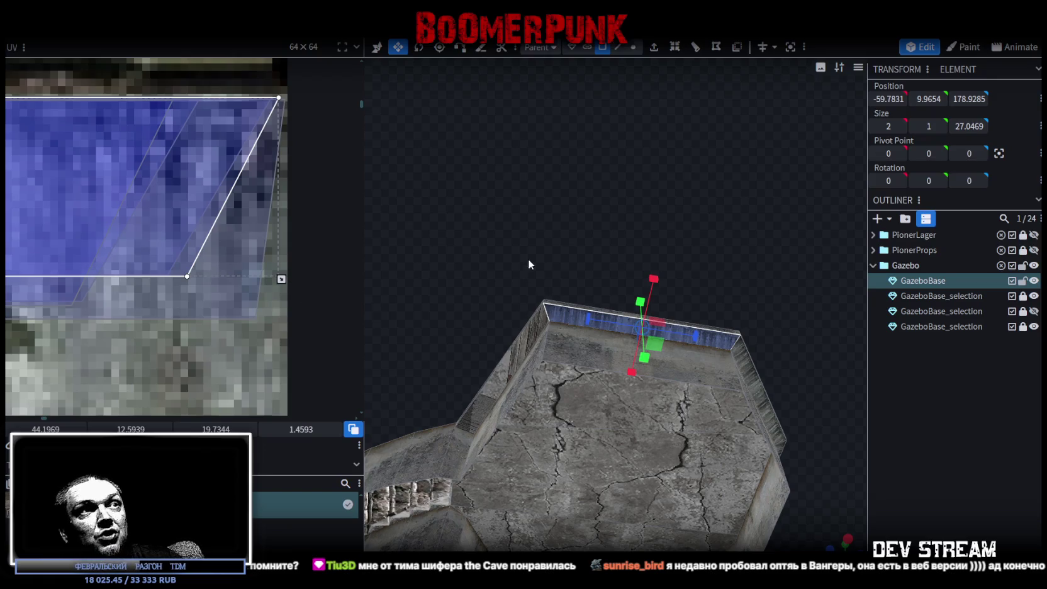
Select the next wall-top face, level its mapping and move it onto the concrete tile
left_click_drag(528, 261, 616, 296)
left_click(583, 322)
scroll(179, 251, "down", 3)
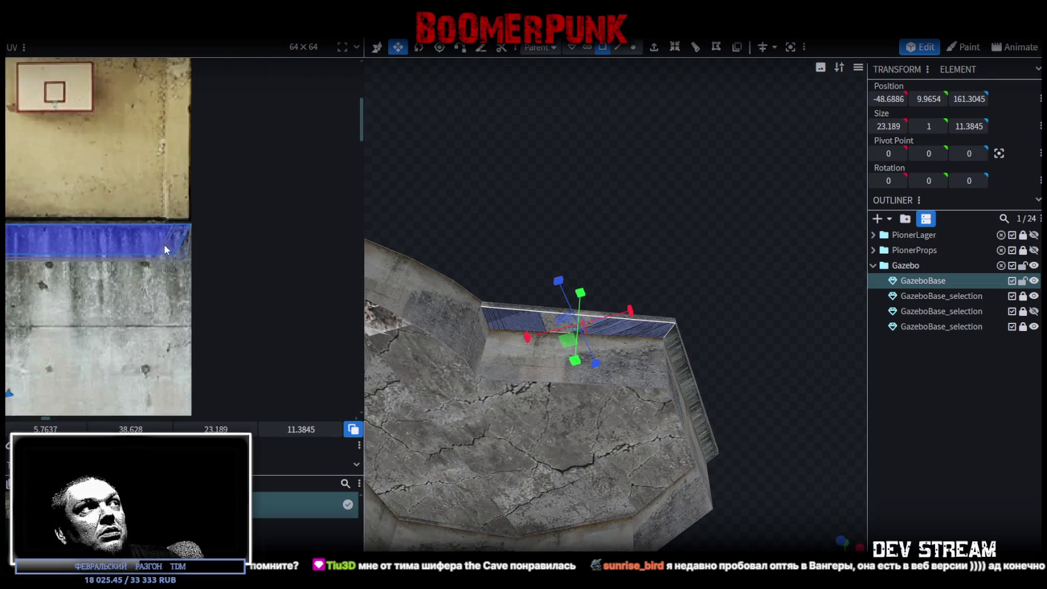
scroll(215, 213, "down", 2)
scroll(214, 213, "down", 1)
scroll(206, 209, "down", 3)
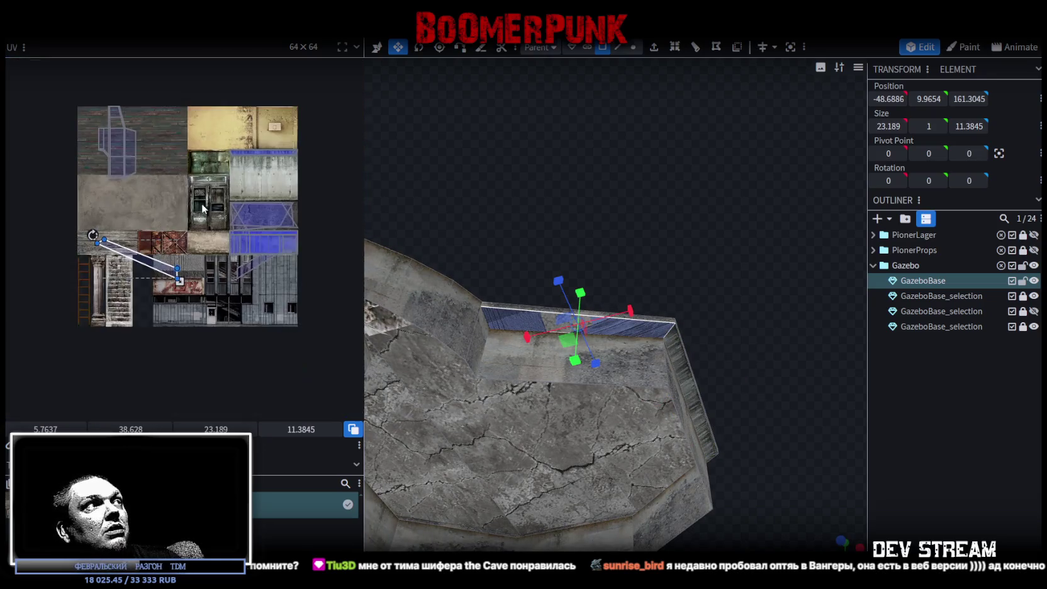
left_click_drag(157, 267, 162, 215)
left_click_drag(315, 263, 328, 224)
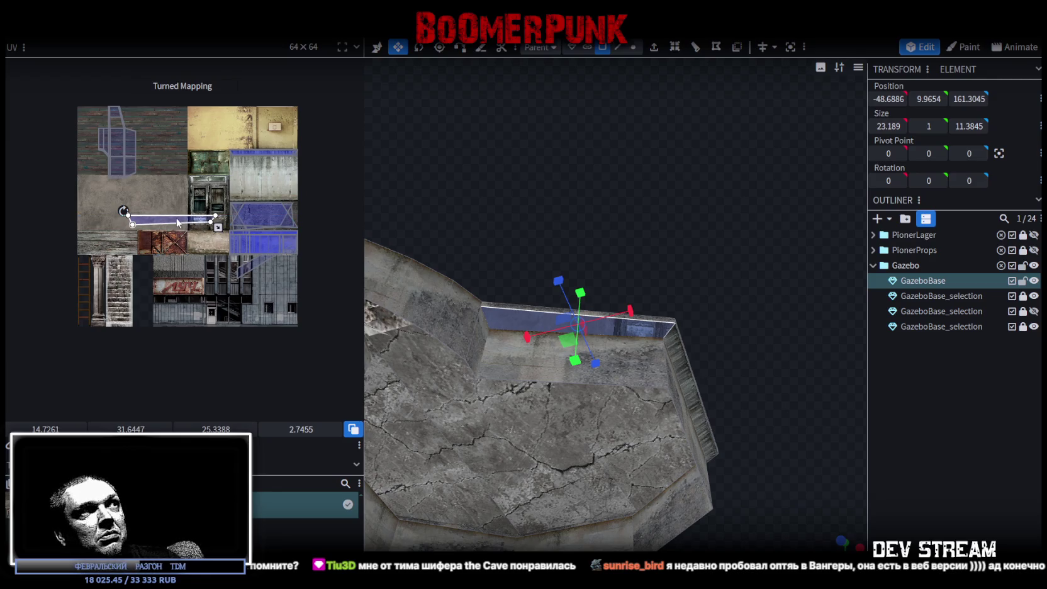
left_click_drag(178, 222, 258, 165)
Shrink and stretch the mapping to about 19.71 × 2.14 along the thin strip
scroll(287, 166, "up", 2)
scroll(286, 170, "up", 2)
scroll(283, 185, "up", 1)
left_click_drag(305, 204, 229, 195)
left_click_drag(86, 189, 146, 189)
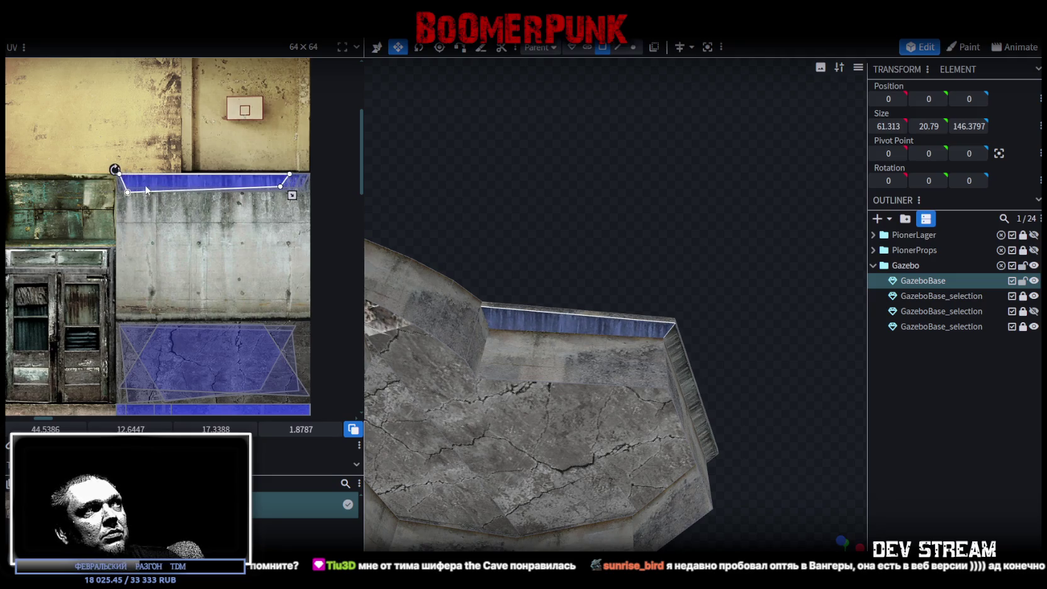
scroll(122, 164, "up", 2)
scroll(123, 163, "up", 2)
left_click_drag(130, 229, 129, 228)
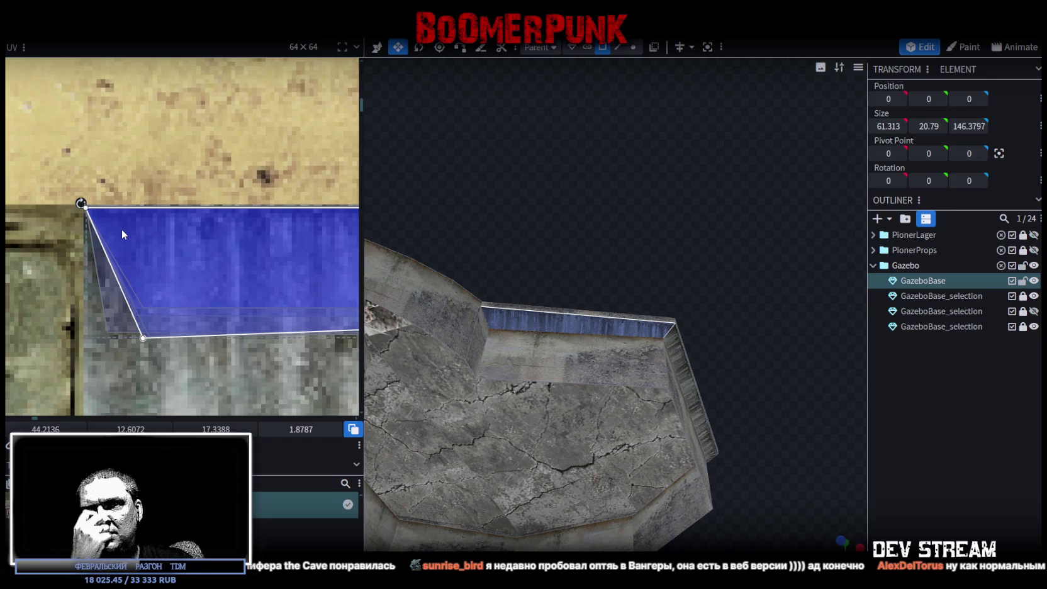
scroll(121, 229, "down", 2)
scroll(151, 240, "down", 2)
scroll(207, 249, "down", 2)
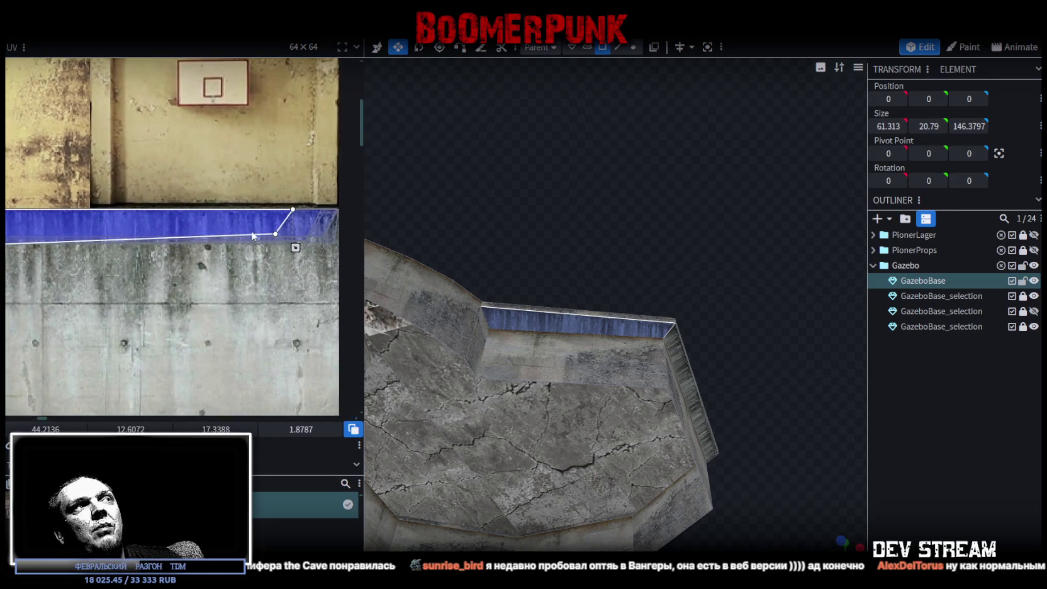
scroll(142, 230, "up", 2)
left_click_drag(169, 227, 248, 236)
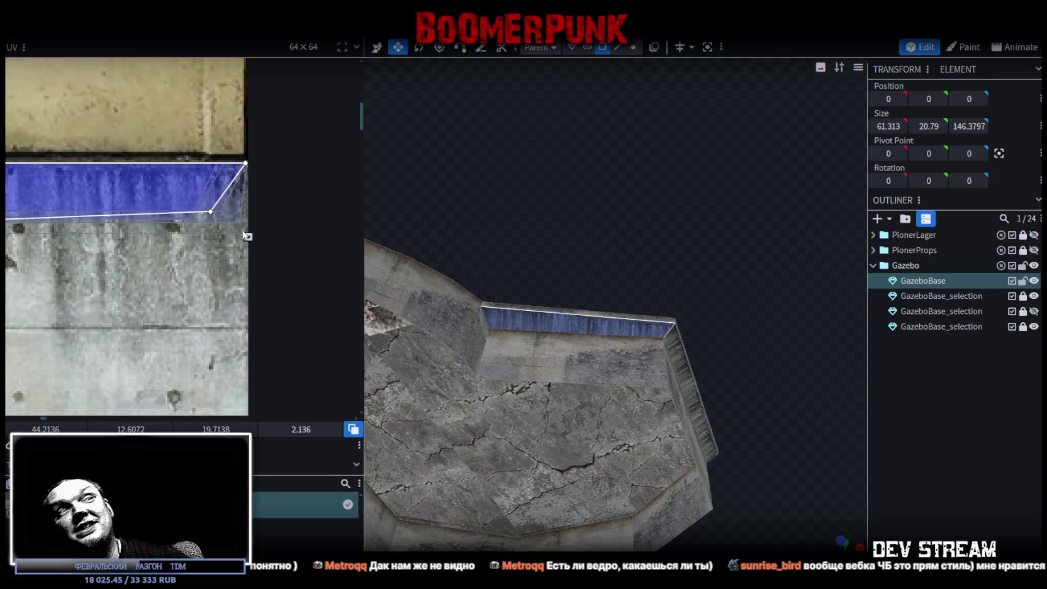
mouse_move(552, 194)
left_mouse_down()
mouse_move(513, 210)
mouse_move(584, 200)
mouse_move(575, 304)
mouse_move(636, 382)
mouse_move(511, 282)
mouse_move(569, 337)
mouse_move(645, 304)
mouse_move(646, 238)
mouse_move(522, 144)
mouse_move(552, 129)
mouse_move(575, 293)
left_mouse_up()
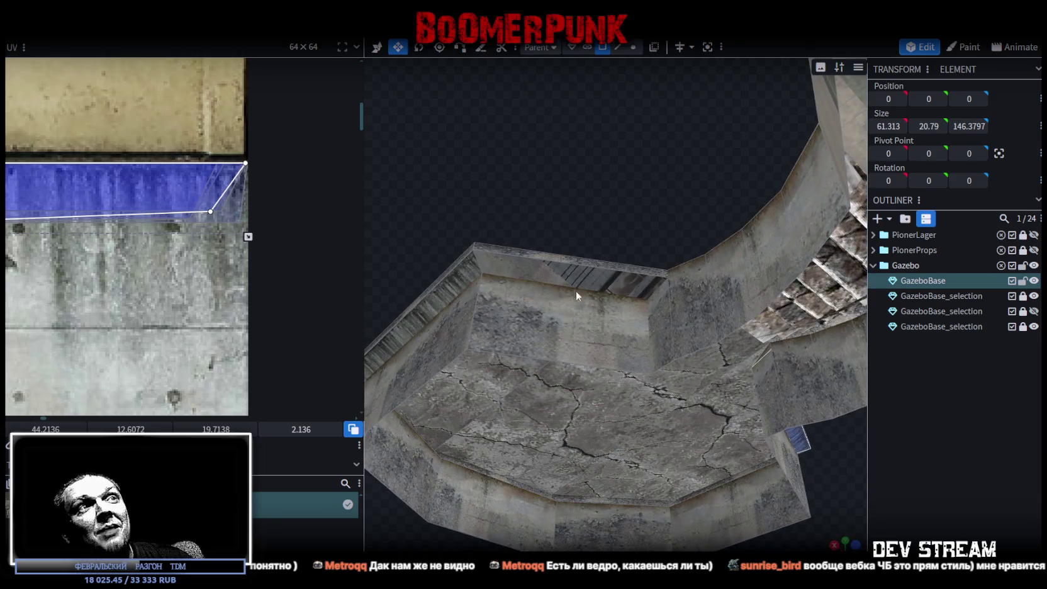
Select another wall-top face, level its mapping and place it on the concrete strip
left_click(574, 287)
scroll(207, 226, "down", 3)
scroll(121, 216, "down", 2)
scroll(120, 216, "up", 1)
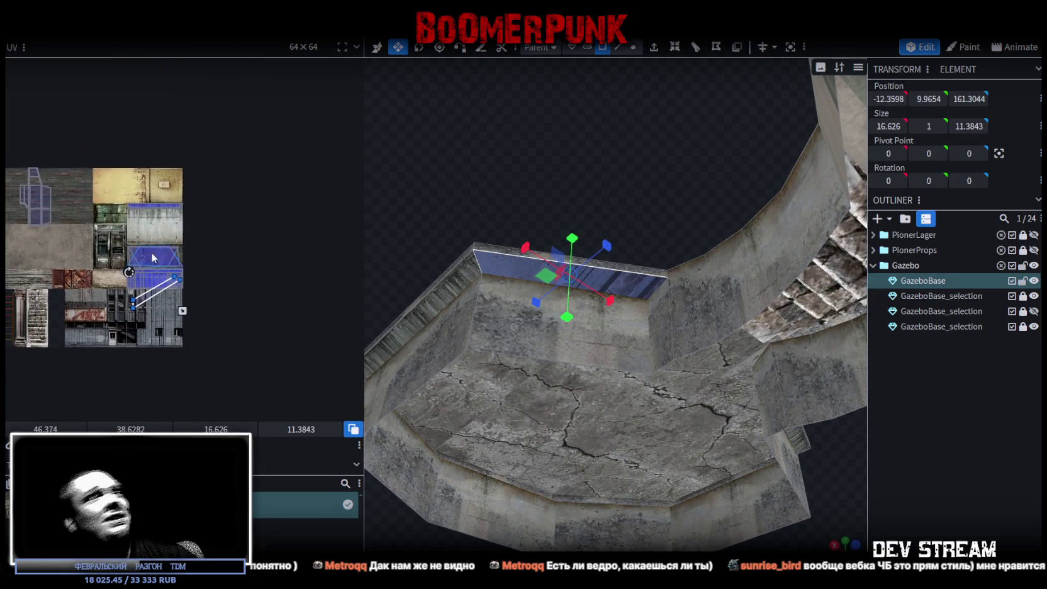
scroll(151, 250, "up", 4)
mouse_move(166, 312)
left_mouse_down()
mouse_move(58, 145)
mouse_move(151, 266)
left_mouse_up()
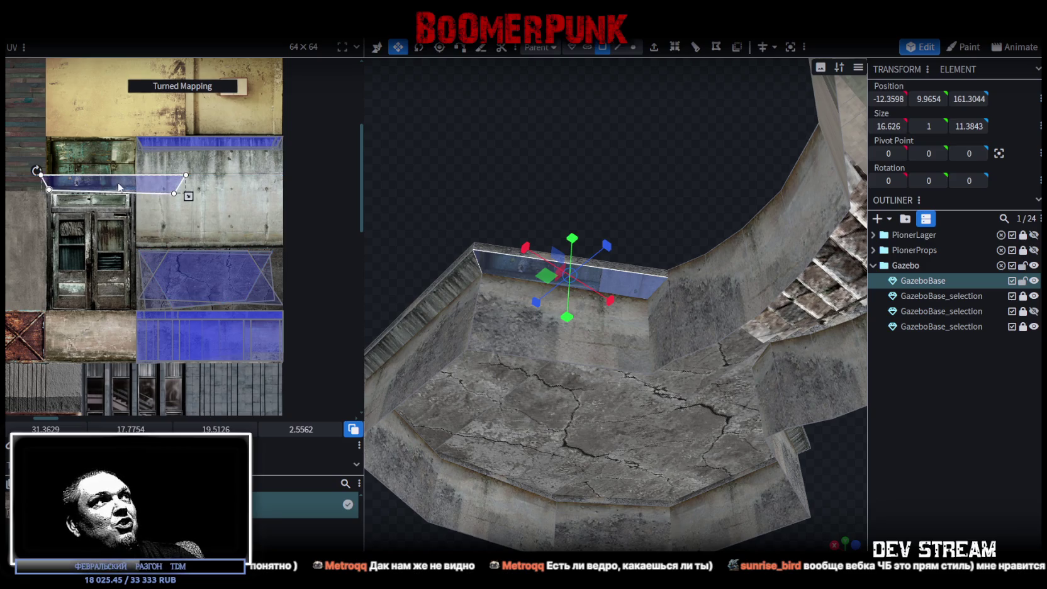
left_click_drag(146, 184, 200, 147)
Align and resize the mapping to about 19.58 × 1.81 to fit the strip
scroll(120, 129, "up", 4)
scroll(120, 129, "up", 4)
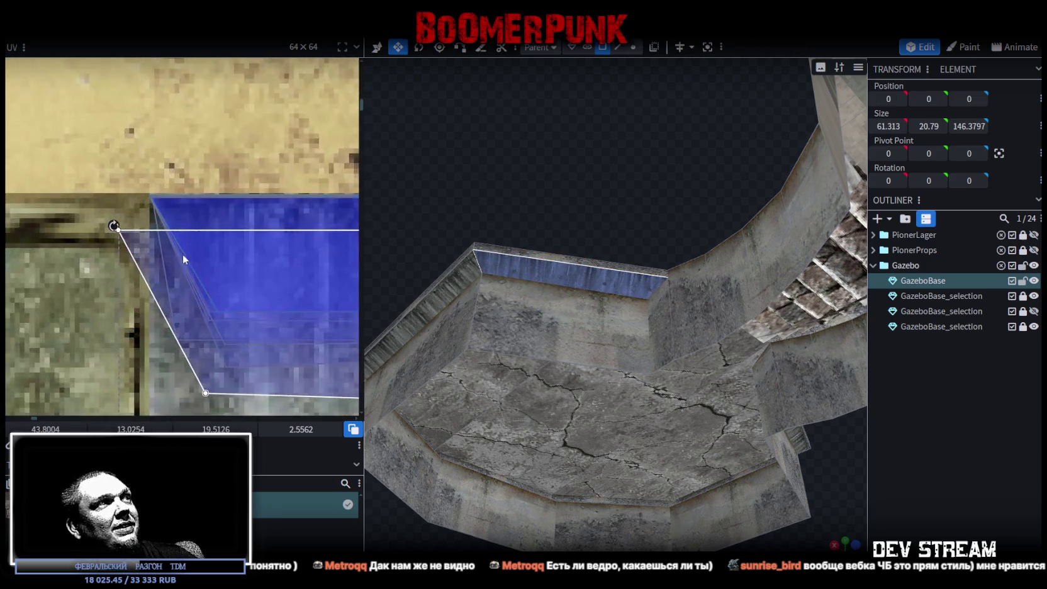
left_click_drag(201, 224, 199, 223)
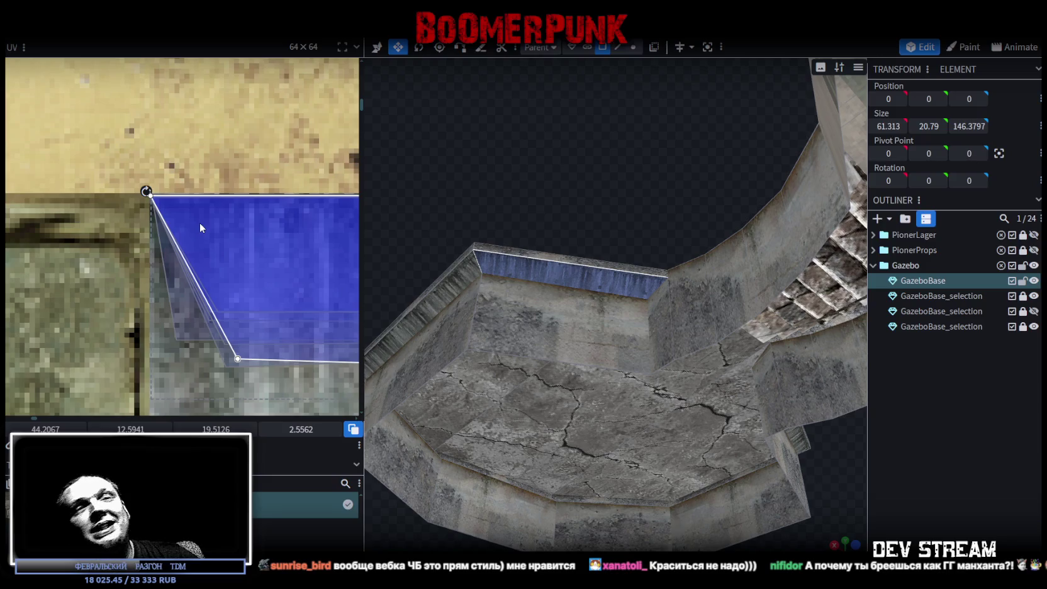
scroll(197, 222, "down", 3)
scroll(215, 212, "down", 3)
scroll(224, 295, "up", 3)
scroll(224, 294, "up", 3)
scroll(223, 294, "down", 2)
scroll(207, 272, "up", 3)
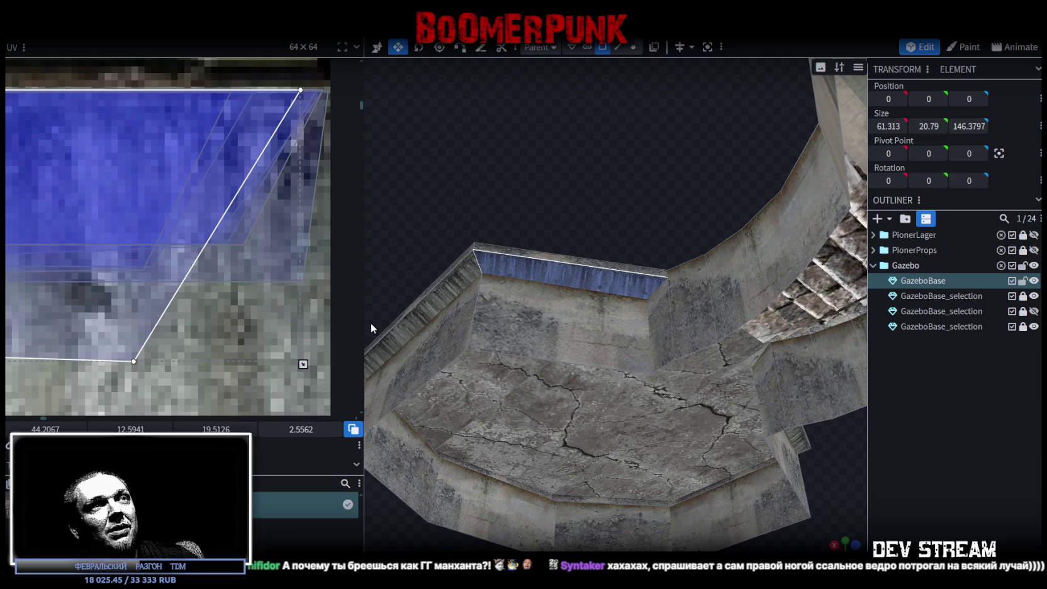
left_click_drag(303, 364, 320, 287)
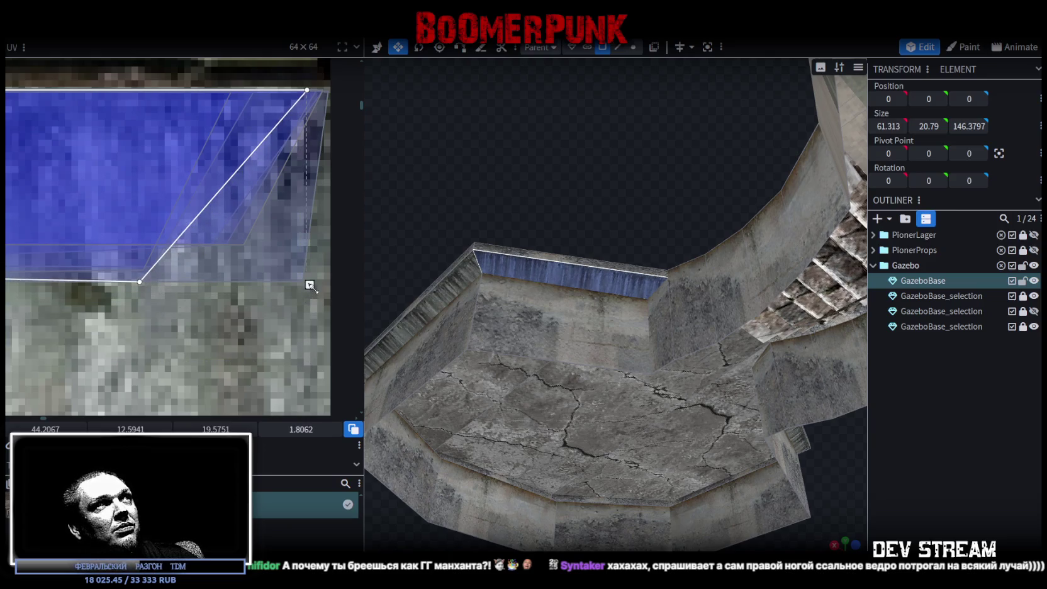
Orbit around the gazebo base to inspect the whole model and a low view of the stairs
left_click(917, 443)
mouse_move(536, 250)
left_mouse_down()
mouse_move(674, 443)
mouse_move(700, 392)
mouse_move(572, 412)
mouse_move(628, 446)
mouse_move(577, 379)
left_mouse_up()
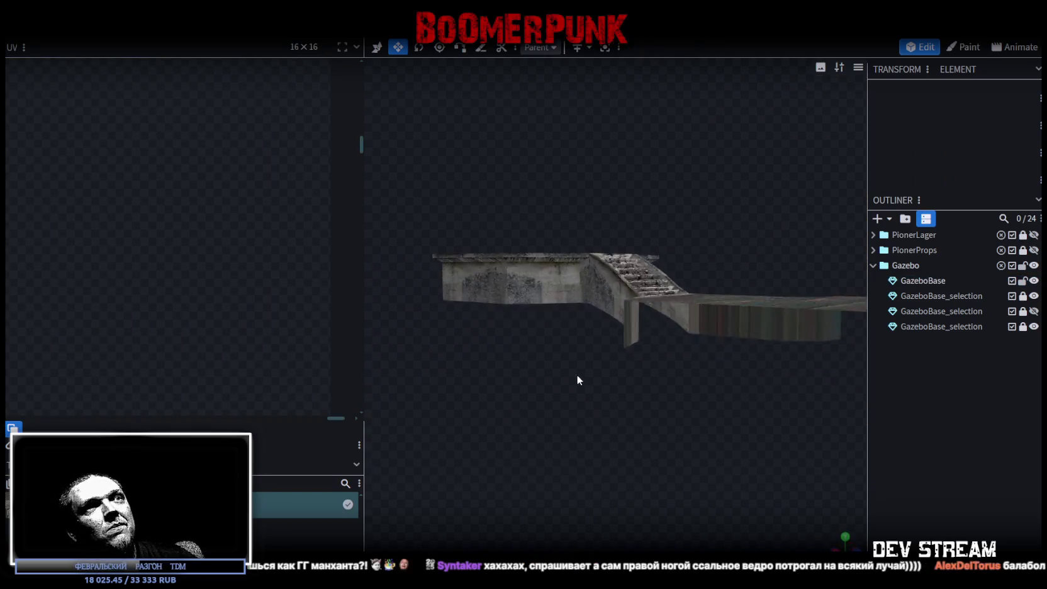
scroll(577, 379, "up", 4)
scroll(606, 399, "up", 4)
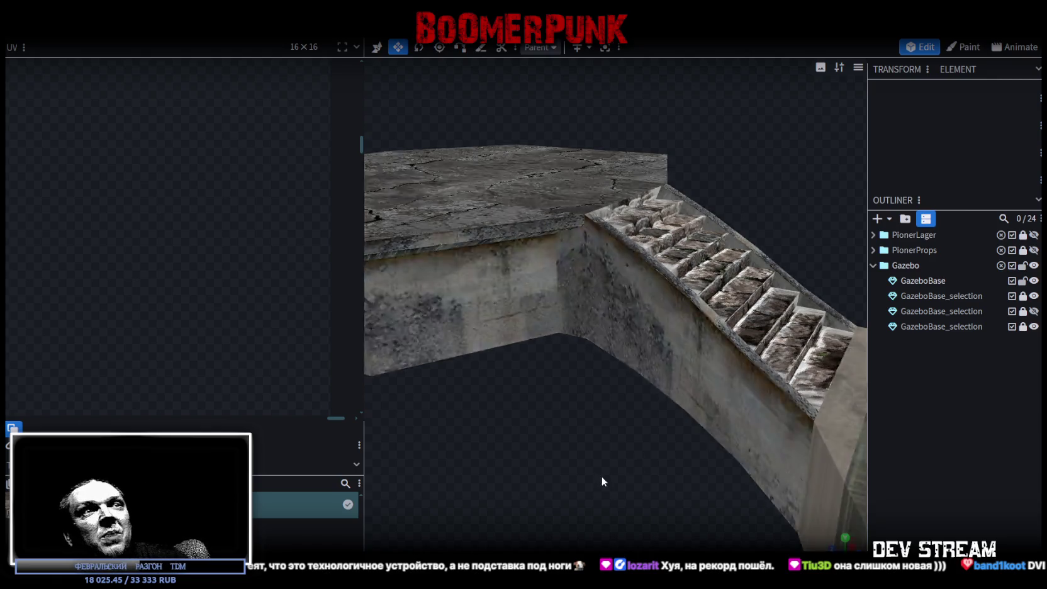
scroll(602, 482, "down", 3)
left_click_drag(591, 423, 549, 449)
scroll(671, 495, "up", 5)
mouse_move(670, 495)
left_mouse_down()
mouse_move(687, 463)
mouse_move(608, 366)
mouse_move(626, 334)
mouse_move(640, 366)
mouse_move(621, 334)
mouse_move(633, 357)
mouse_move(601, 442)
mouse_move(717, 219)
mouse_move(652, 340)
left_mouse_up()
Select the GazeboBase mesh and a face on the plank floor
left_click(635, 398)
mouse_move(635, 398)
left_mouse_down()
mouse_move(776, 302)
mouse_move(543, 400)
mouse_move(660, 386)
mouse_move(744, 470)
mouse_move(719, 475)
mouse_move(801, 492)
mouse_move(513, 380)
mouse_move(627, 364)
mouse_move(657, 388)
mouse_move(632, 423)
mouse_move(700, 412)
mouse_move(738, 429)
mouse_move(564, 225)
mouse_move(767, 351)
mouse_move(766, 307)
mouse_move(744, 341)
left_mouse_up()
left_click(675, 411)
Extrude the floor edge beside the lower stairs toward Y- and set its Position Y to 0
mouse_move(734, 398)
left_mouse_down()
mouse_move(718, 349)
mouse_move(729, 305)
left_mouse_up()
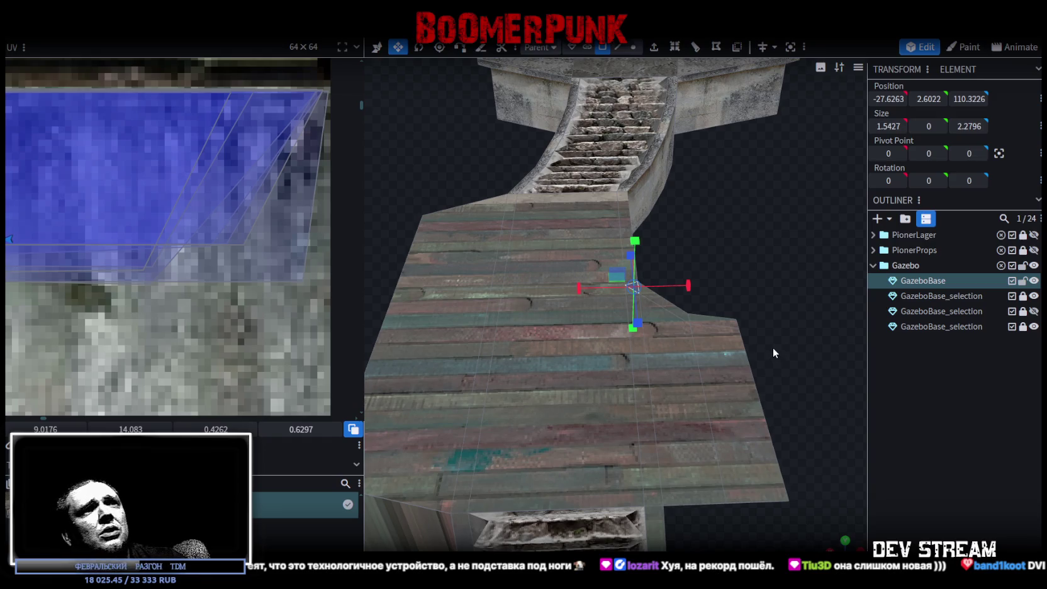
mouse_move(771, 354)
left_mouse_down()
mouse_move(756, 352)
mouse_move(777, 405)
mouse_move(744, 433)
mouse_move(713, 382)
mouse_move(687, 375)
mouse_move(652, 392)
mouse_move(613, 377)
mouse_move(683, 401)
mouse_move(656, 378)
mouse_move(665, 378)
left_mouse_up()
left_click(622, 53)
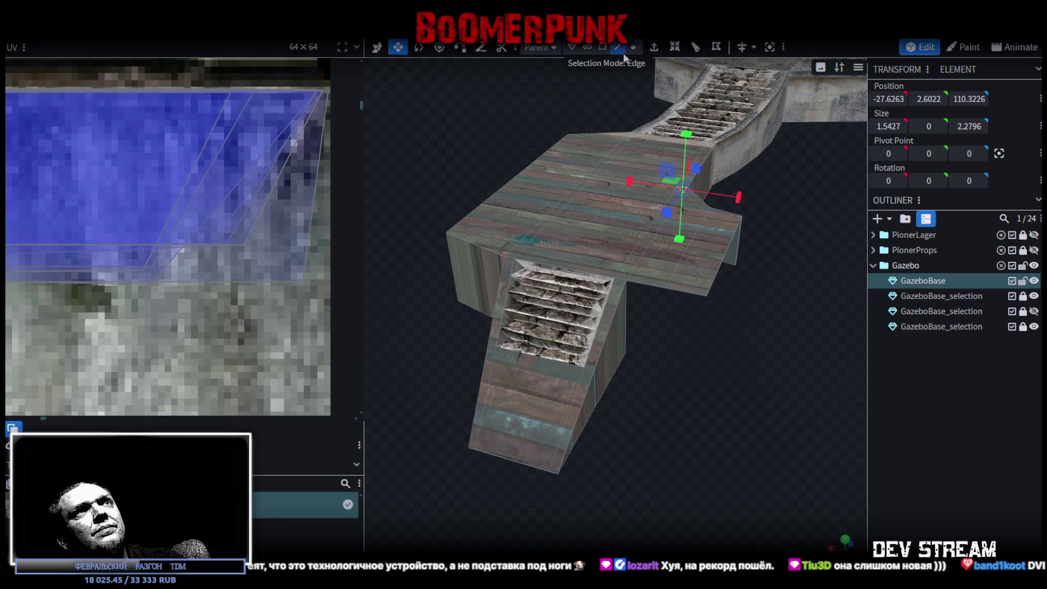
left_click(649, 285)
scroll(723, 317, "up", 2)
scroll(725, 360, "up", 2)
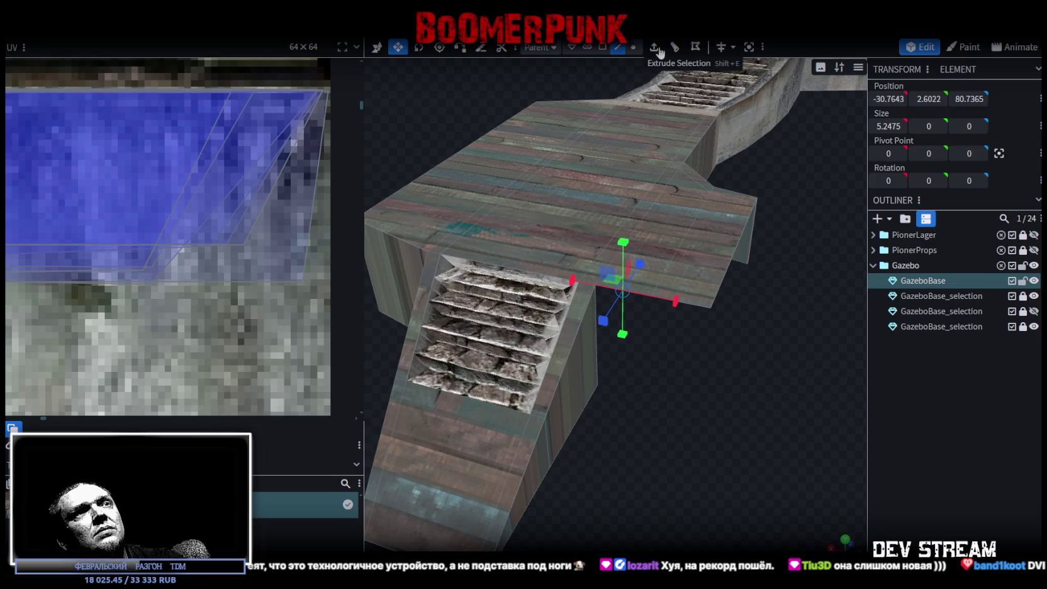
left_click(654, 47)
left_click(633, 543)
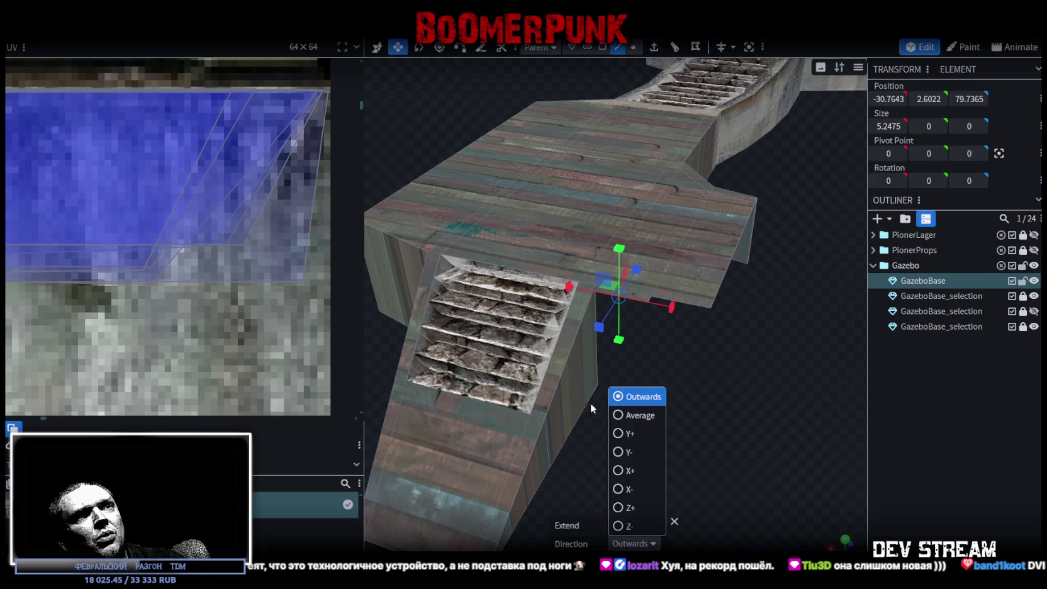
left_click(625, 452)
left_click(928, 99)
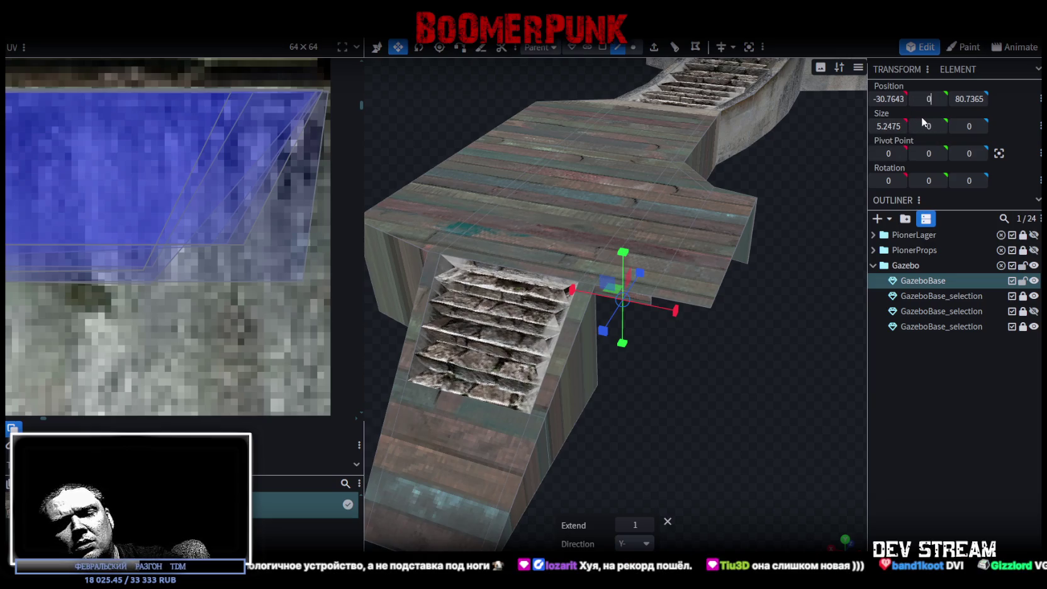
type("0")
key("Return")
Select another stair-opening edge and Auto Fix to merge the duplicate vertex
key("v")
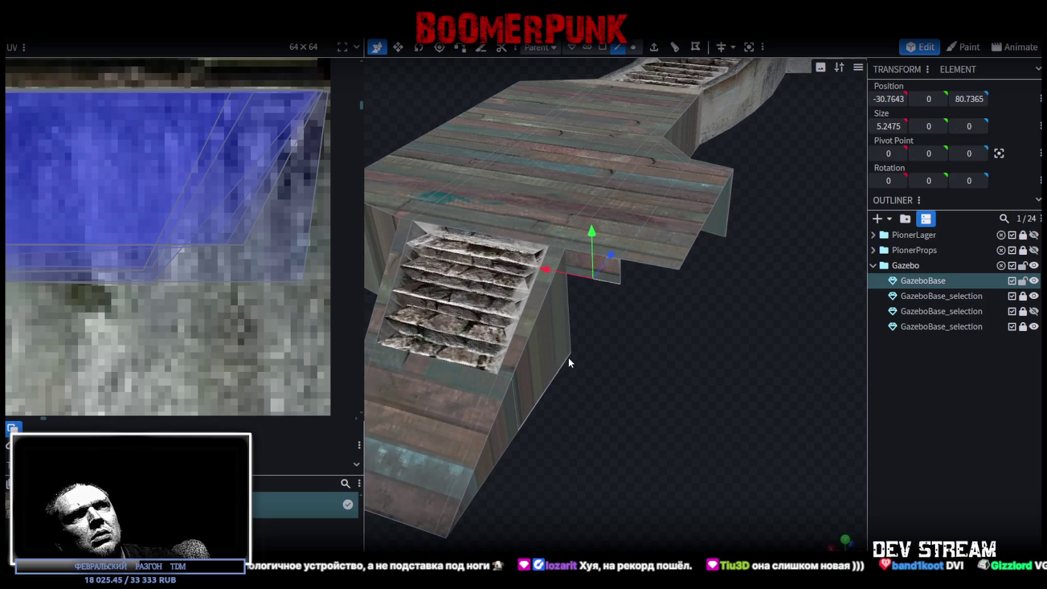
left_click(568, 362)
left_click(934, 98)
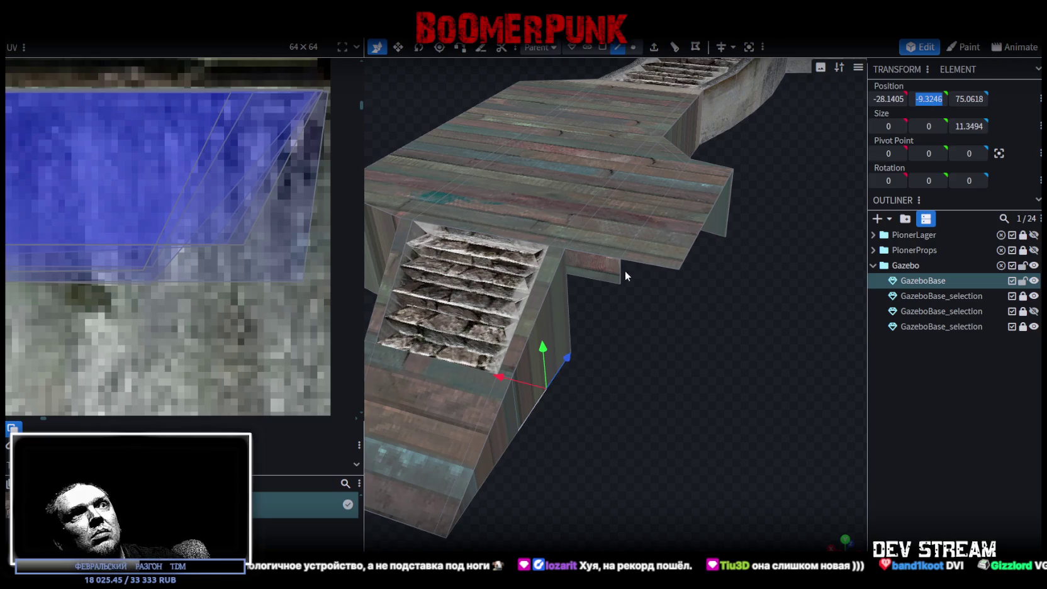
left_click(603, 280)
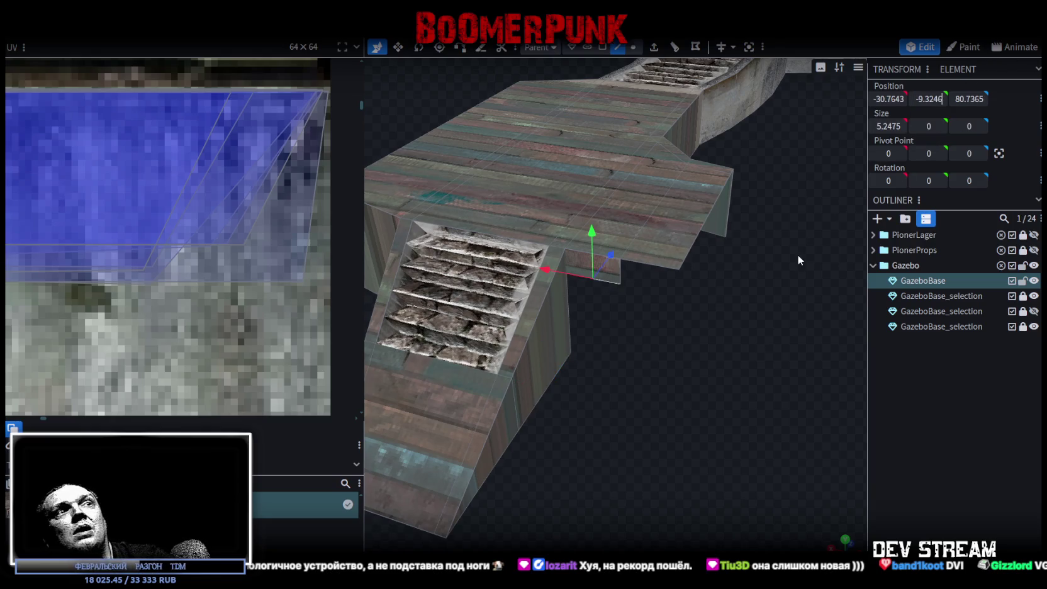
scroll(797, 254, "down", 2)
left_click(526, 142)
Orbit over the gazebo to inspect the wooden walkway, briefly hiding GazeboBase
mouse_move(680, 348)
left_mouse_down()
mouse_move(787, 344)
mouse_move(642, 425)
mouse_move(712, 435)
left_mouse_up()
mouse_move(670, 410)
left_mouse_down()
mouse_move(670, 419)
mouse_move(584, 410)
mouse_move(607, 395)
left_mouse_up()
mouse_move(752, 284)
left_mouse_down()
mouse_move(623, 284)
mouse_move(592, 258)
mouse_move(694, 301)
left_mouse_up()
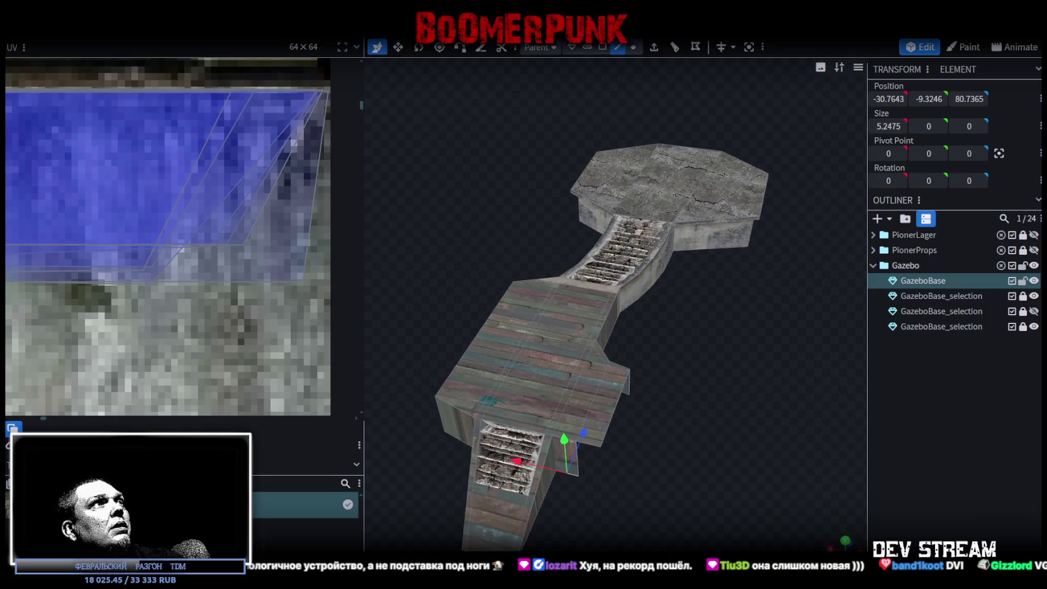
left_click(1034, 281)
Toggle GazeboBase and each GazeboBase_selection stair mesh's visibility to check the pieces
left_click(1033, 281)
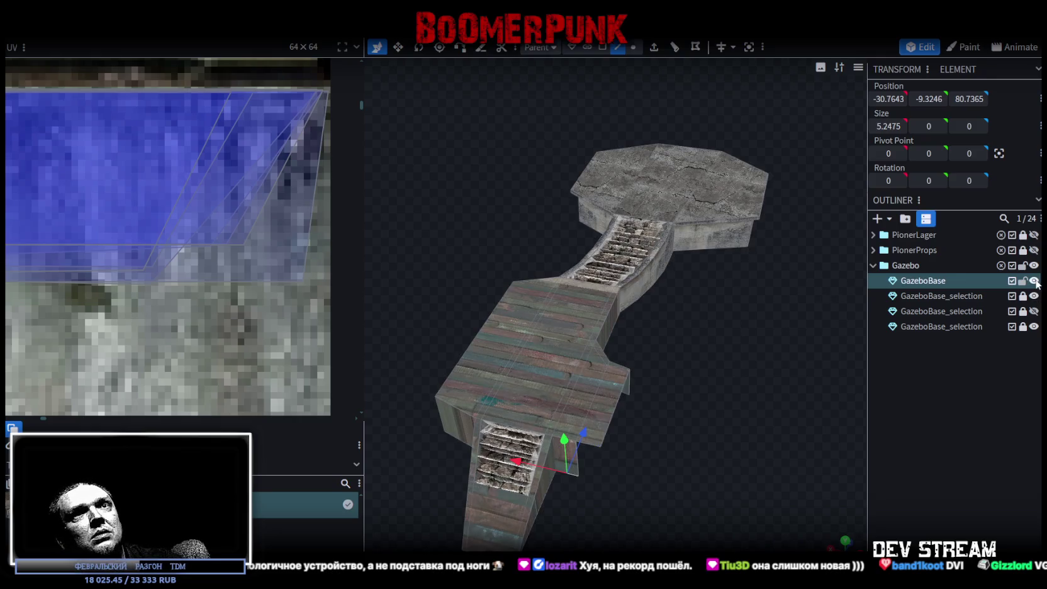
left_click(1034, 310)
left_click(1033, 310)
left_click(1033, 311)
left_click(1034, 313)
left_click(1033, 327)
left_click(1033, 326)
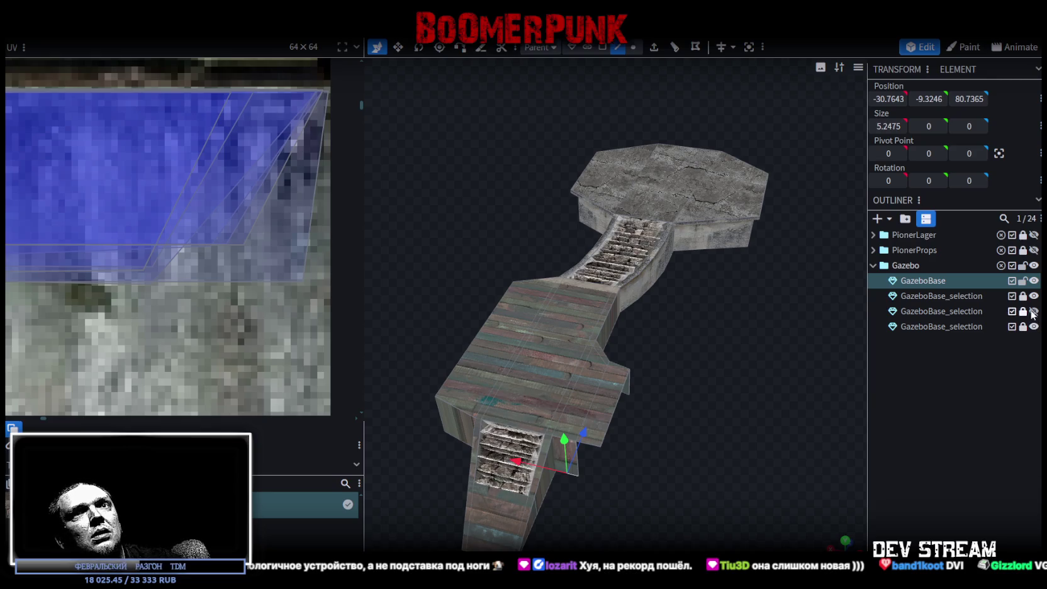
Merge the two GazeboBase_selection stair meshes and name the result Gazebo_Mesh
left_click(969, 296)
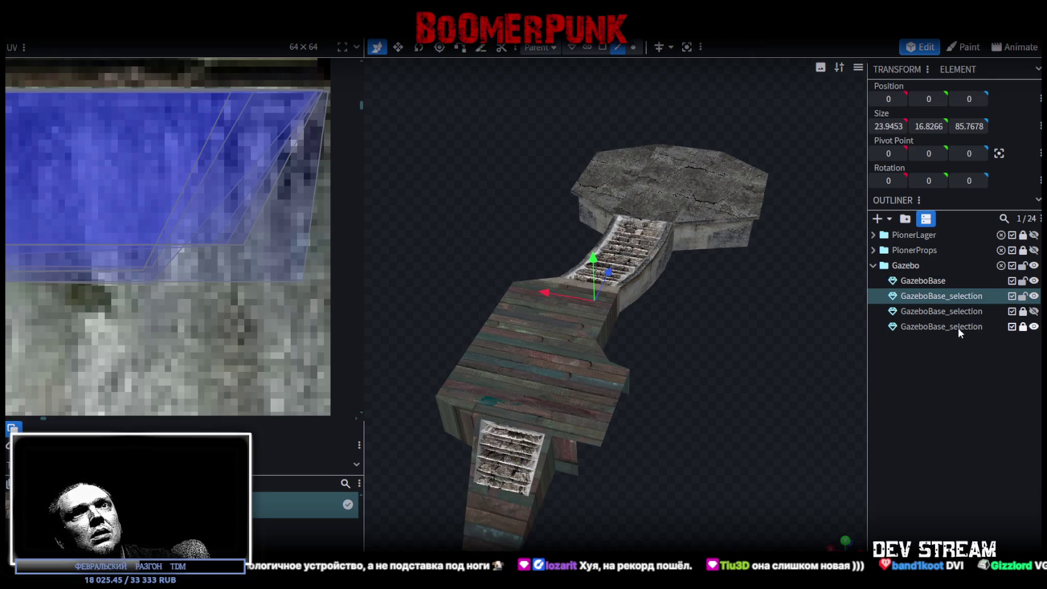
right_click(952, 329)
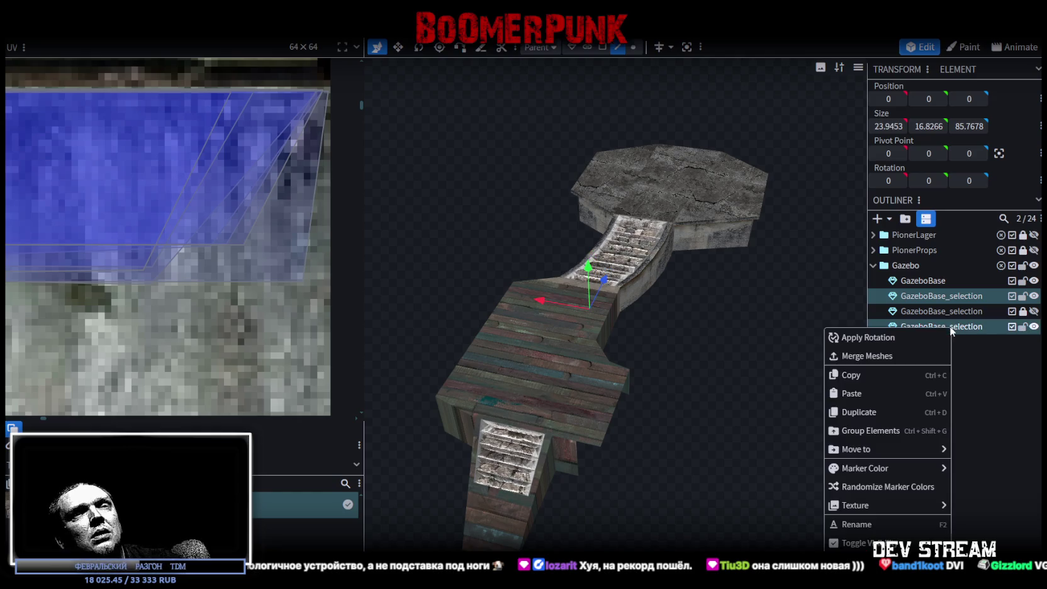
left_click(865, 356)
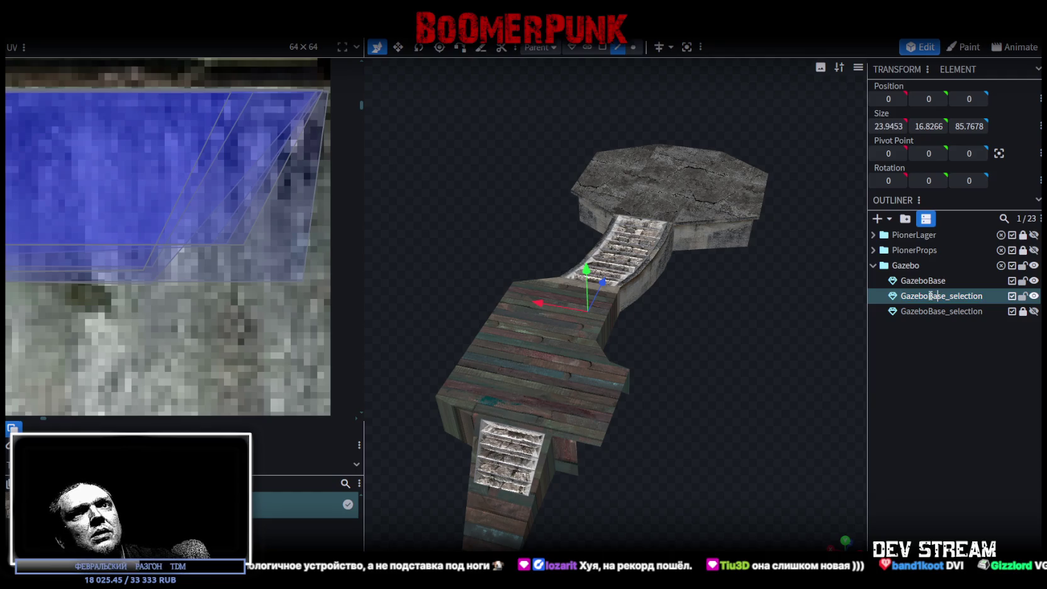
key("BackSpace")
type("_")
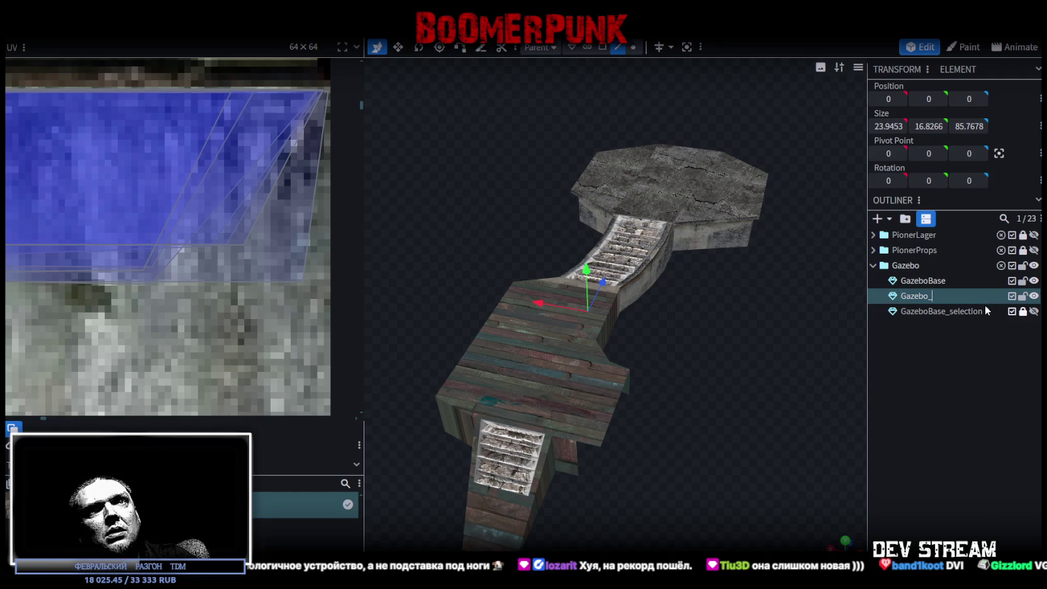
type("Mes")
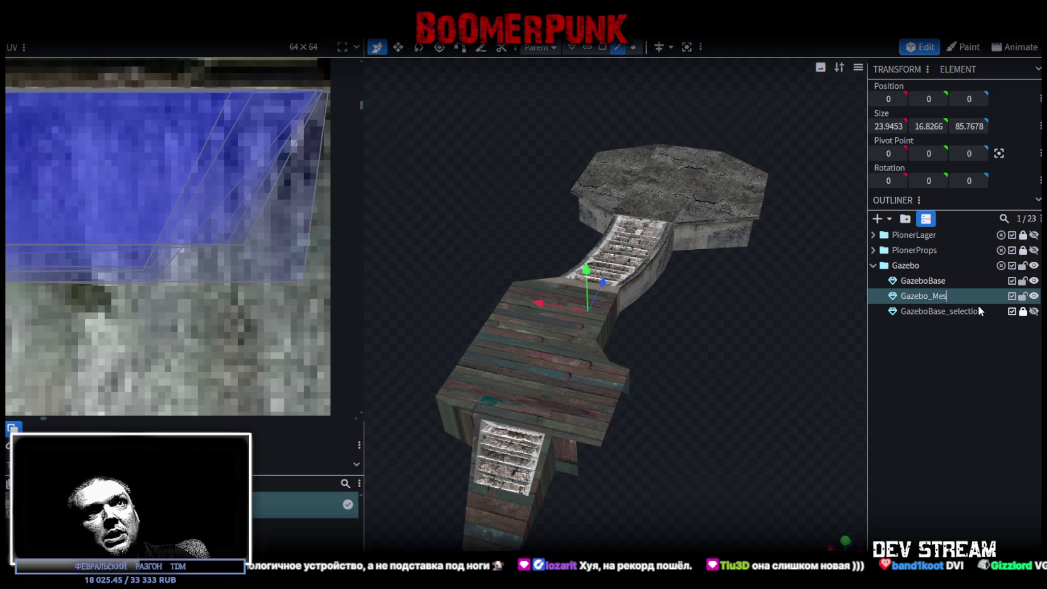
type("h")
key("Return")
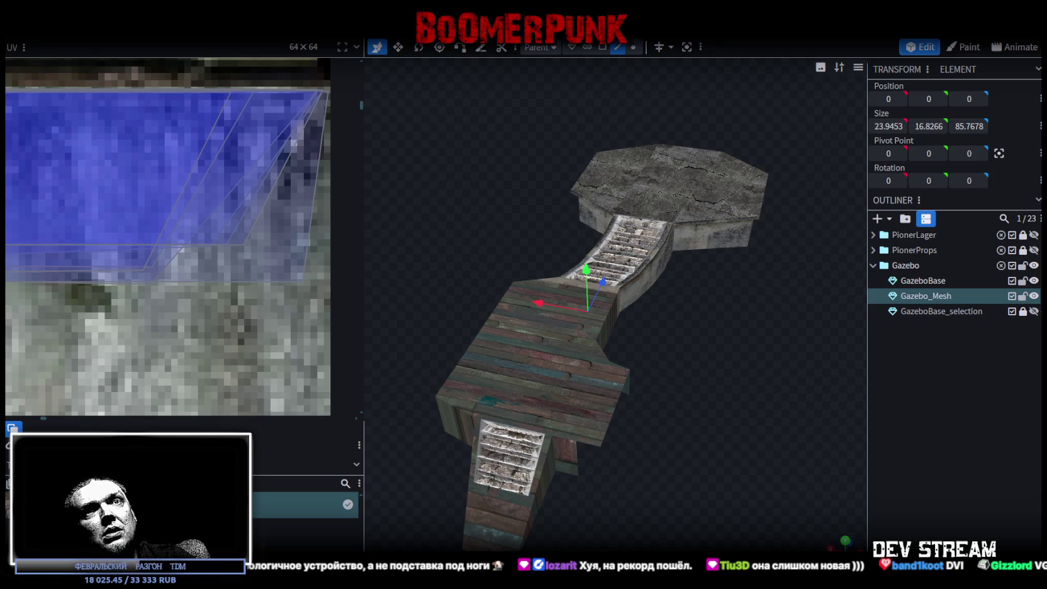
Show the remaining stair mesh, rename it Gazebo_Strz, and save Build19.bbmodel
left_click(1033, 312)
double_click(952, 311)
type("Gazebo_Strz")
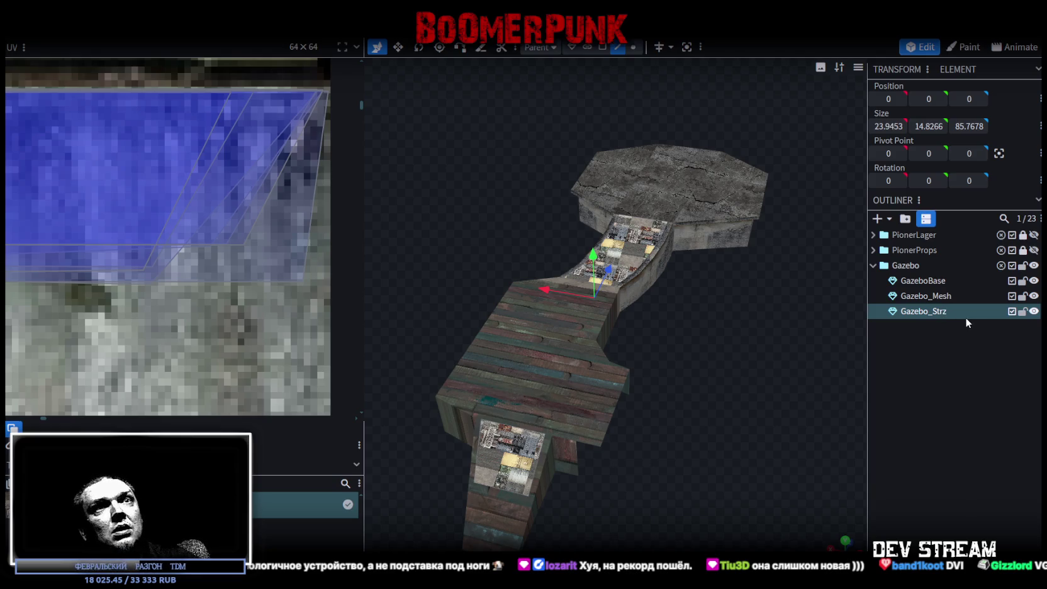
key("ctrl+s")
mouse_move(748, 342)
left_mouse_down()
mouse_move(754, 299)
mouse_move(785, 290)
mouse_move(502, 146)
left_mouse_up()
key("ctrl+s")
Export the model as FBX, replacing Build19.fbx, and return to Unity
left_click(95, 28)
mouse_move(123, 249)
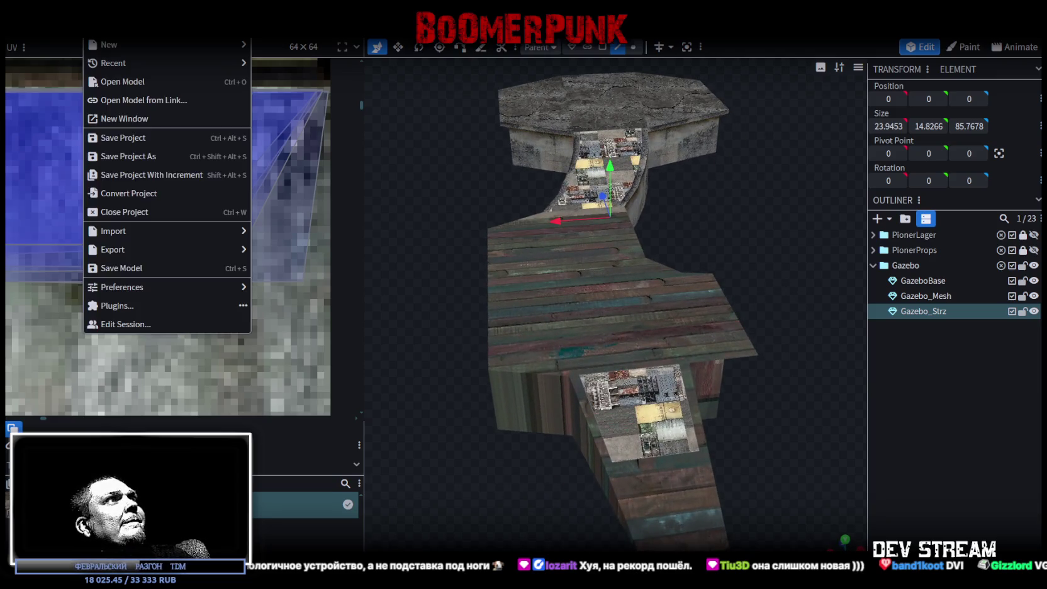
left_click(312, 289)
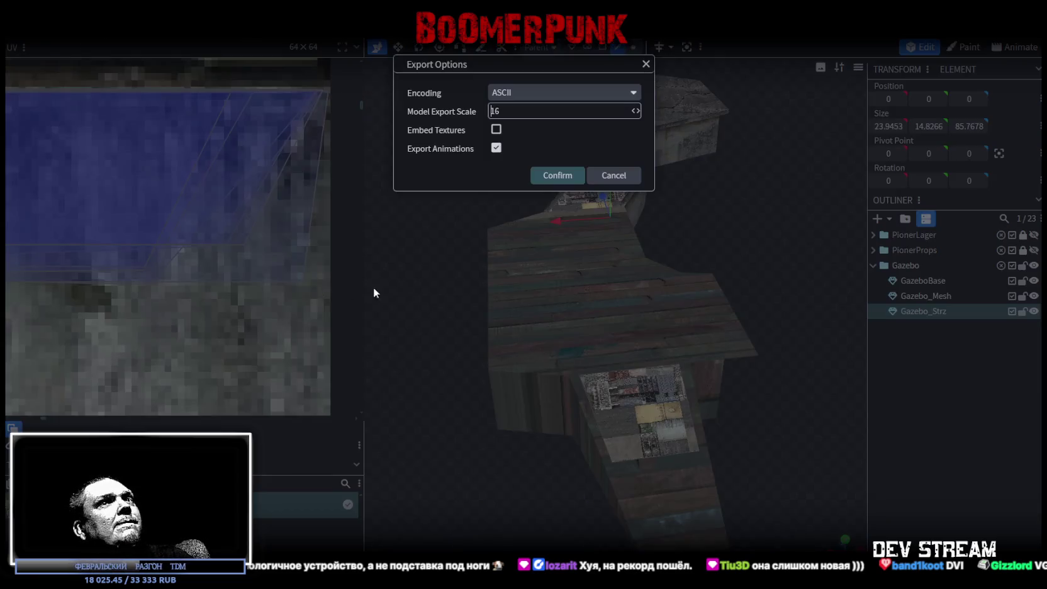
left_click(557, 175)
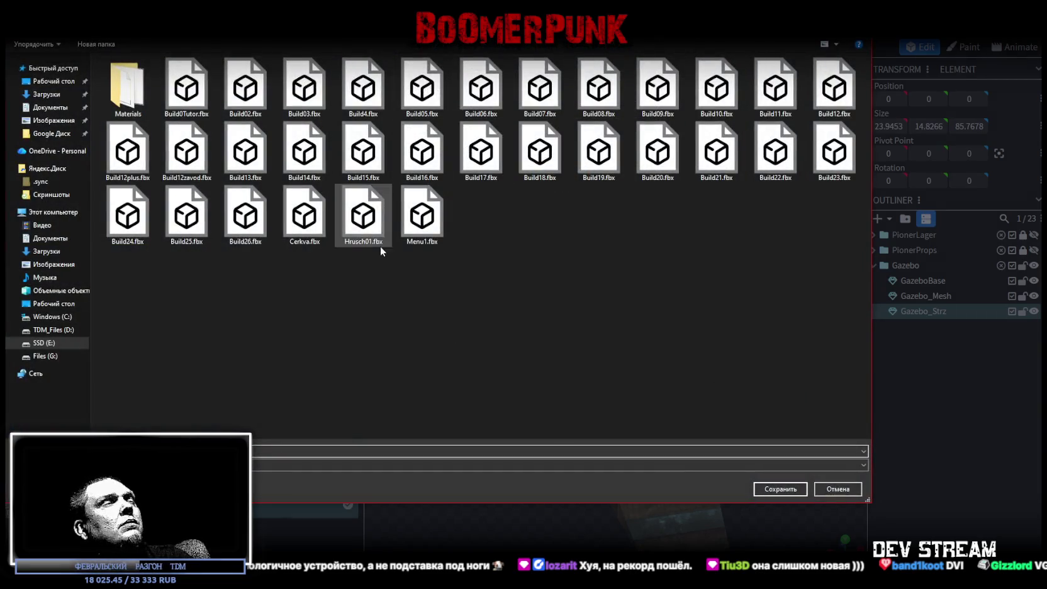
left_click(786, 490)
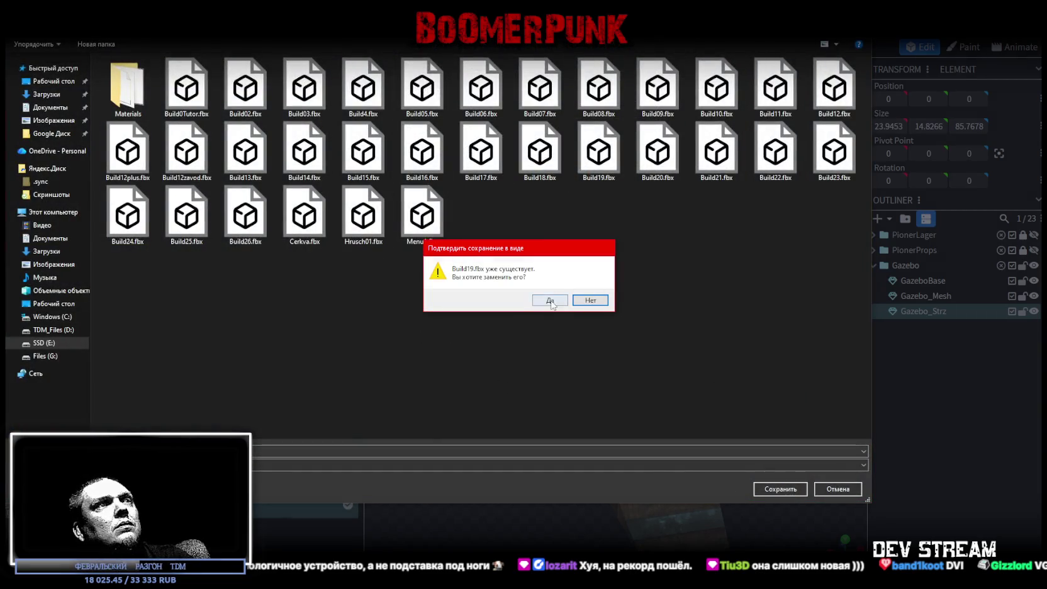
left_click(550, 301)
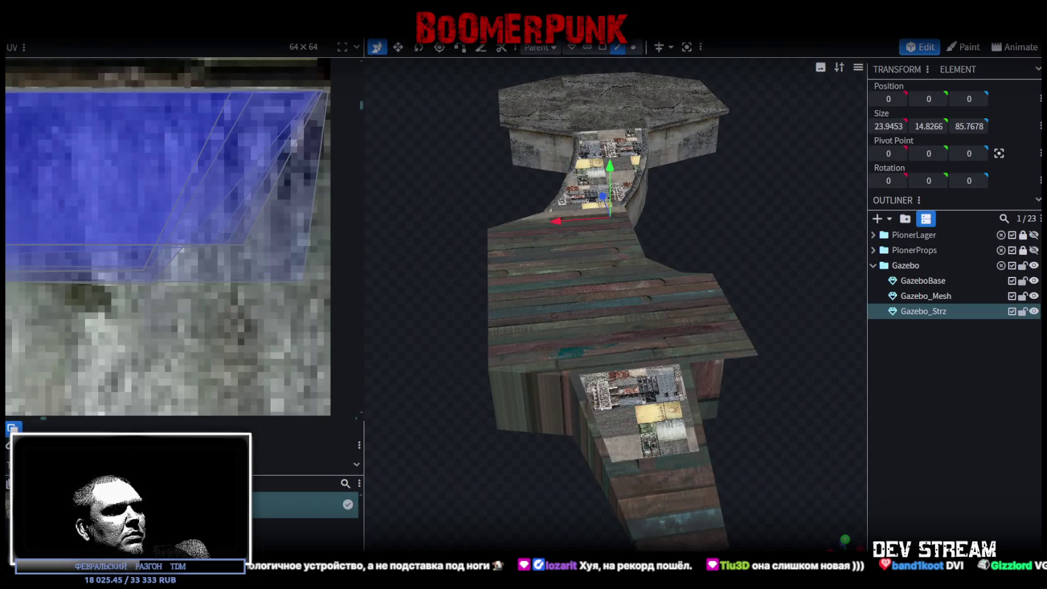
key("alt+Tab")
mouse_move(447, 343)
left_mouse_down("alt")
mouse_move(505, 232)
mouse_move(447, 229)
left_mouse_up("alt")
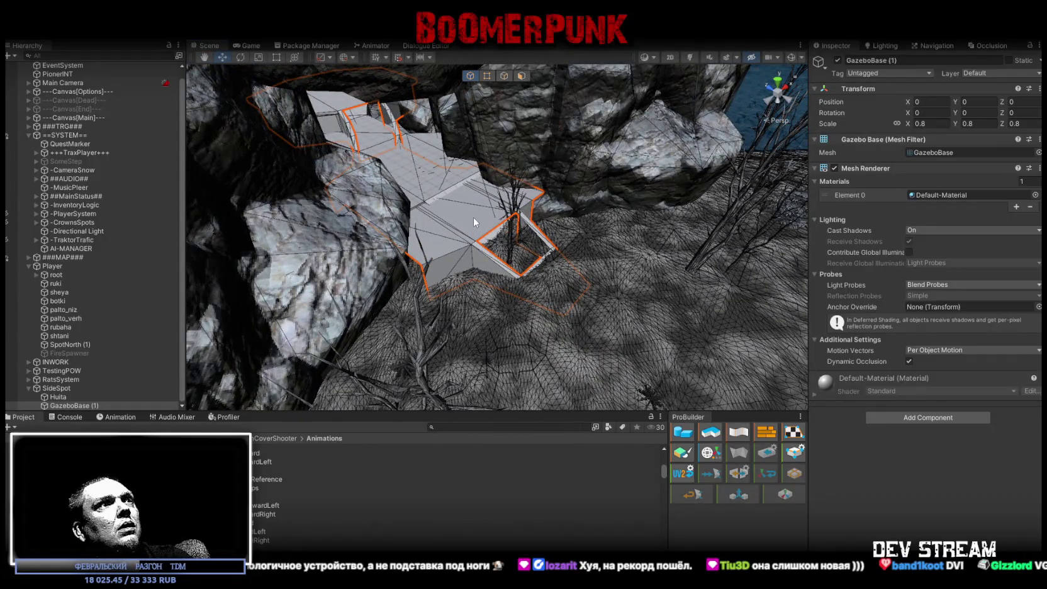
Set GazeboBase (1) scale to 1 and mark it Static
type("1")
key("Return")
left_click_drag(441, 252, 317, 232, "alt")
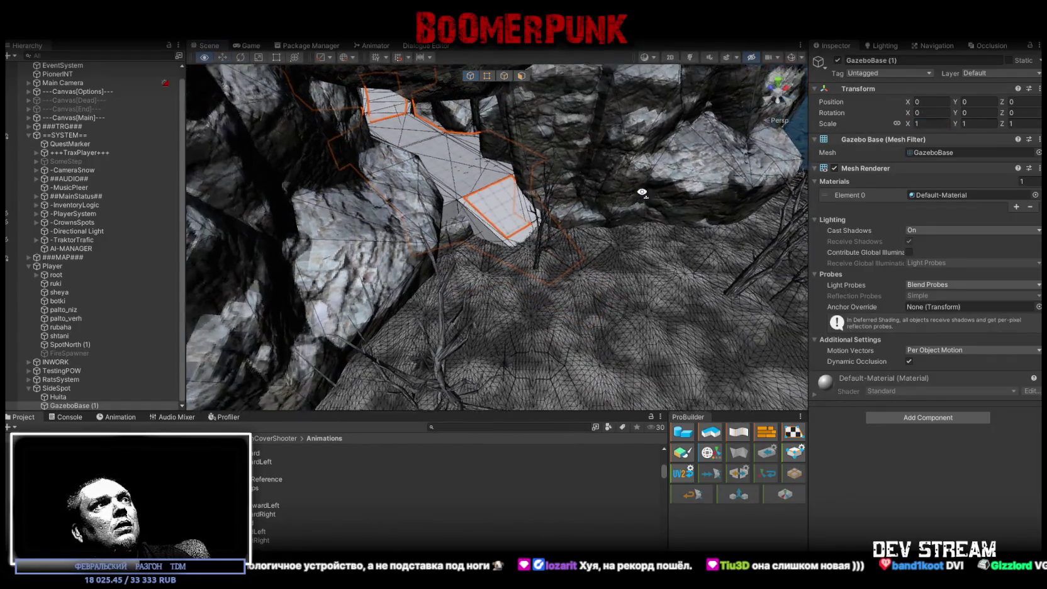
left_click(508, 242)
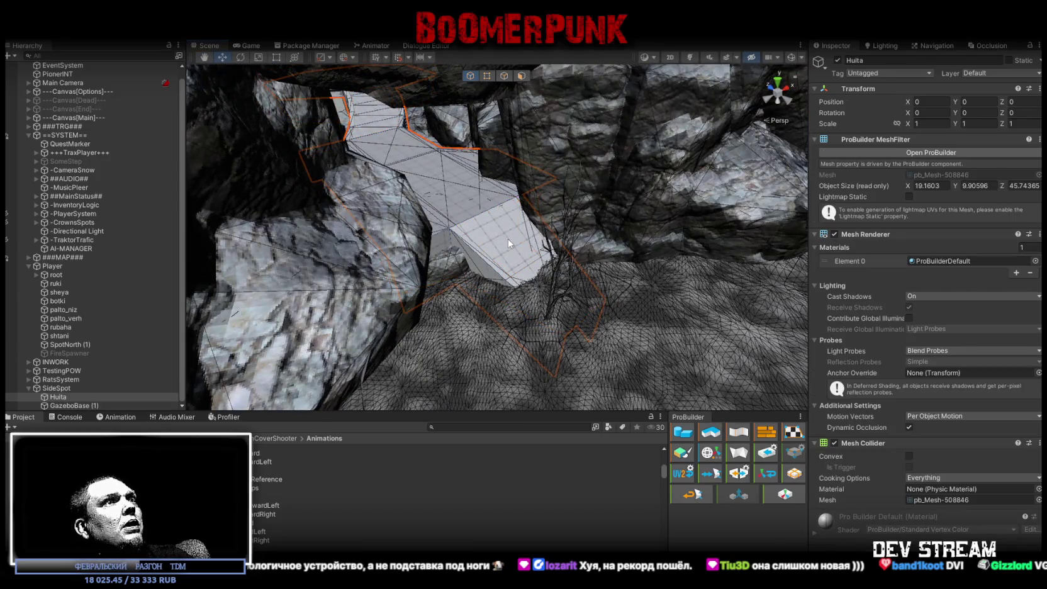
left_click(510, 170)
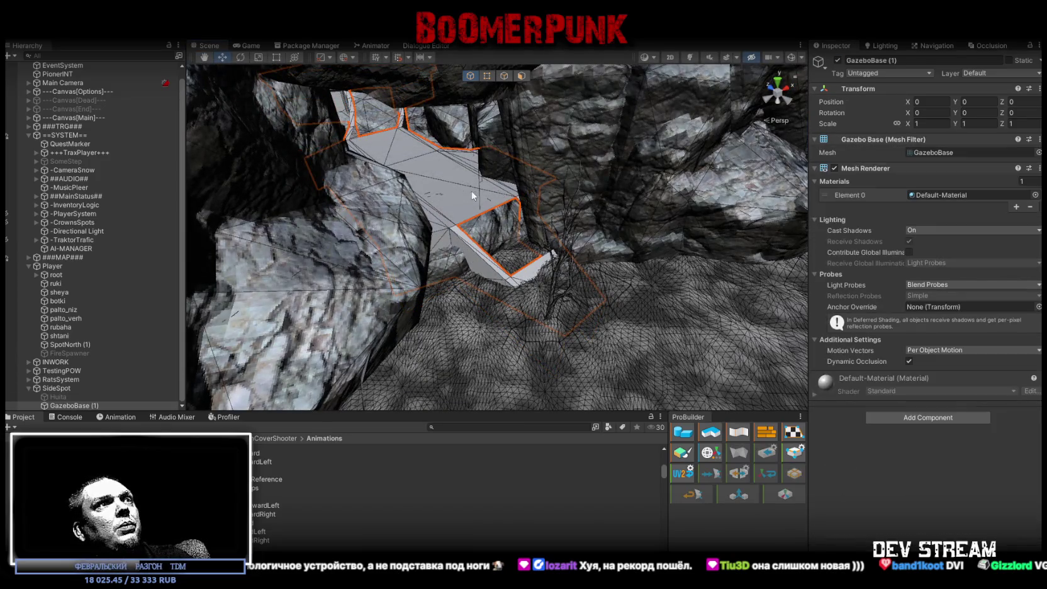
left_click(1009, 60)
Copy the Hit Effect component from the fence Zabor_KL1 (1)
mouse_move(504, 251)
left_mouse_down("alt")
mouse_move(144, 154)
mouse_move(46, 151)
mouse_move(658, 215)
left_mouse_up("alt")
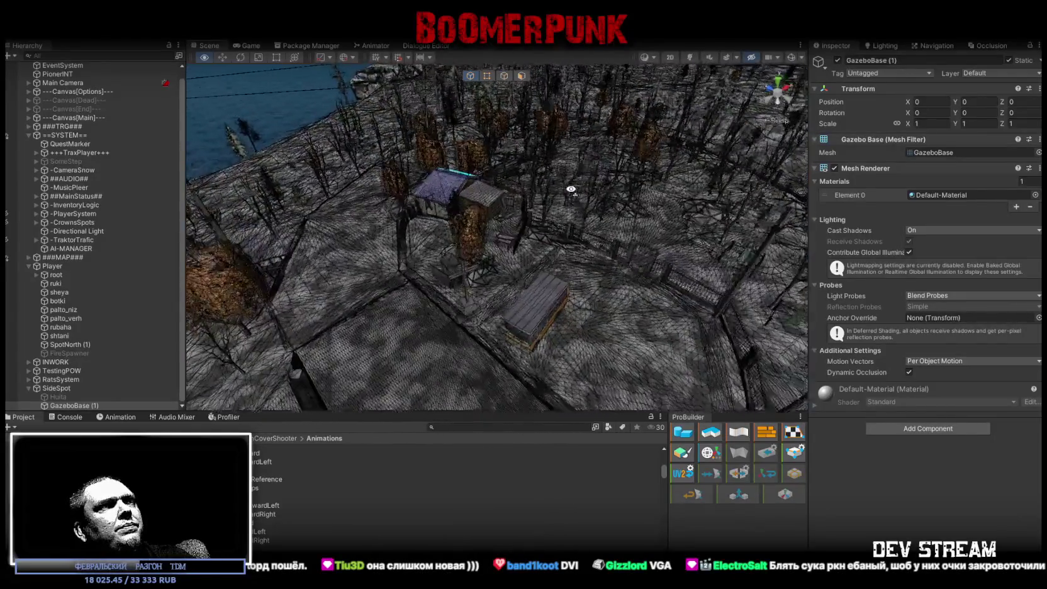
left_click_drag(658, 216, 572, 251, "alt")
left_click(572, 251)
scroll(895, 394, "down", 3)
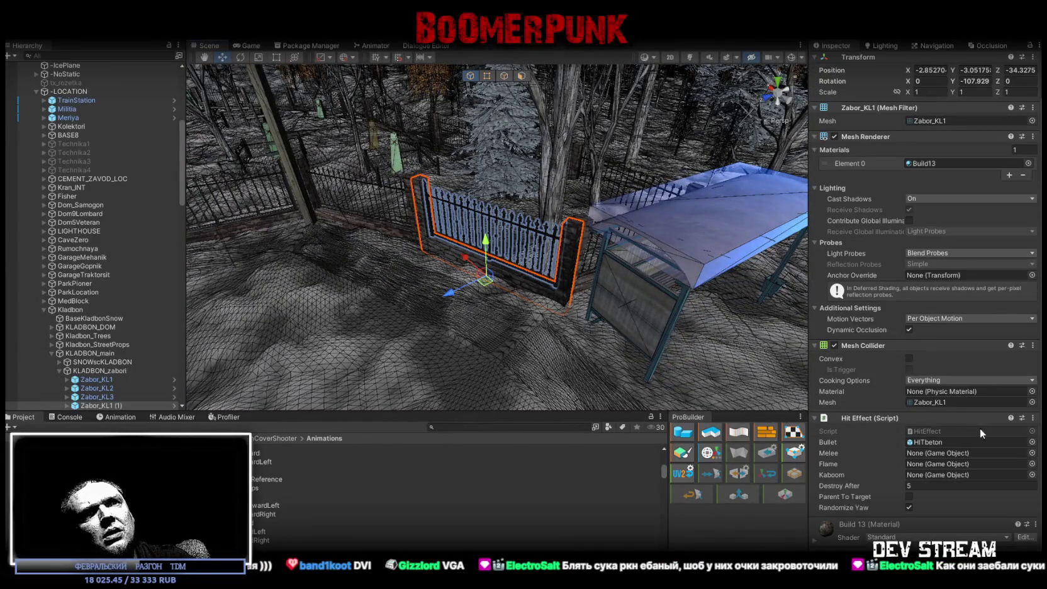
left_click(1034, 421)
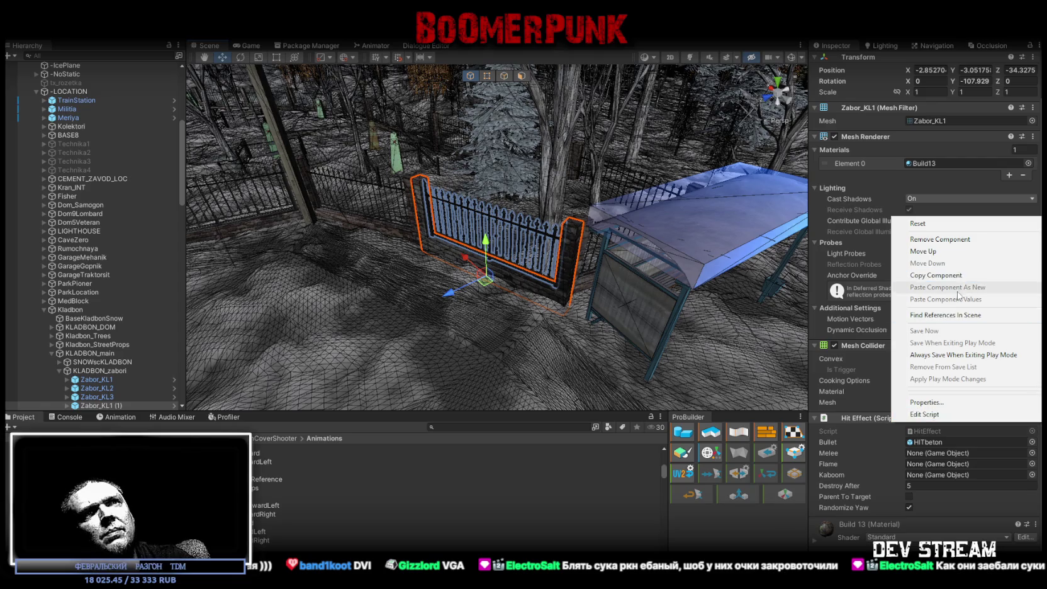
Paste the Hit Effect onto GazeboBase (1), then select the Katel_Base1 boiler house
mouse_move(478, 227)
left_mouse_down("alt")
mouse_move(430, 219)
mouse_move(352, 252)
left_mouse_up("alt")
scroll(89, 315, "down", 15)
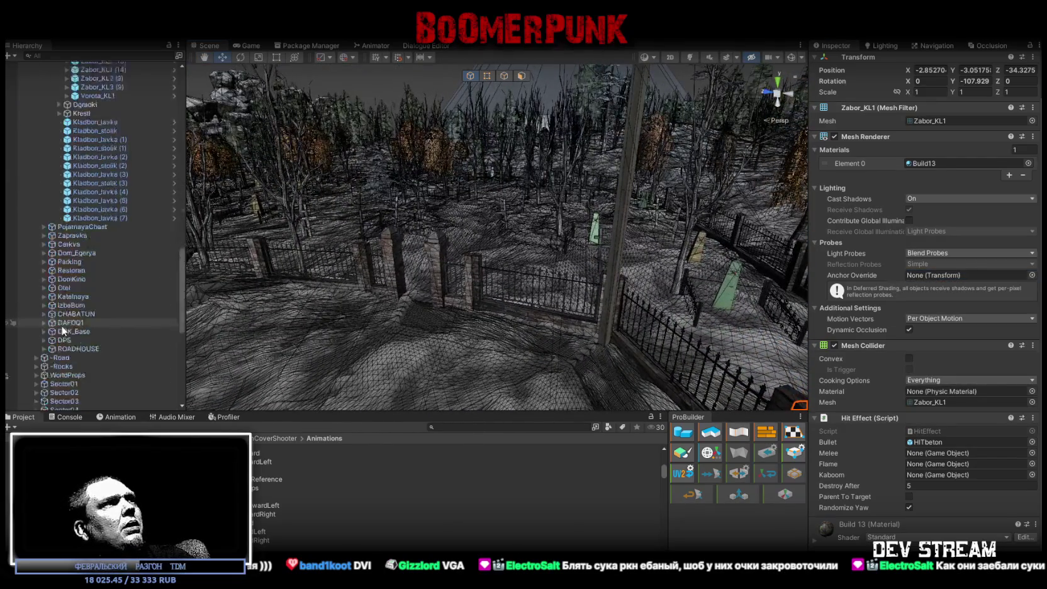
left_click(70, 406)
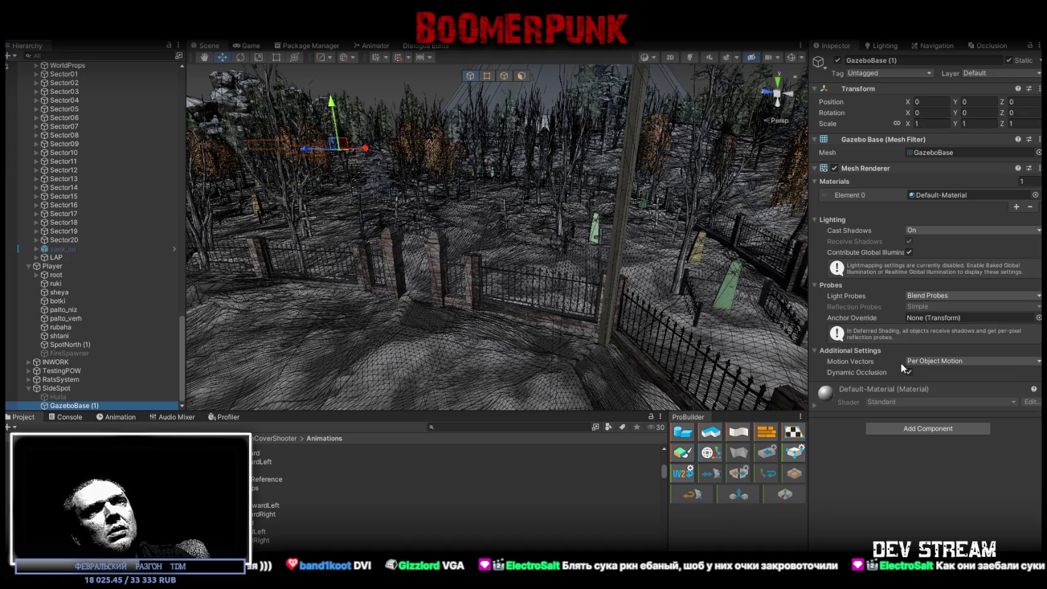
right_click(865, 168)
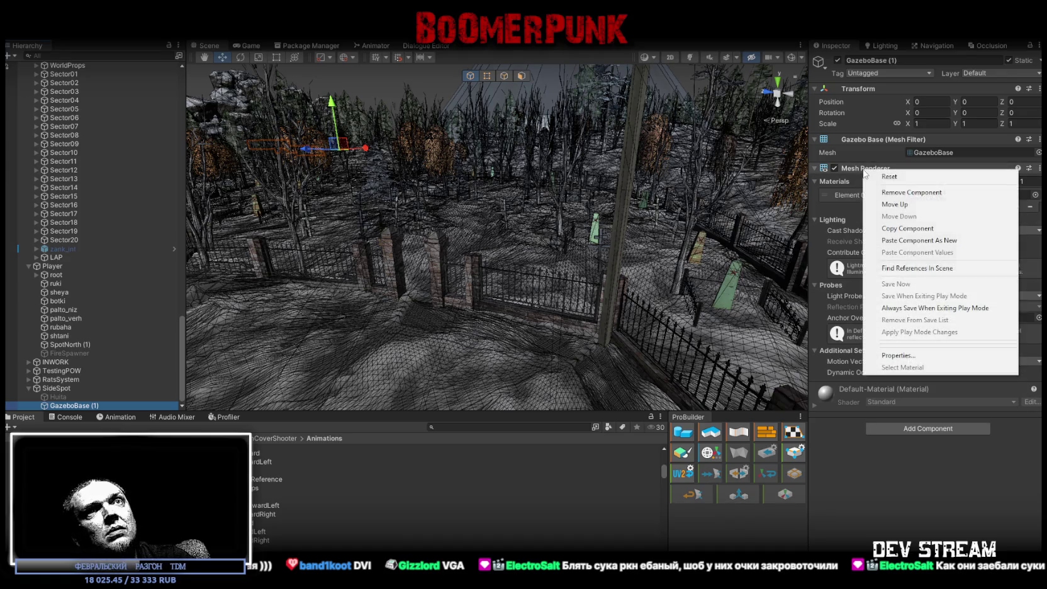
left_click(942, 245)
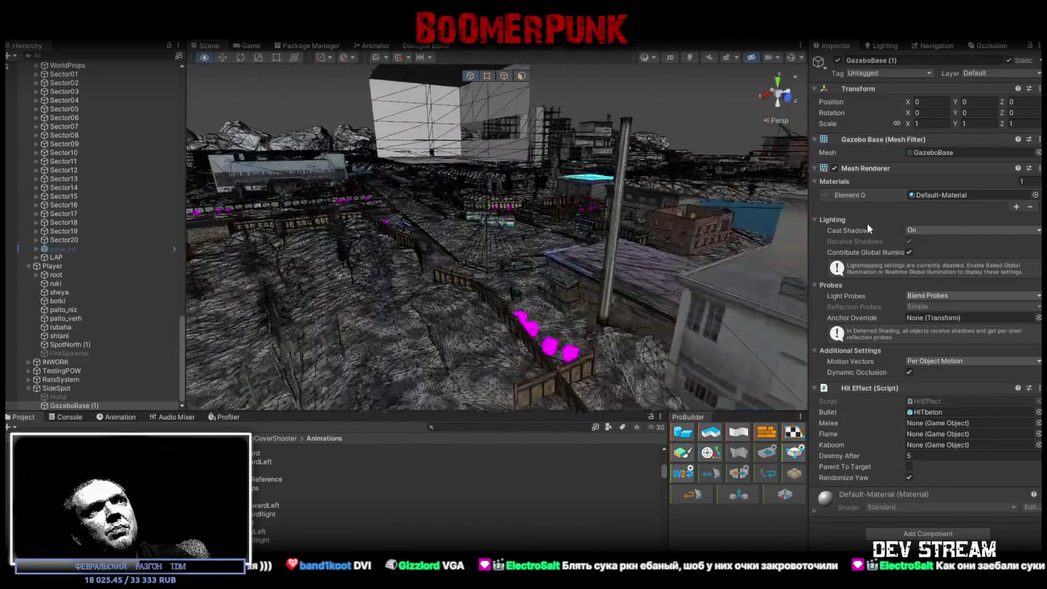
right_click_drag(946, 298, 543, 234)
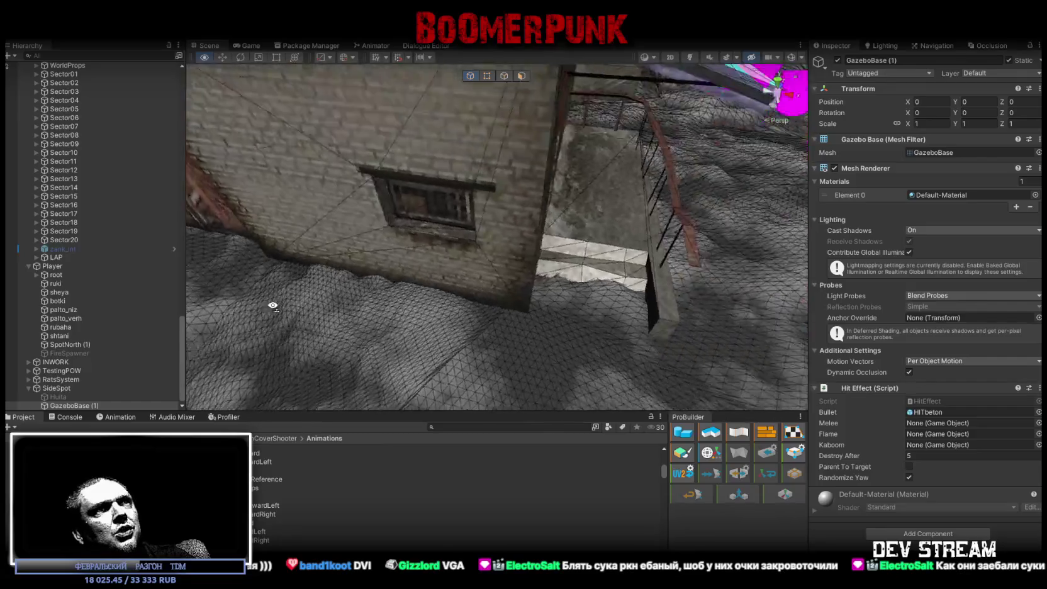
left_click(539, 227)
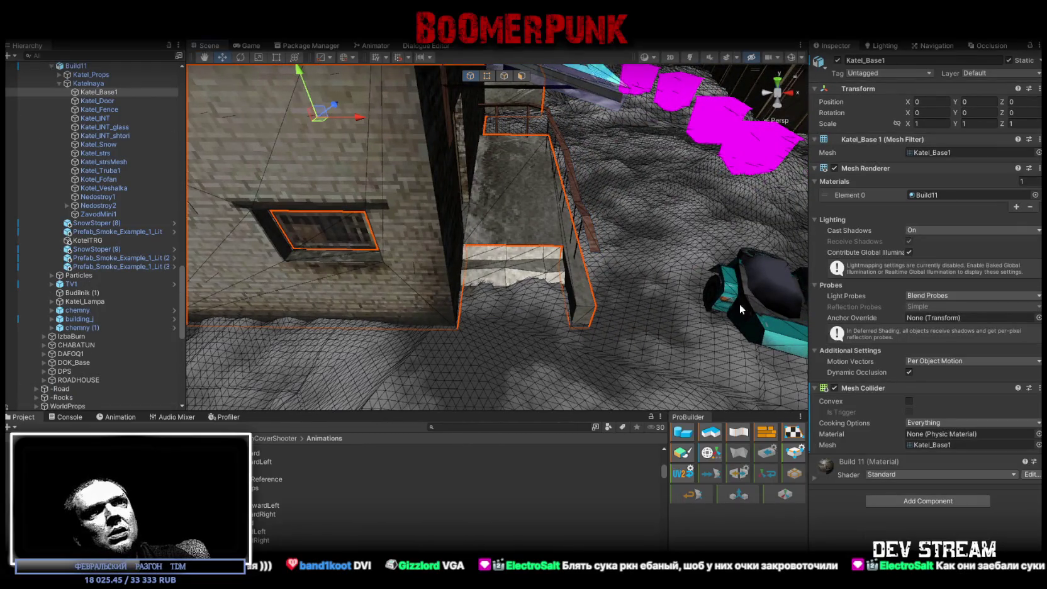
Fly across the map to the cement factory and select the CEMENT_INT_Wall interior wall
mouse_move(754, 378)
right_mouse_down()
mouse_move(13, 176)
mouse_move(892, 147)
mouse_move(709, 212)
mouse_move(758, 212)
mouse_move(696, 203)
mouse_move(637, 214)
mouse_move(715, 211)
right_mouse_up()
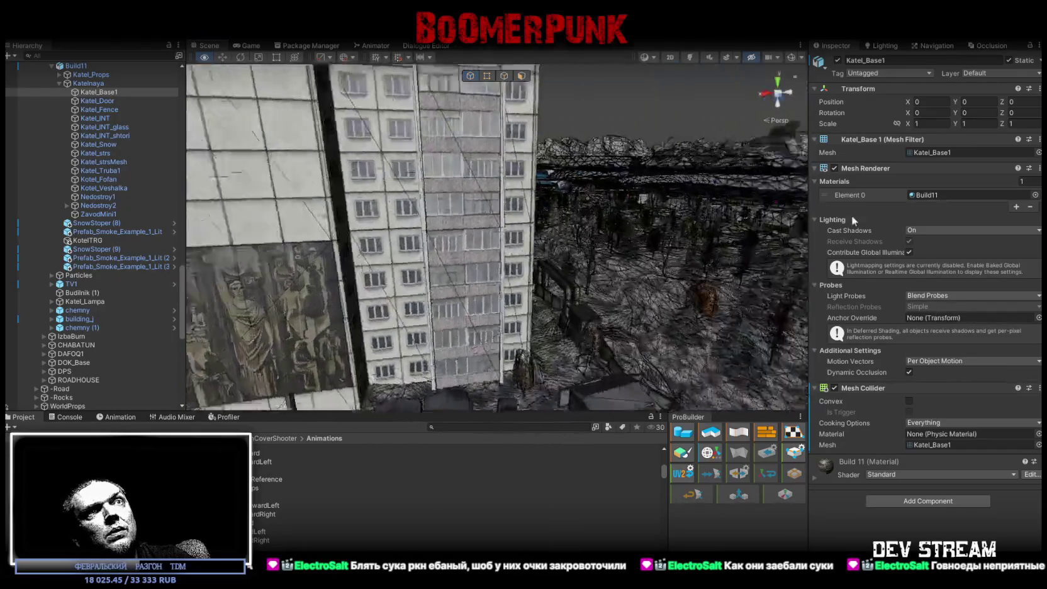
right_click_drag(715, 212, 629, 213)
mouse_move(44, 223)
right_mouse_down()
mouse_move(129, 245)
mouse_move(35, 229)
right_mouse_up()
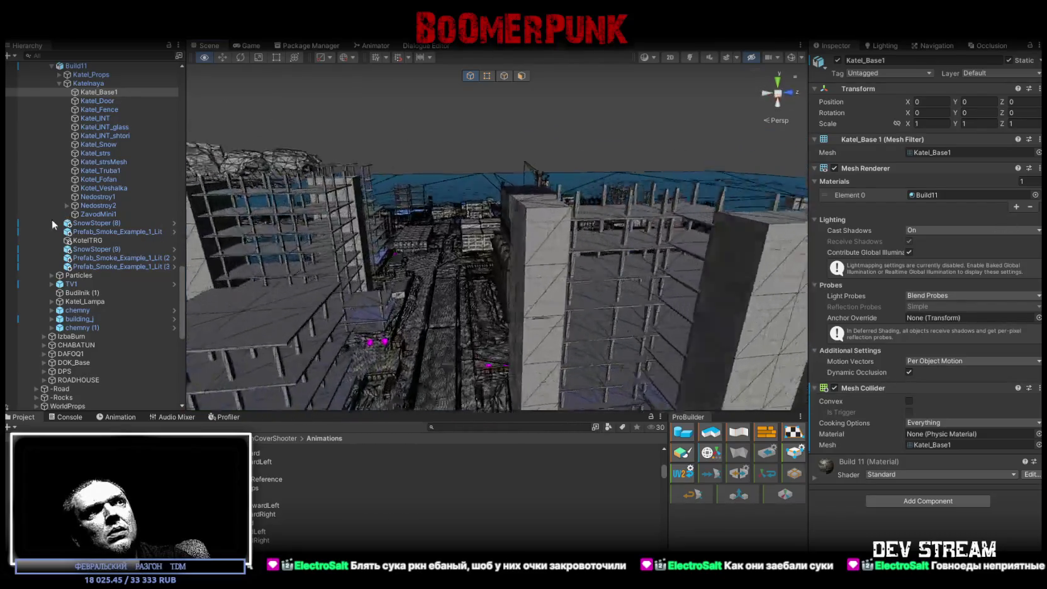
mouse_move(692, 283)
right_mouse_down()
mouse_move(773, 341)
mouse_move(678, 332)
right_mouse_up()
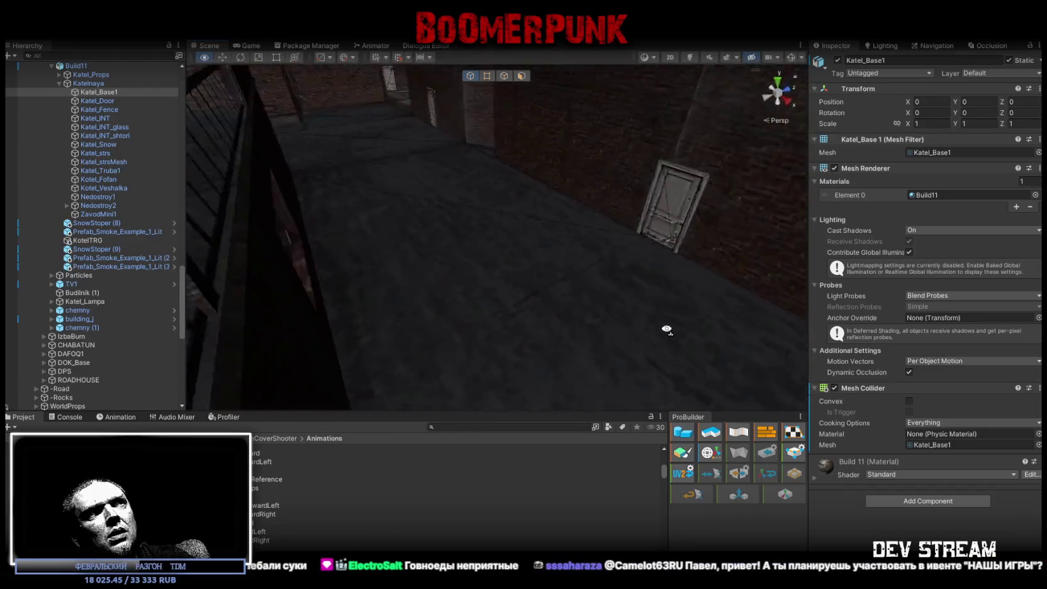
left_click(617, 323)
left_click(596, 318)
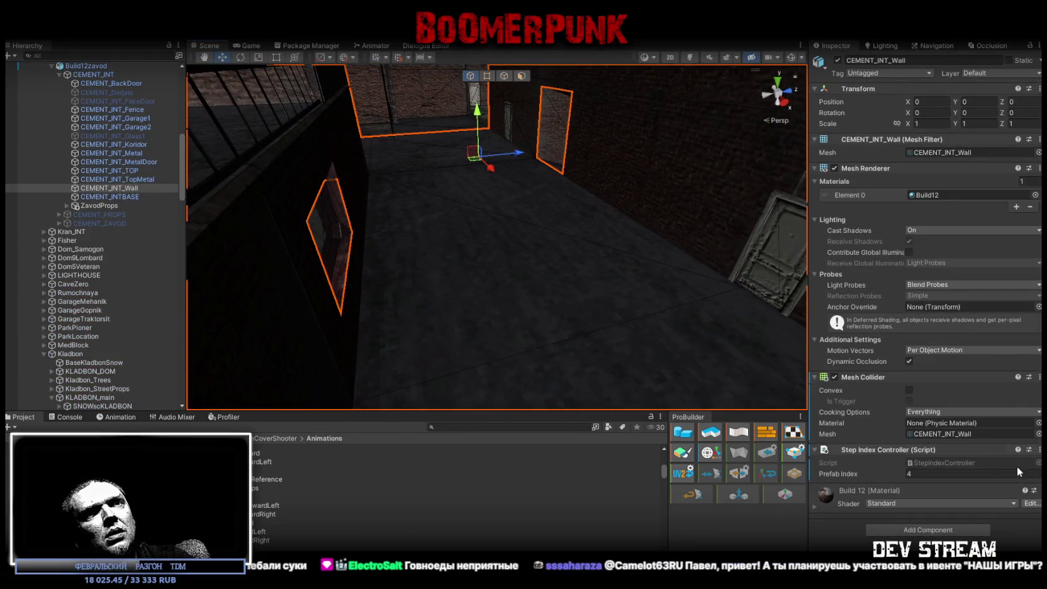
Copy CEMENT_INT_Wall's Step Index Controller and paste it as new onto GazeboBase (1)
left_click(1039, 449)
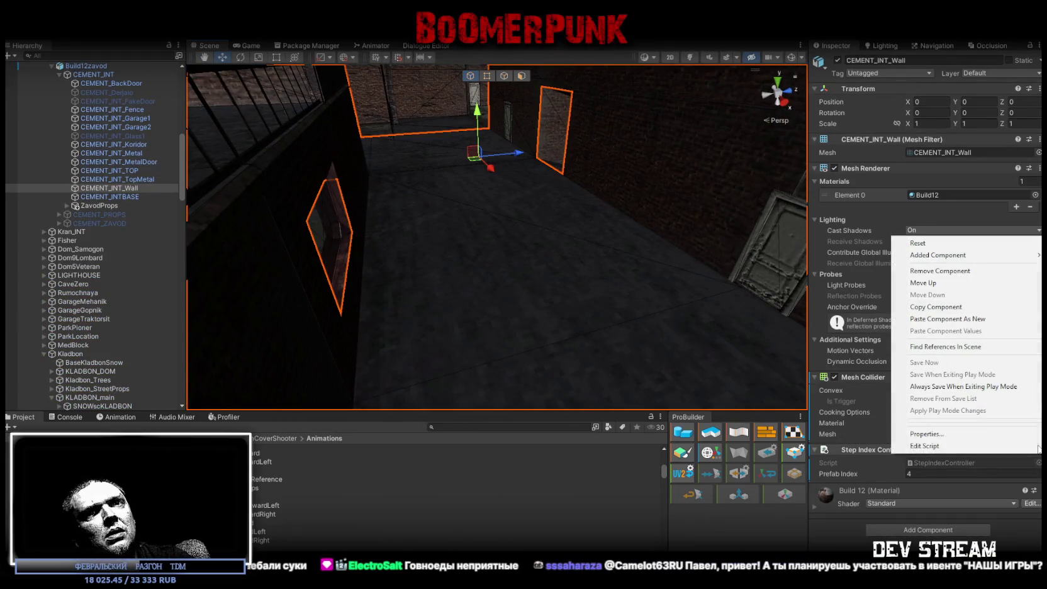
left_click(931, 306)
scroll(116, 197, "down", 10)
scroll(112, 239, "down", 10)
scroll(113, 237, "down", 10)
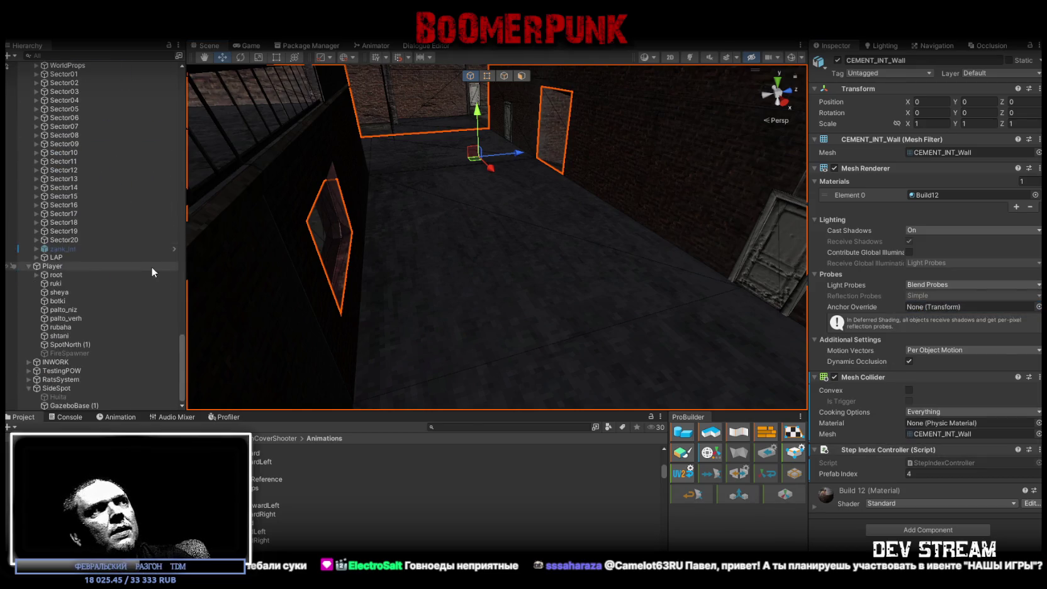
left_click(69, 405)
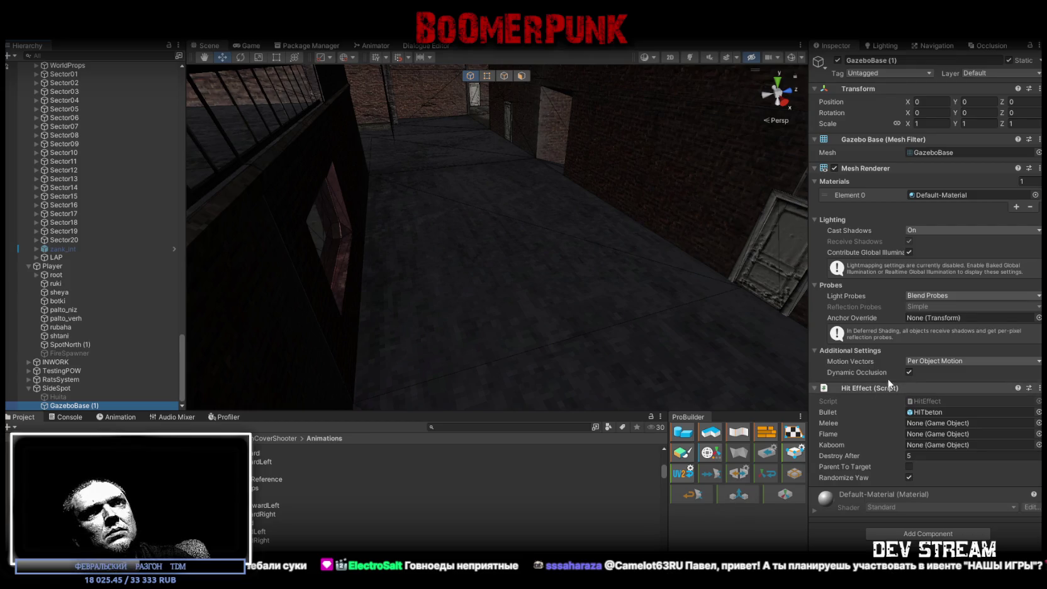
left_click(1039, 167)
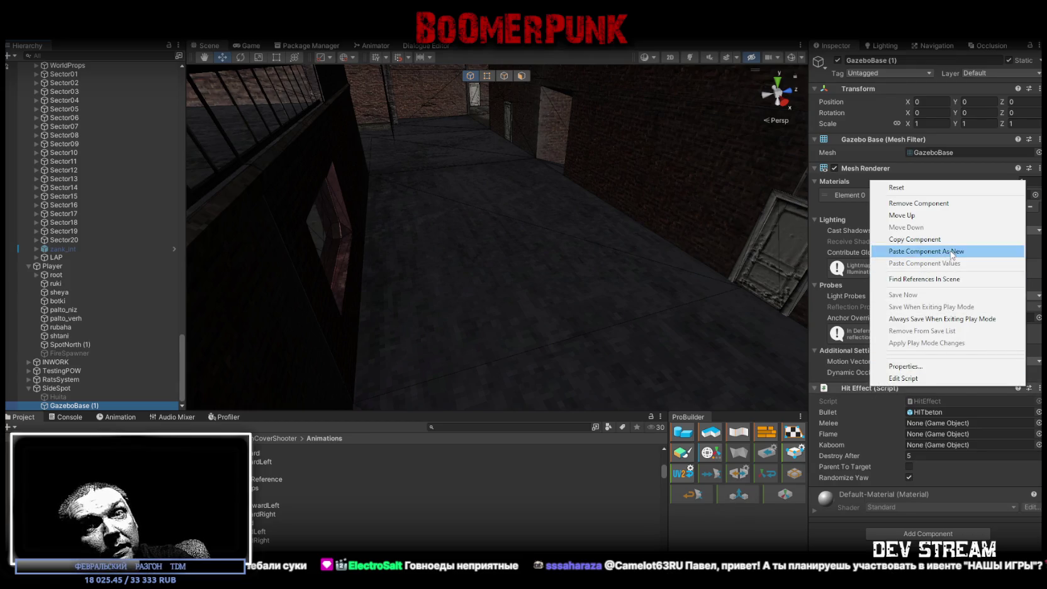
left_click(931, 251)
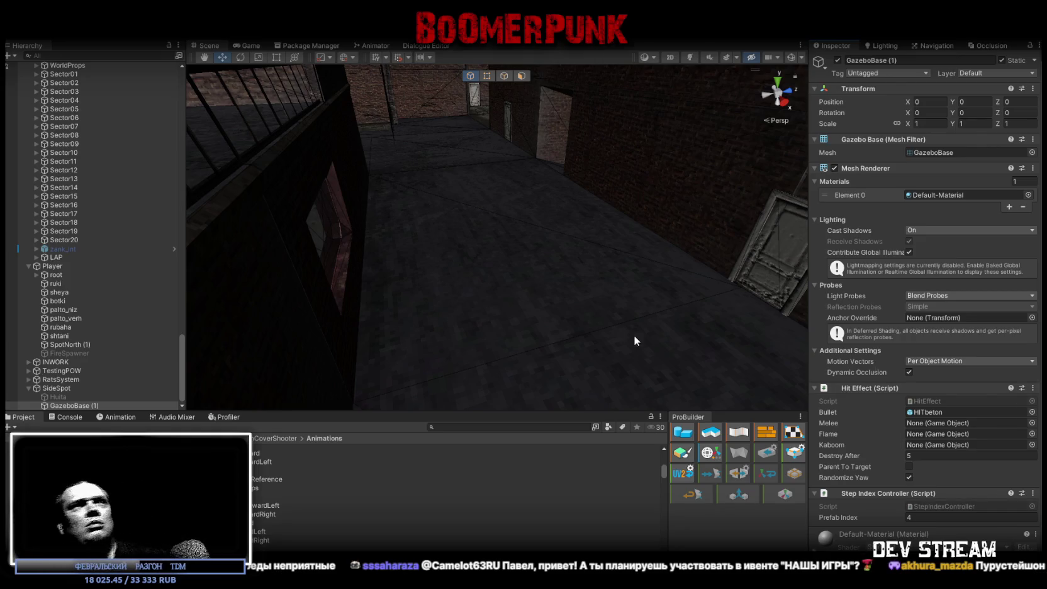
left_click(68, 418)
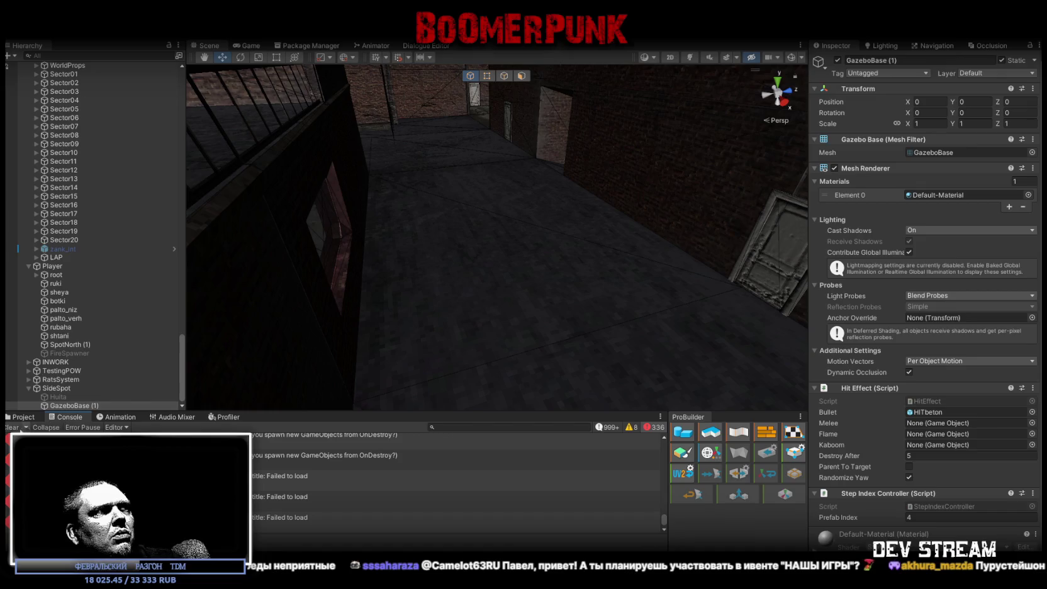
Select the PionerINT placeholder box and deactivate it
left_click(20, 416)
right_click_drag(504, 251, 818, 222)
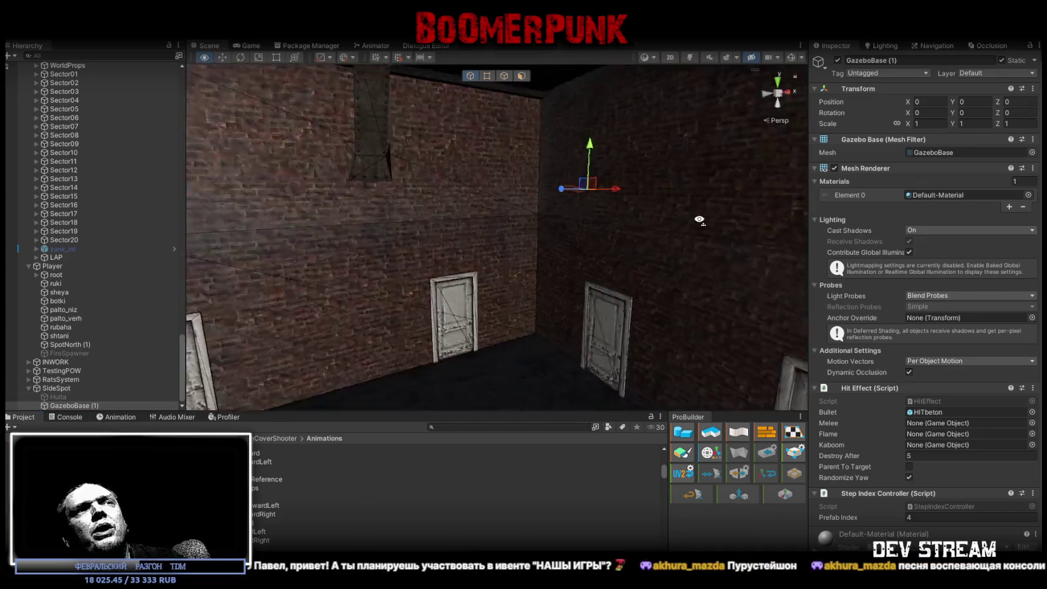
mouse_move(818, 221)
right_mouse_down()
mouse_move(767, 208)
mouse_move(535, 274)
right_mouse_up()
left_click(534, 276)
scroll(140, 333, "up", 1)
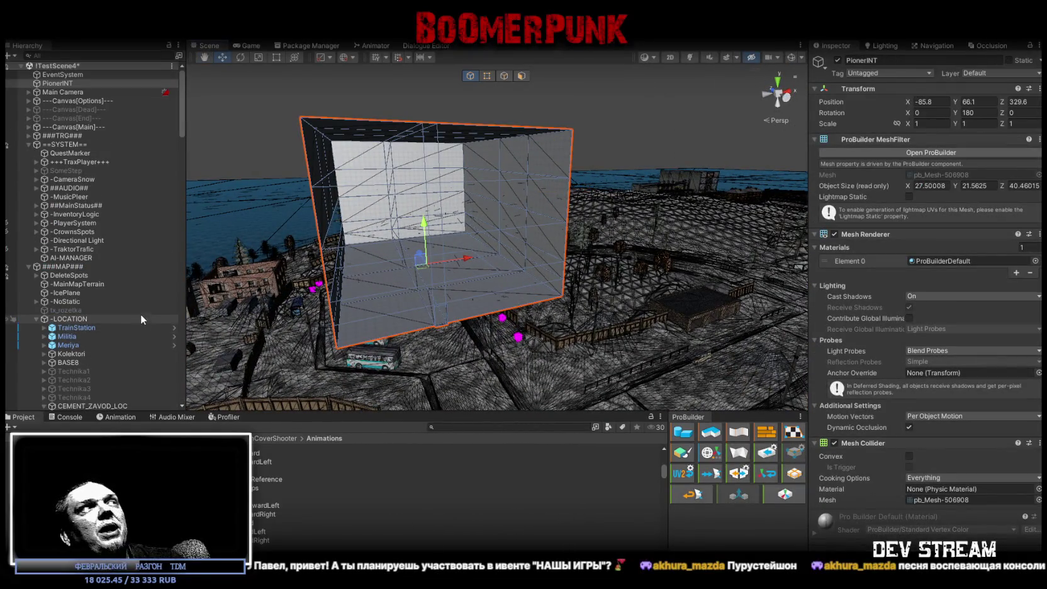
left_click(837, 60)
Fly across the terrain and select the gazebo inside the rock doorway
right_click_drag(472, 236, 478, 229)
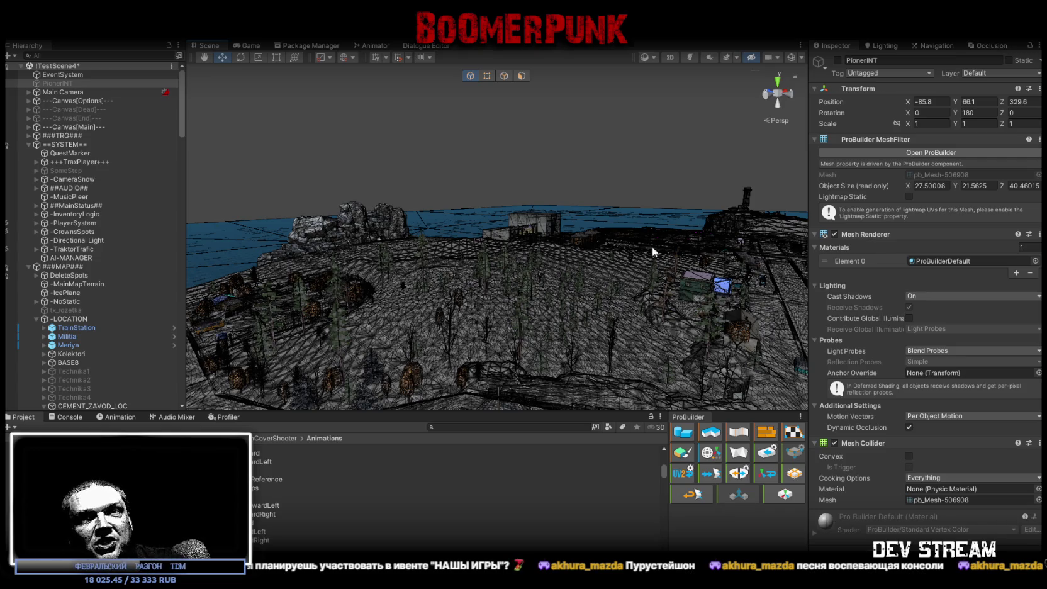
mouse_move(622, 300)
right_mouse_down()
mouse_move(649, 293)
mouse_move(595, 303)
mouse_move(534, 285)
mouse_move(537, 315)
mouse_move(765, 319)
mouse_move(687, 273)
mouse_move(469, 236)
mouse_move(529, 249)
mouse_move(505, 263)
right_mouse_up()
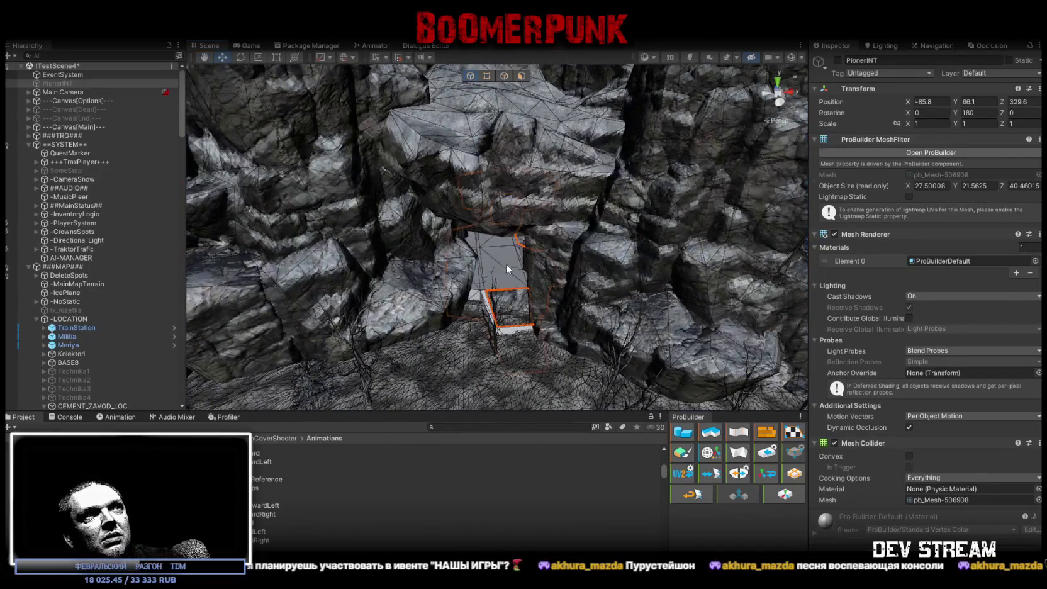
left_click(490, 263)
scroll(80, 235, "up", 10)
scroll(116, 242, "up", 10)
scroll(122, 232, "up", 10)
scroll(130, 226, "up", 10)
scroll(131, 226, "up", 5)
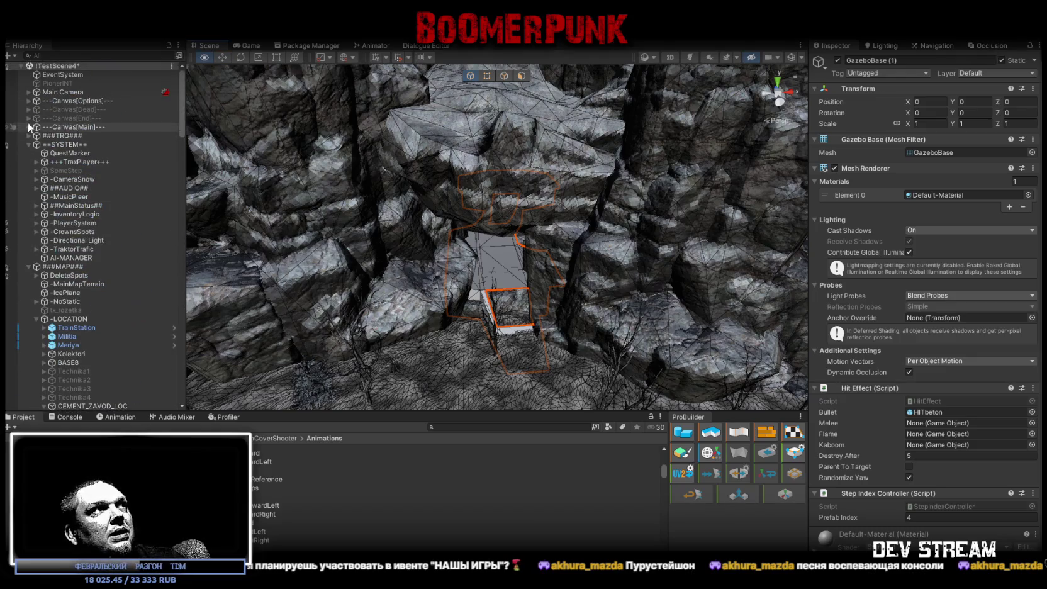
Collapse the ==SYSTEM== and ###MAP### groups, frame the gazebo, and select Pioner_Korpus2
left_click(29, 145)
left_click(29, 153)
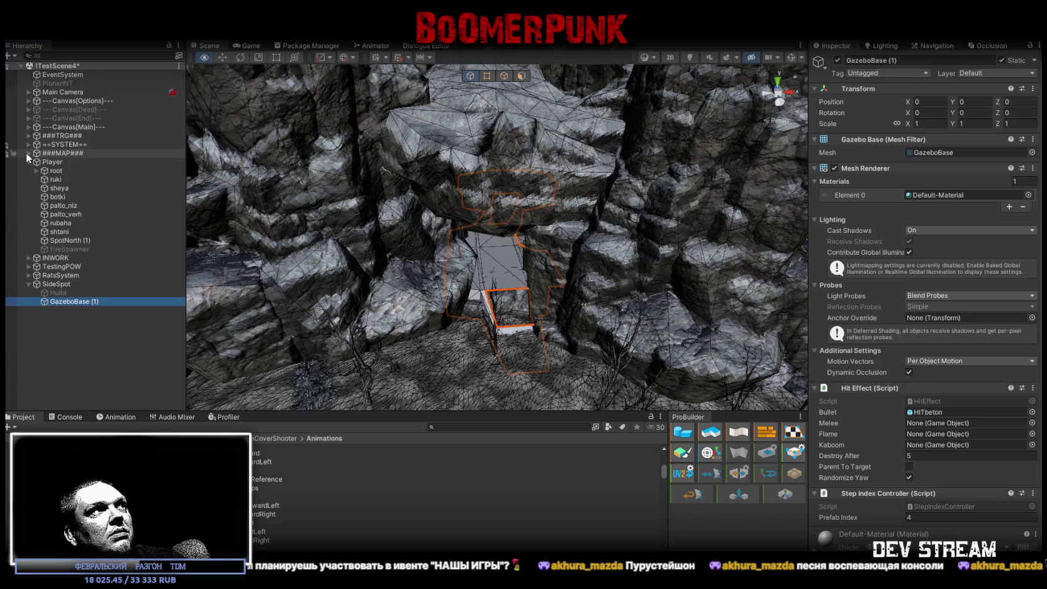
key("f")
mouse_move(440, 207)
left_mouse_down("alt")
mouse_move(531, 220)
mouse_move(438, 194)
left_mouse_up("alt")
left_click(436, 193)
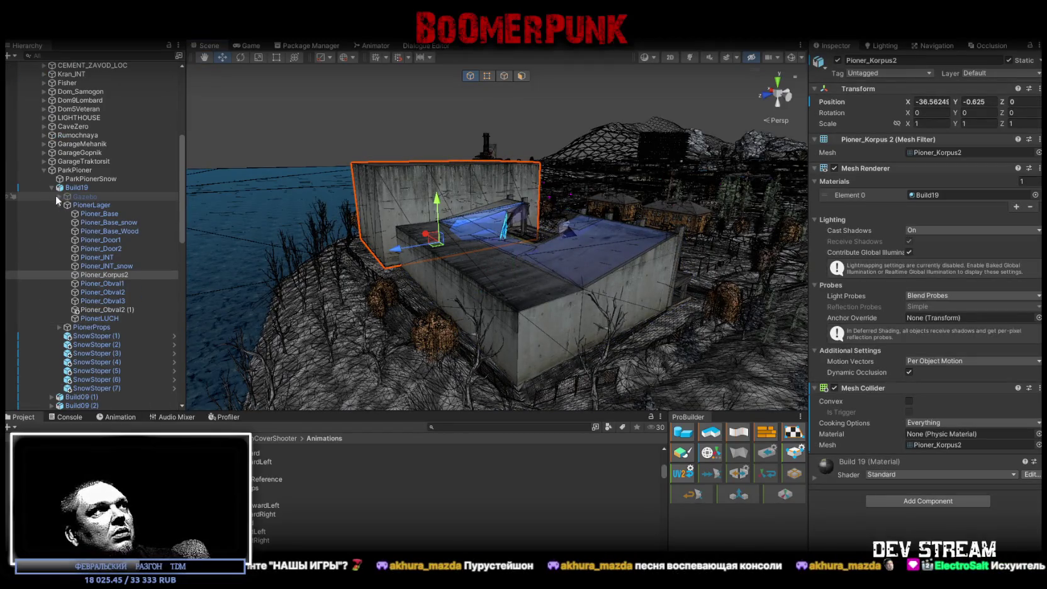
Duplicate the Gazebo_Mesh and Gazebo_Strz parts
left_click(58, 204)
left_click(59, 196)
left_click(100, 205)
left_click(108, 213, "ctrl")
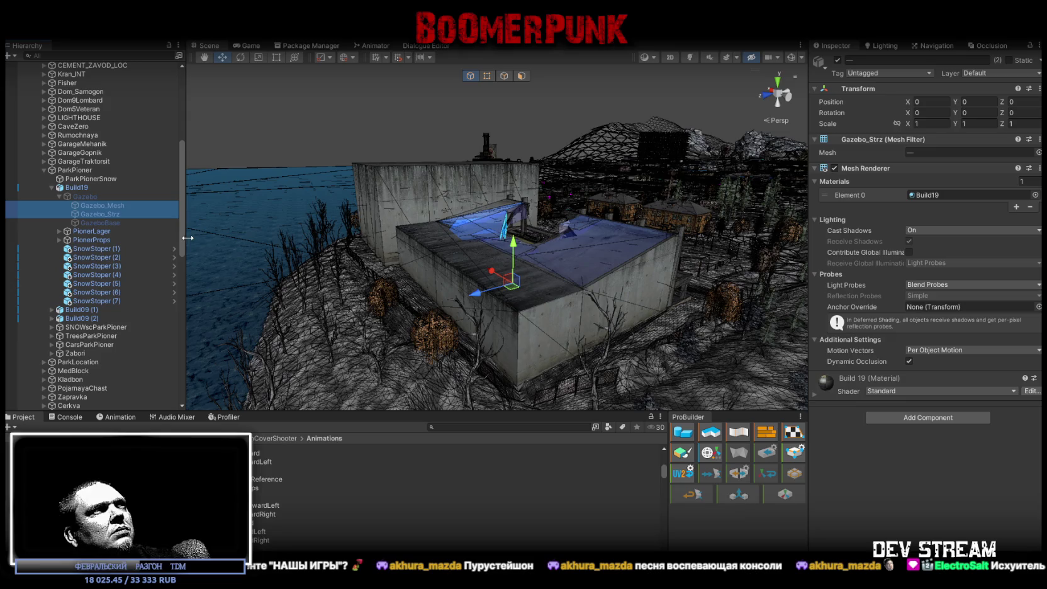
key("ctrl+d")
Move the copies under GazeboBase (1), zero their transform, and mark them Static
scroll(143, 233, "down", 3)
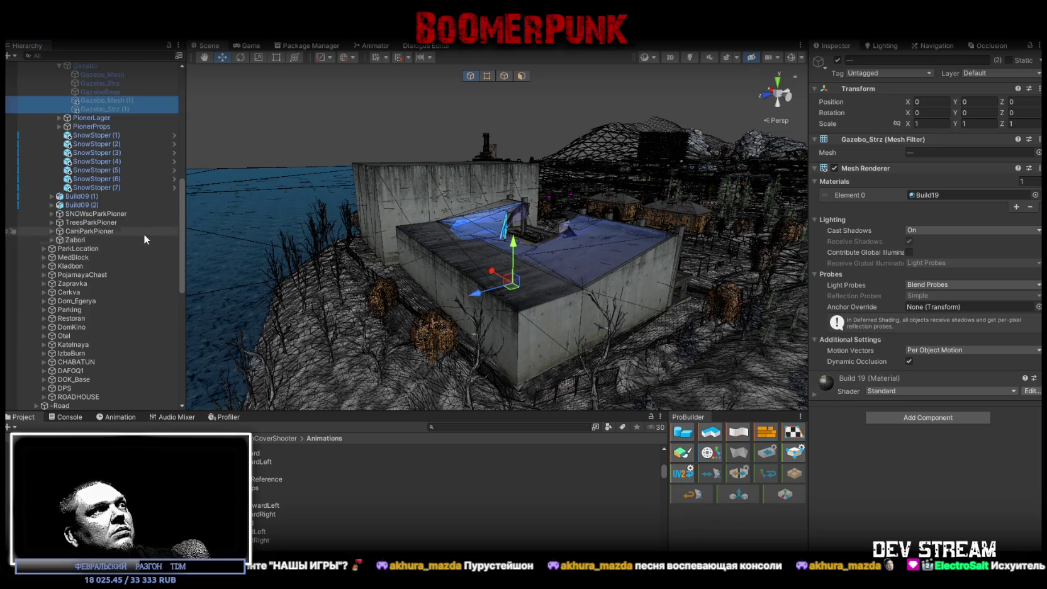
scroll(144, 233, "down", 2)
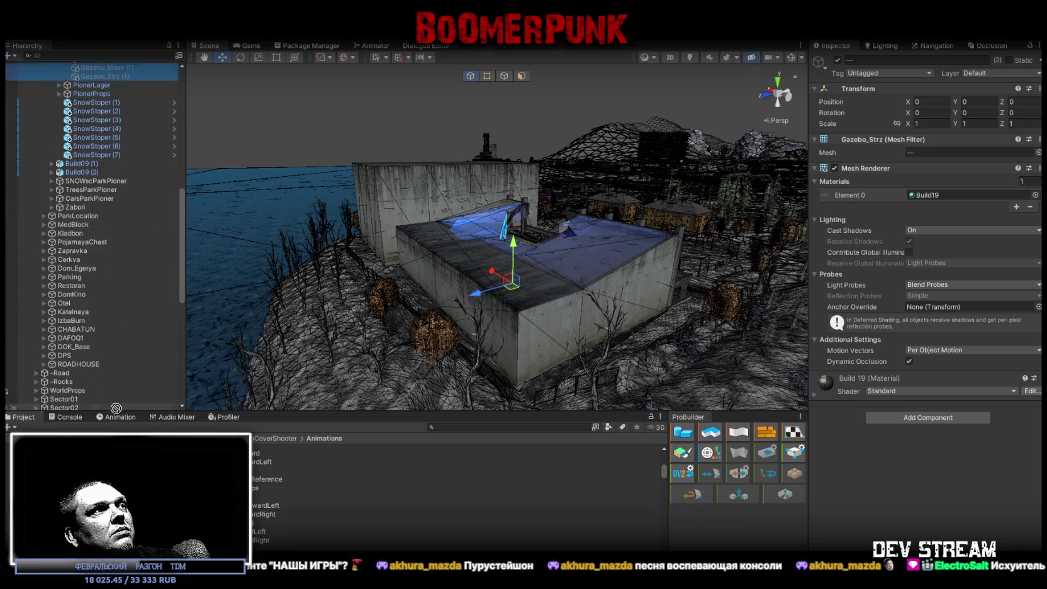
scroll(114, 352, "down", 2)
scroll(114, 377, "down", 1)
scroll(115, 407, "down", 3)
scroll(115, 408, "down", 2)
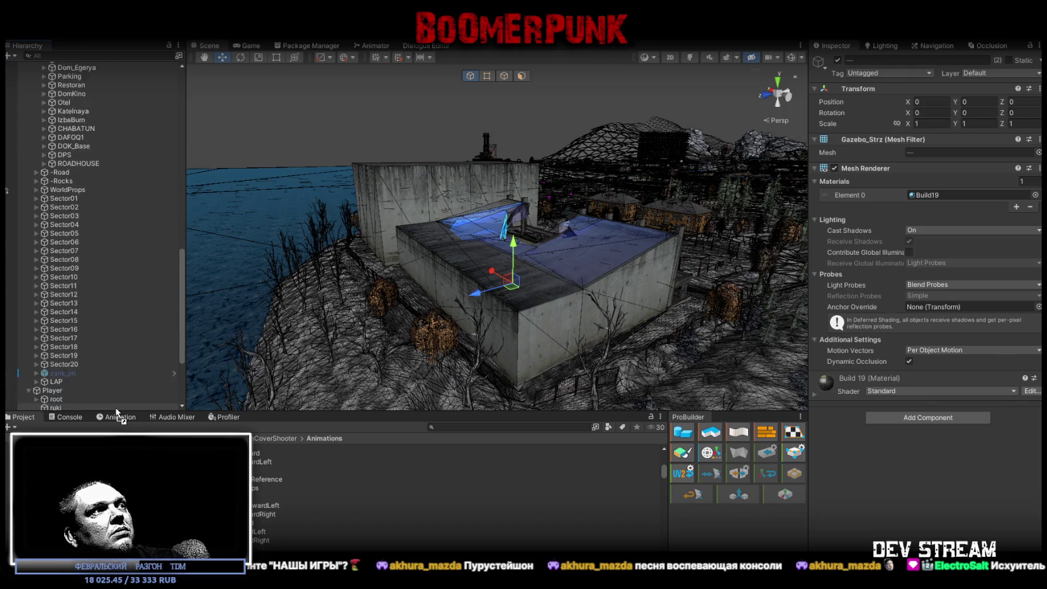
scroll(116, 407, "down", 2)
scroll(116, 407, "down", 2)
scroll(116, 408, "down", 1)
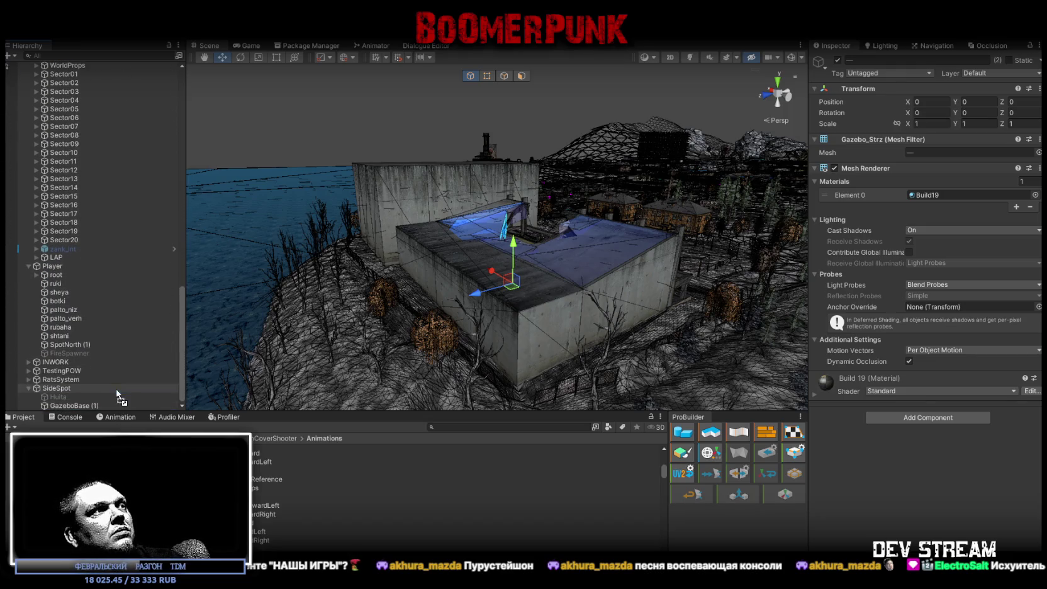
left_click_drag(101, 404, 101, 404)
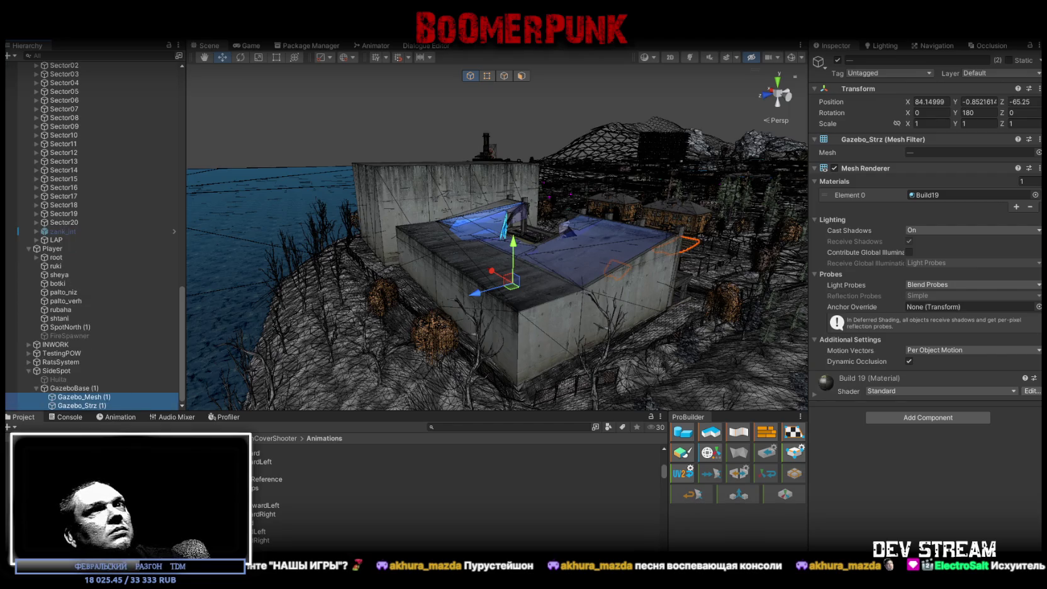
left_click(945, 102)
left_click(975, 113)
type("0")
left_click(1010, 60)
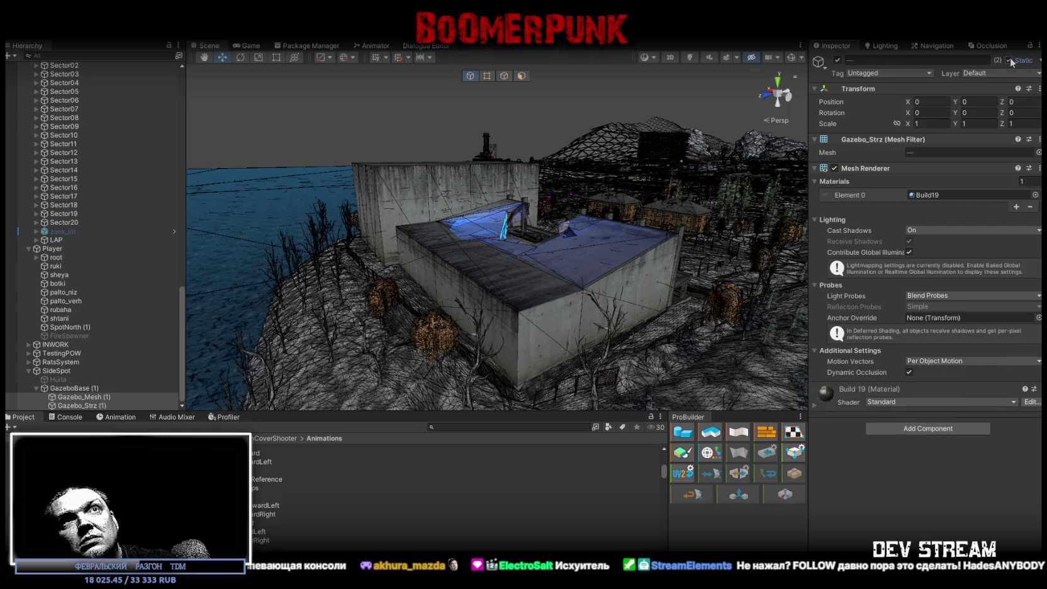
Rename the copied parts, changing 'Gazebo_Strz (1)' to 'Gazebo_Strz'
left_click(102, 389)
left_click(114, 389)
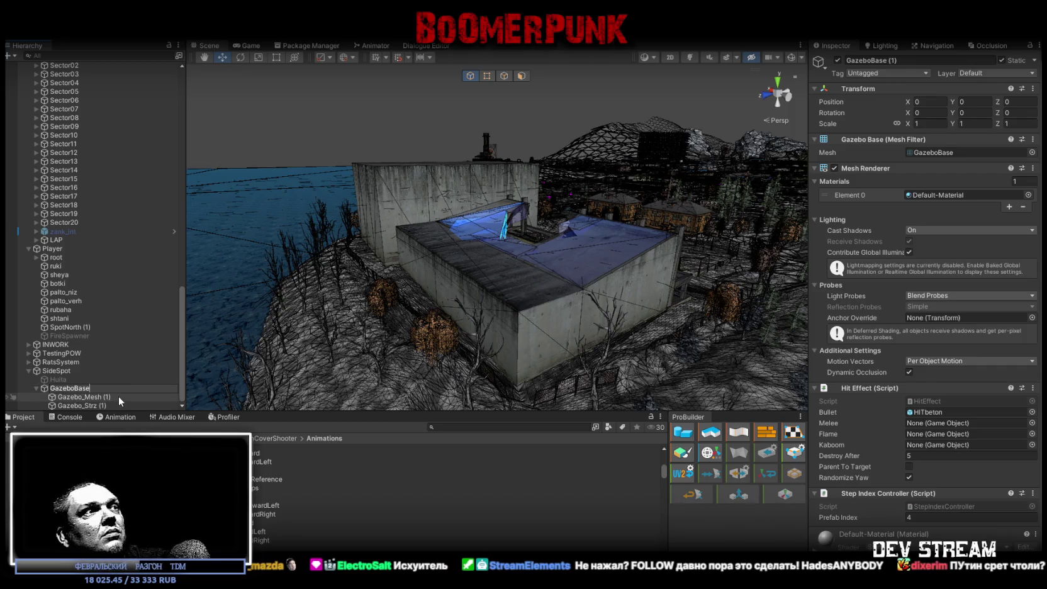
left_click(118, 395)
left_click(119, 395)
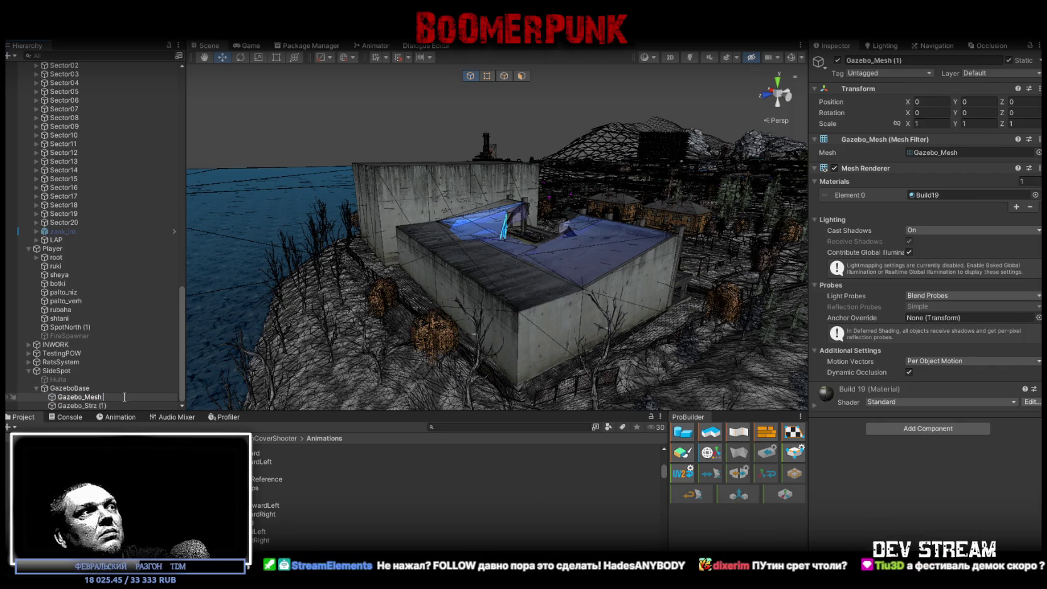
left_click(119, 405)
left_click(118, 405)
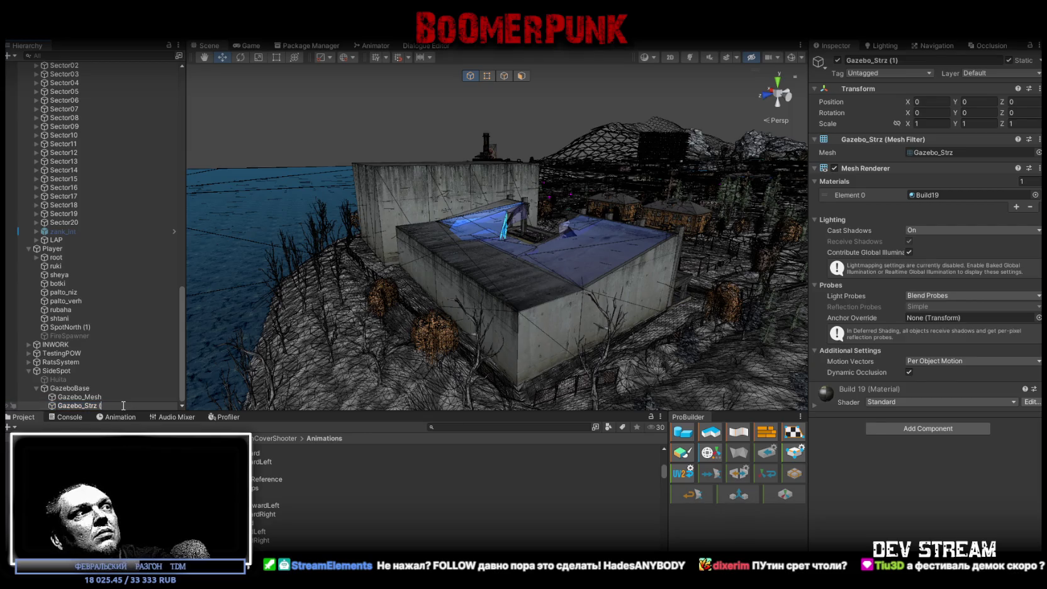
key("Return")
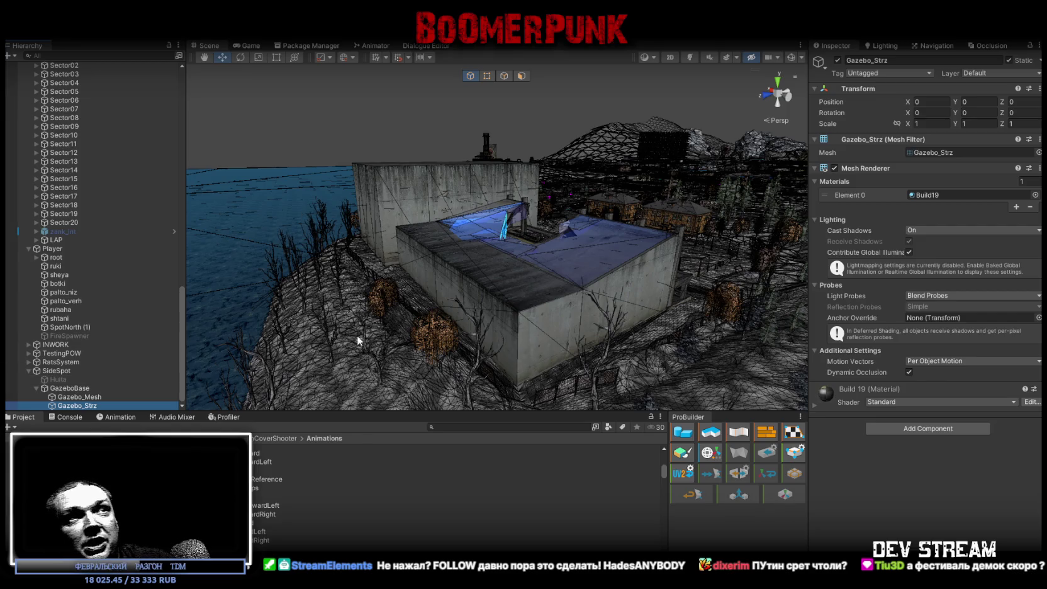
Assign the Build19 material to GazeboBase, Gazebo_Mesh and Gazebo_Strz together
right_click_drag(334, 323, 806, 337)
key("f")
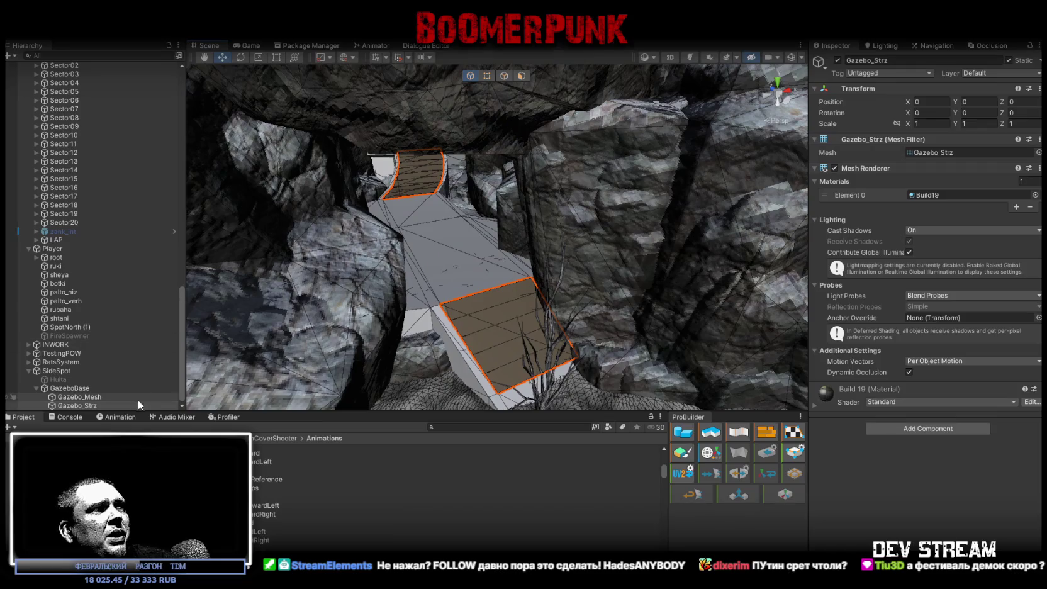
left_click(94, 388)
left_click(106, 405, "shift")
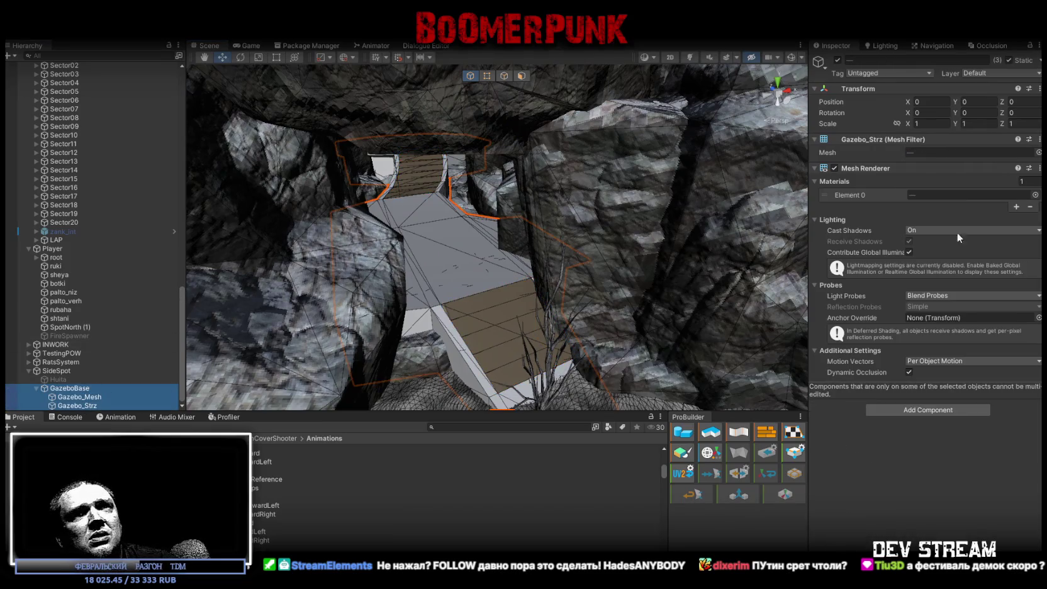
left_click(1035, 195)
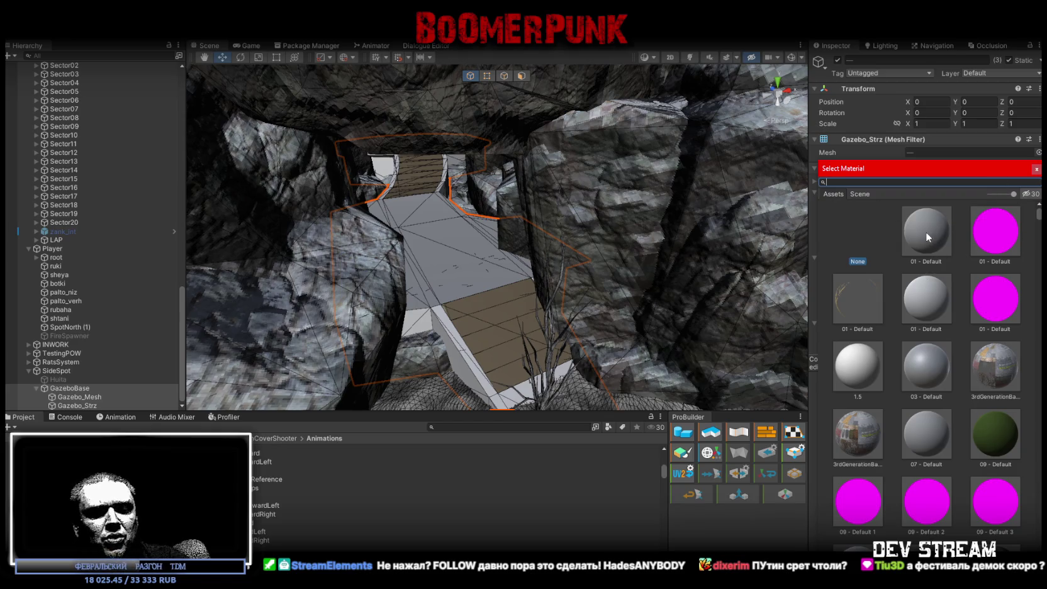
type("bui")
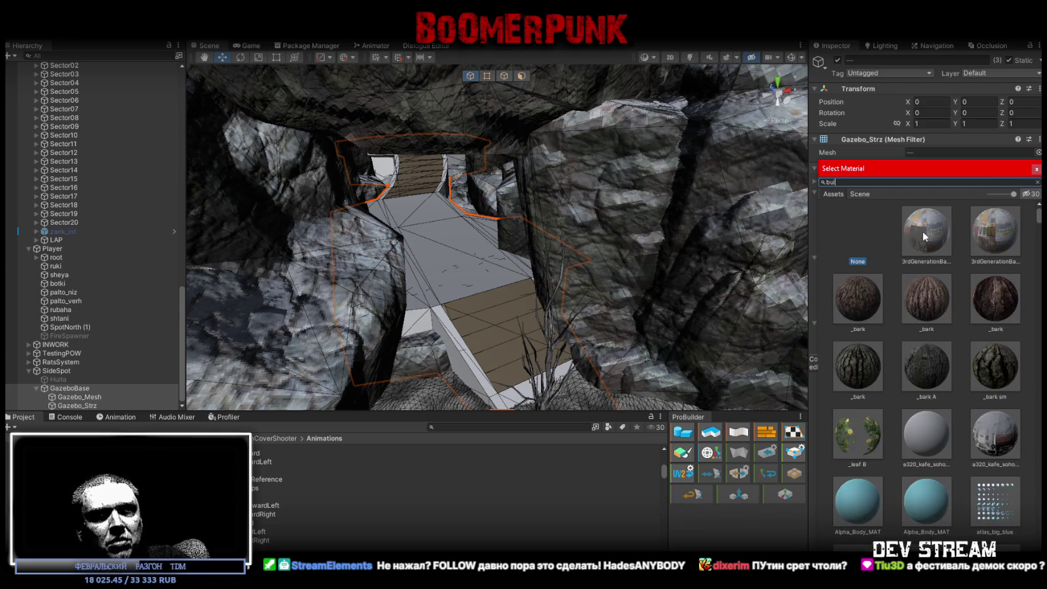
type("ld19")
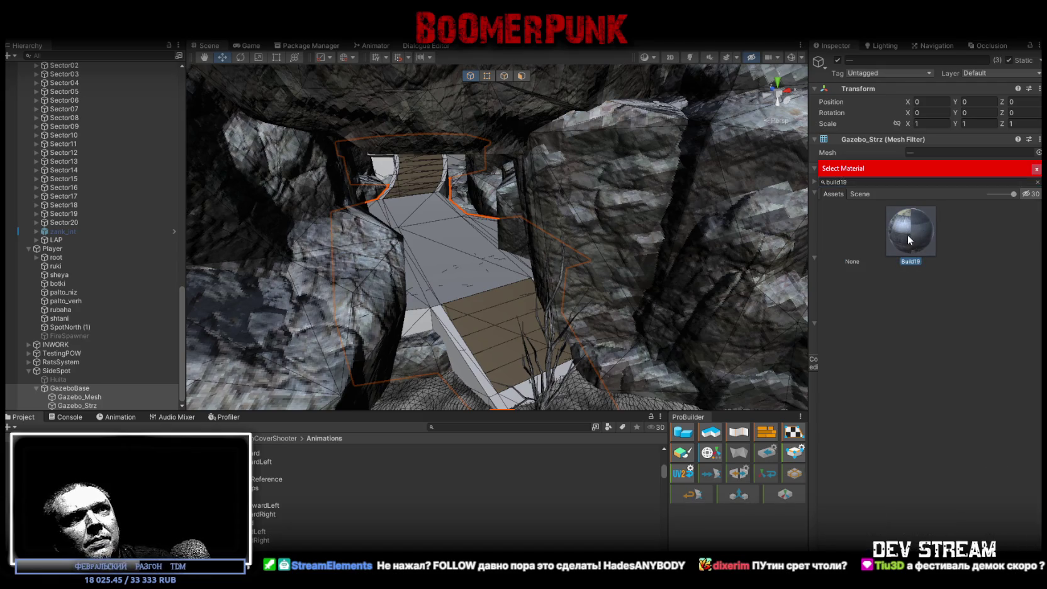
double_click(912, 234)
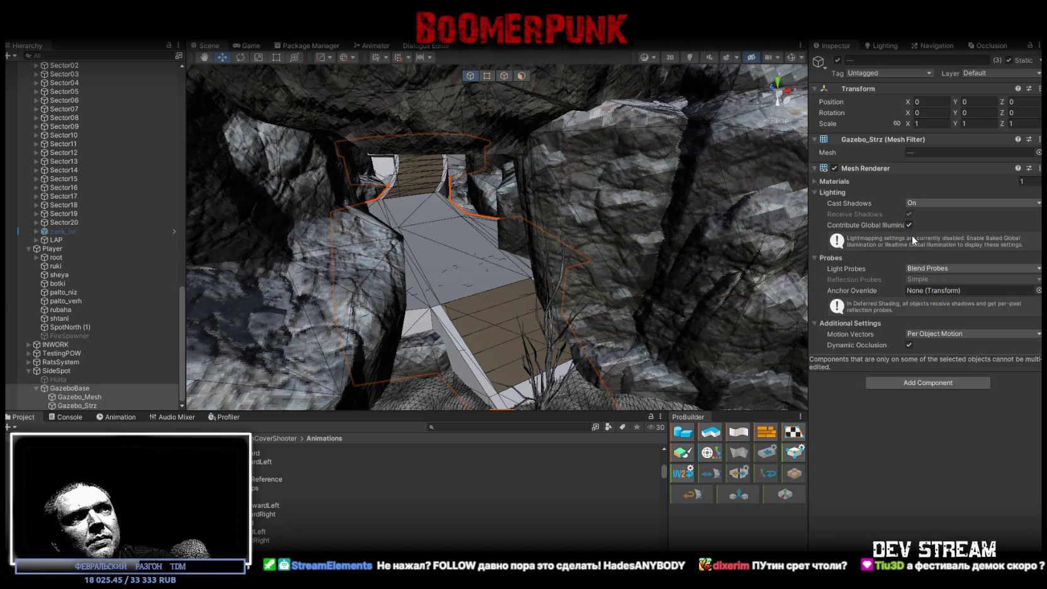
Check the assigned material on Gazebo_Strz, Gazebo_Mesh and GazeboBase individually
right_click_drag(492, 280, 476, 286)
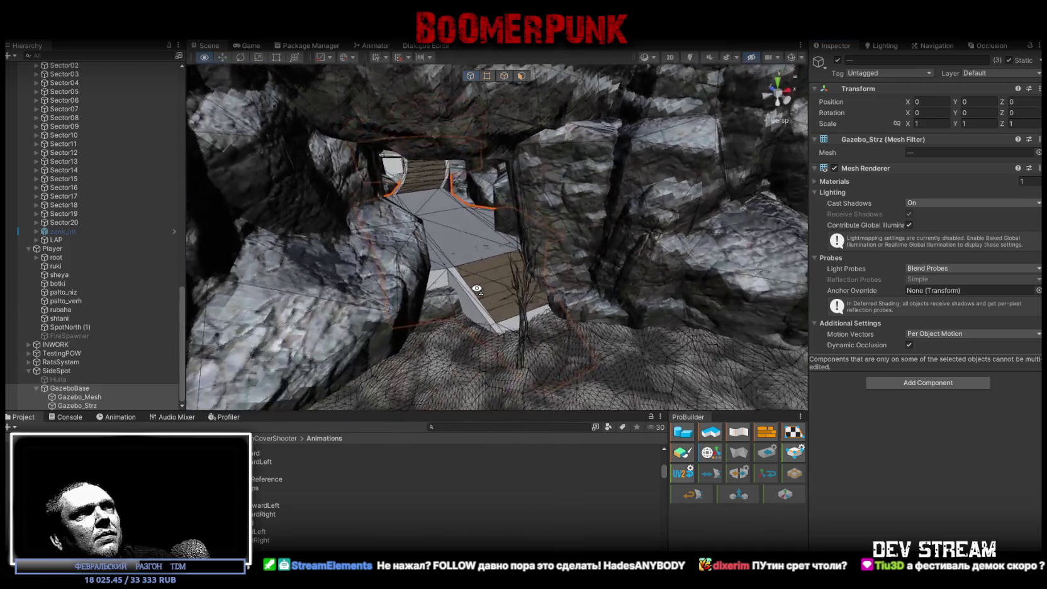
right_click_drag(477, 286, 480, 288)
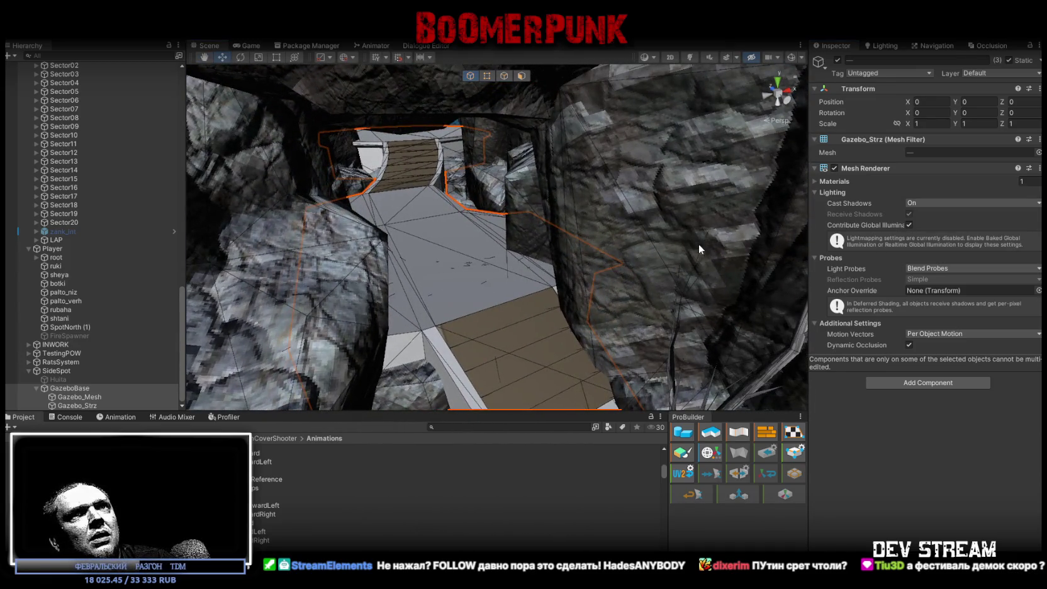
left_click(813, 181)
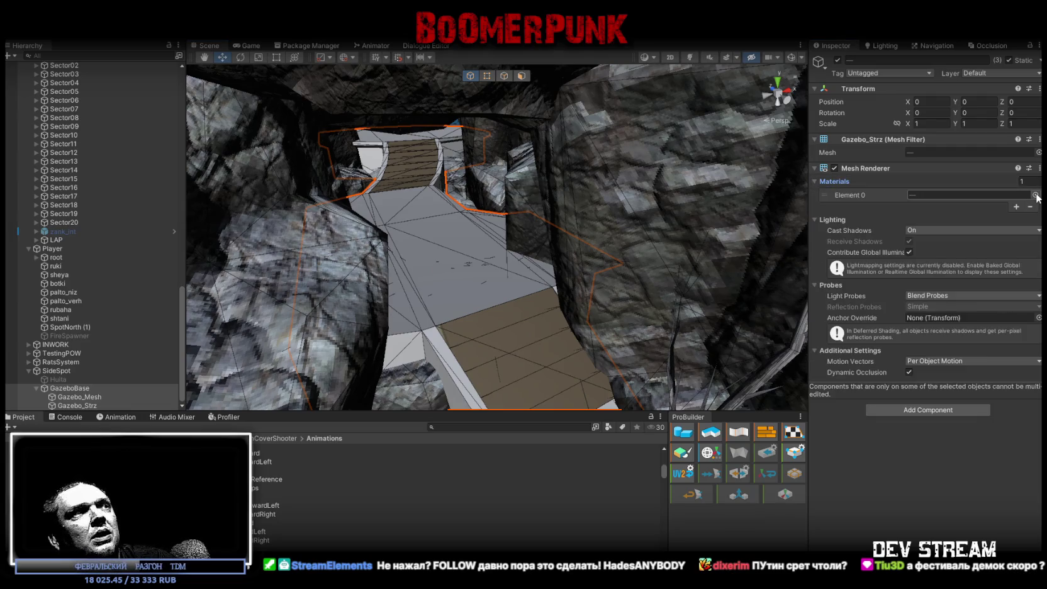
left_click(686, 215)
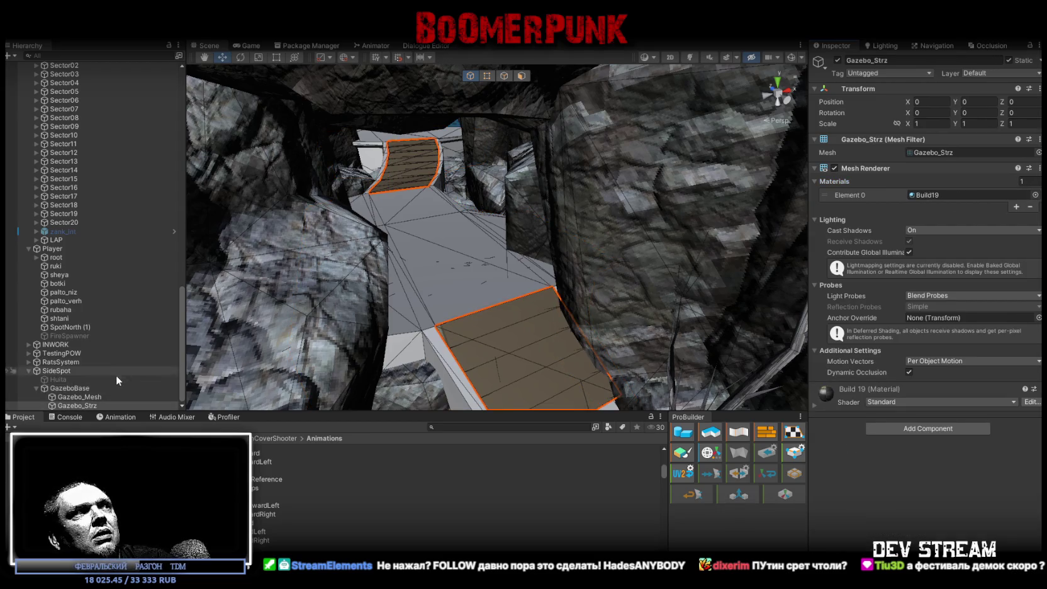
left_click(97, 396)
left_click(83, 390)
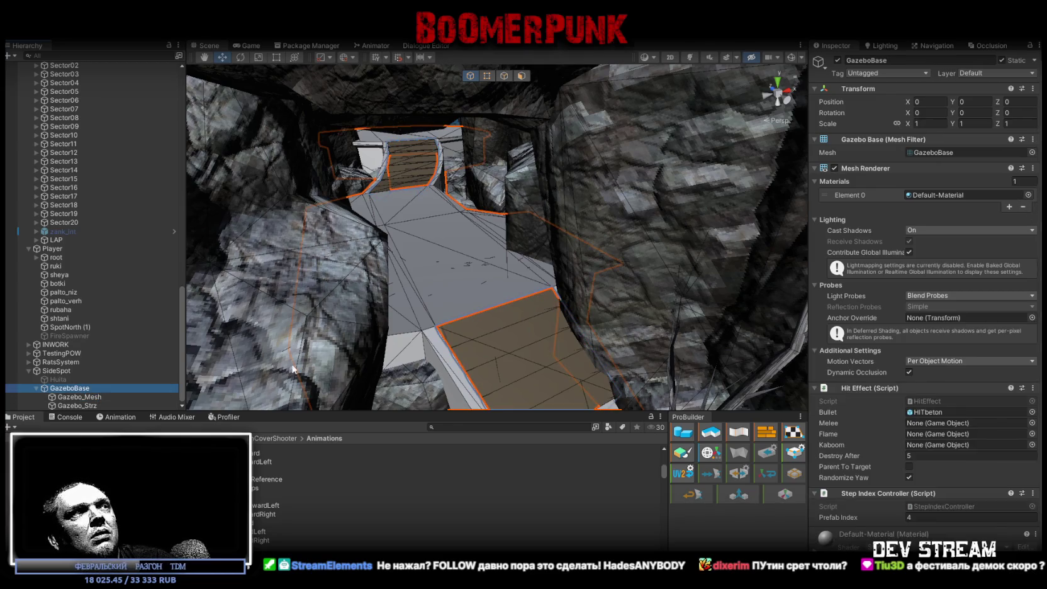
left_click(82, 396)
left_click(924, 195)
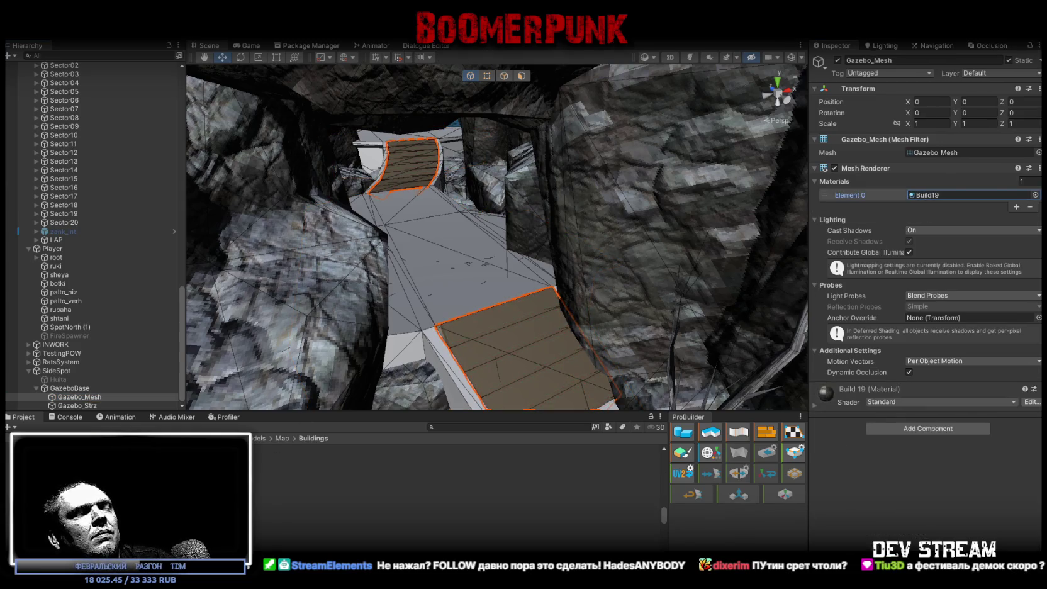
Paste Build19 onto all three gazebo parts, then select and frame Gazebo_Strz
left_click(76, 387)
left_click(82, 396, "ctrl")
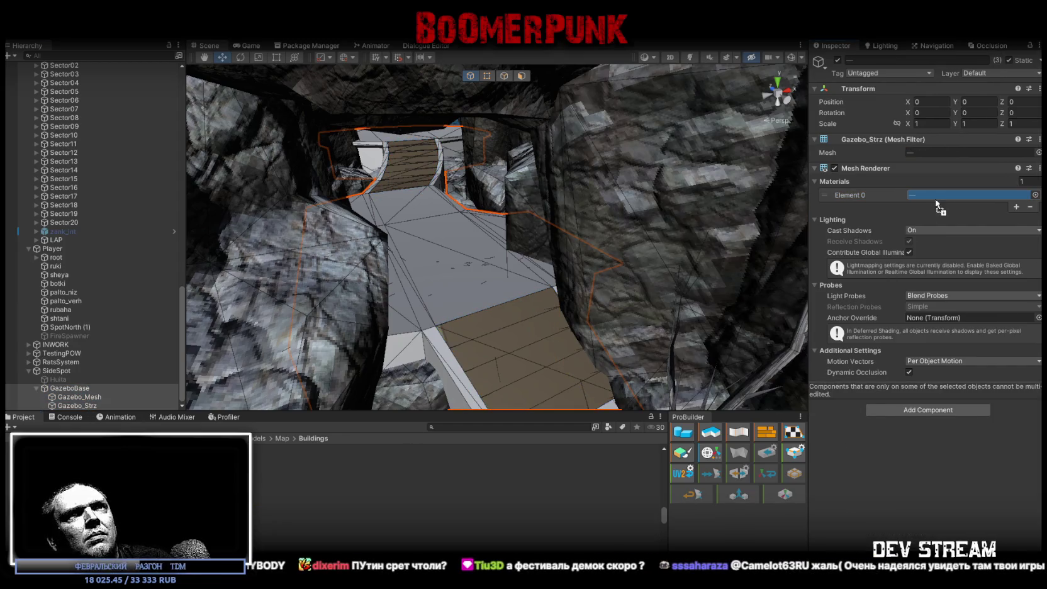
key("ctrl+v")
mouse_move(567, 224)
left_mouse_down("alt")
mouse_move(558, 238)
mouse_move(626, 256)
left_mouse_up("alt")
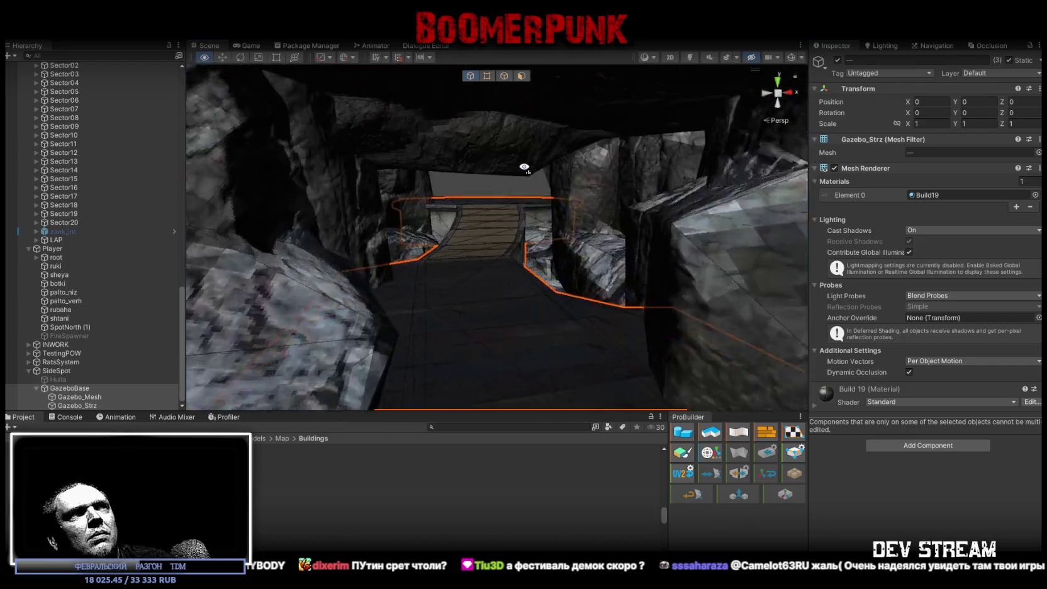
left_click(503, 263)
key("f")
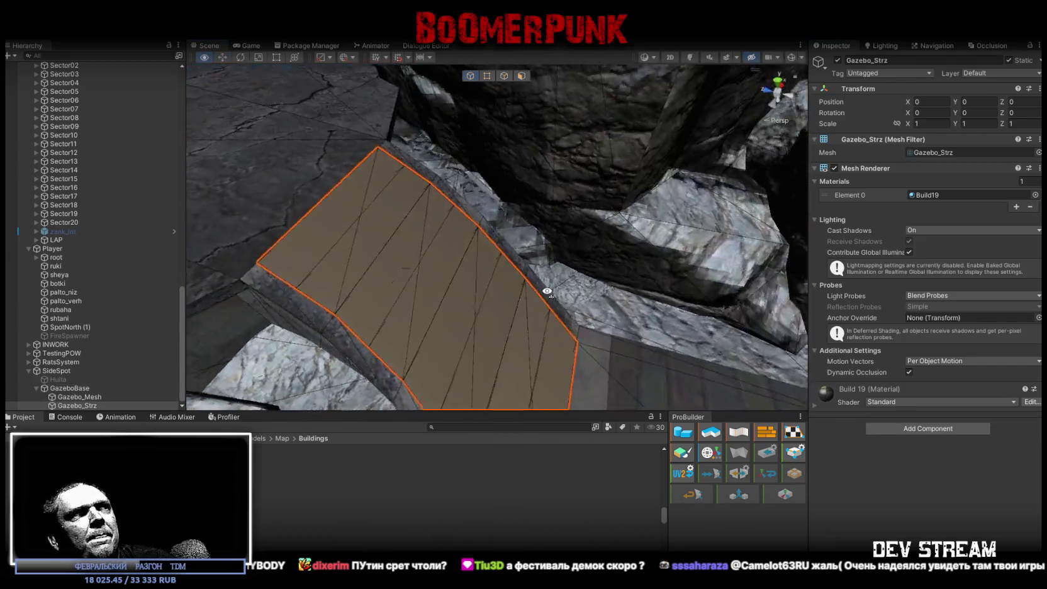
left_click(1014, 73)
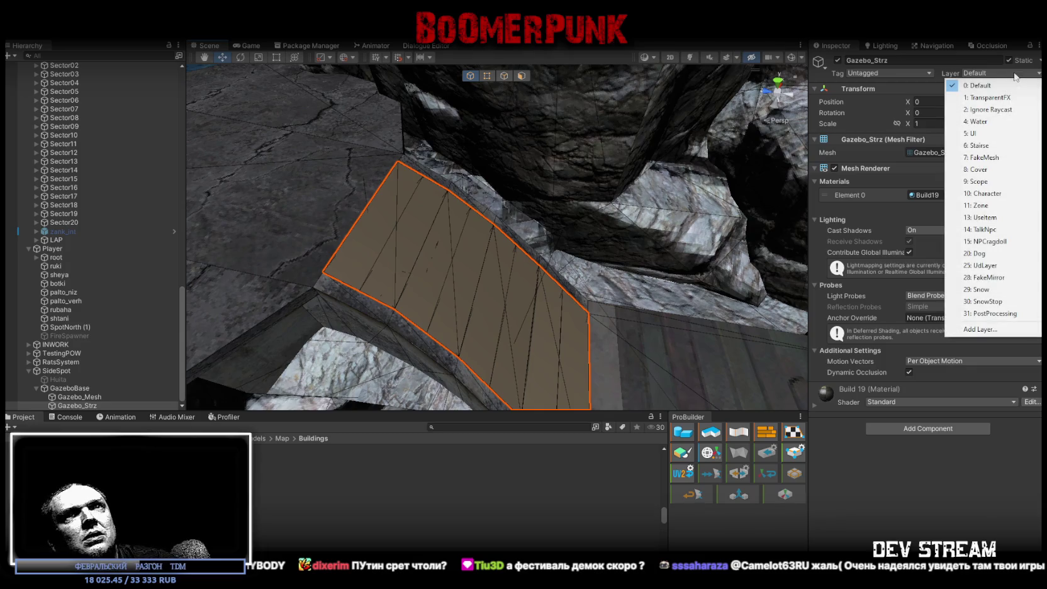
Put Gazebo_Strz on the Stairse layer and Gazebo_Mesh on the FakeMesh layer
left_click(996, 146)
left_click(112, 397)
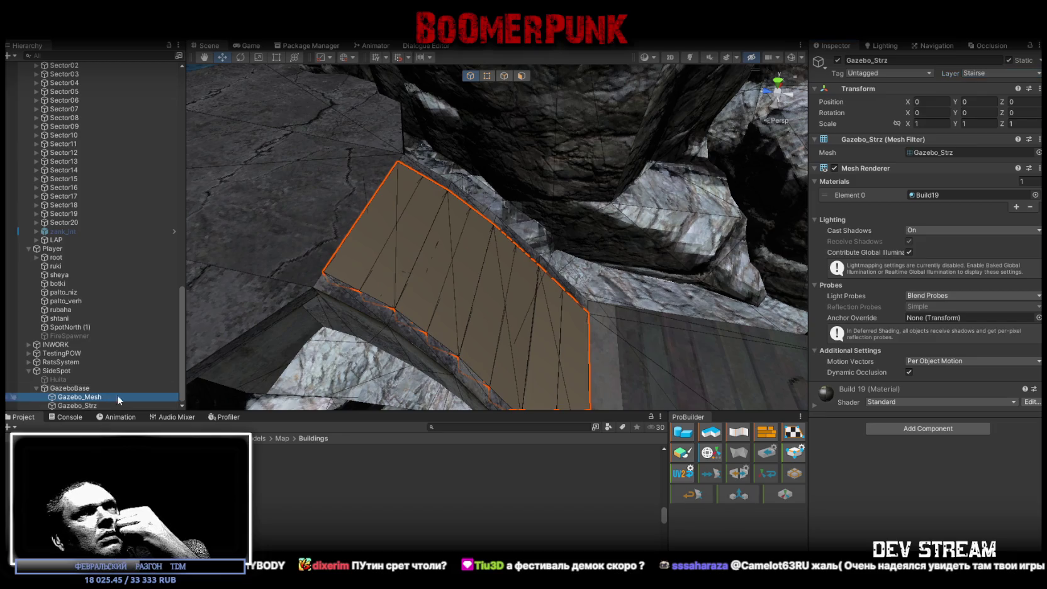
left_click(994, 75)
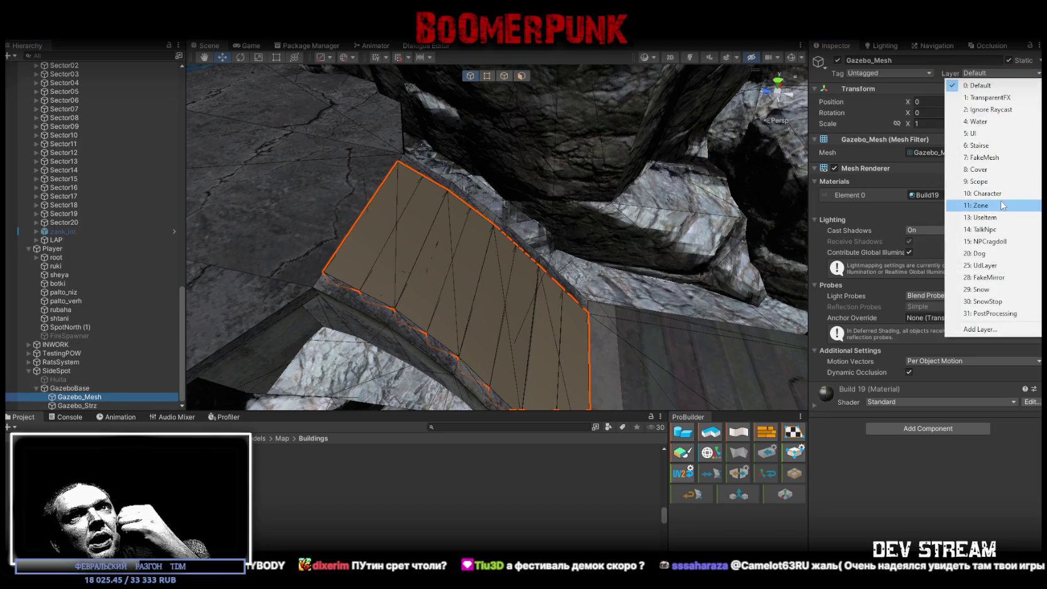
left_click(994, 157)
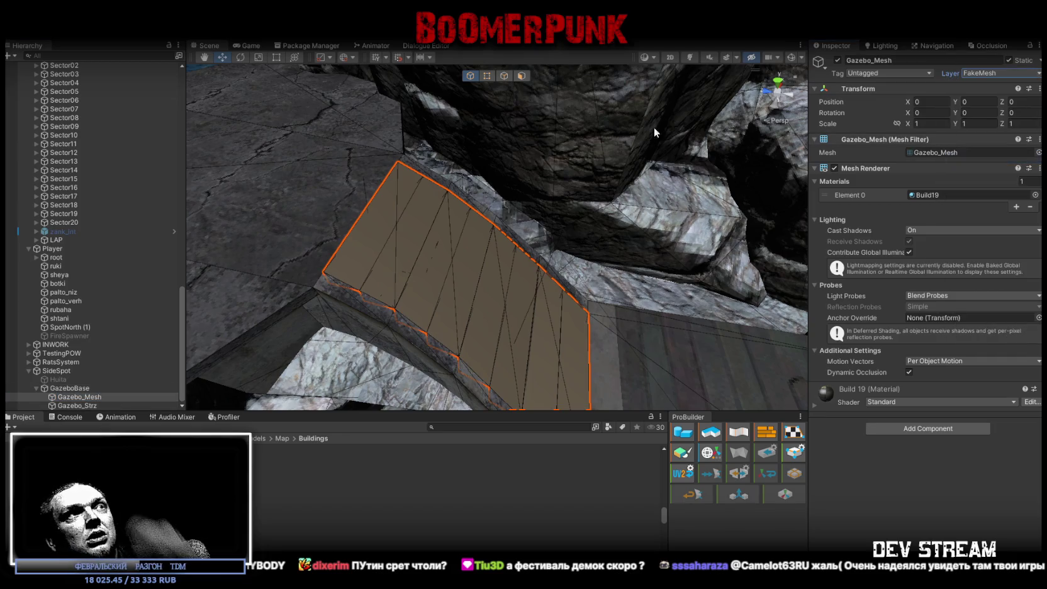
Add a Mesh Collider to all three gazebo parts
left_click(95, 388)
left_click(110, 405, "shift")
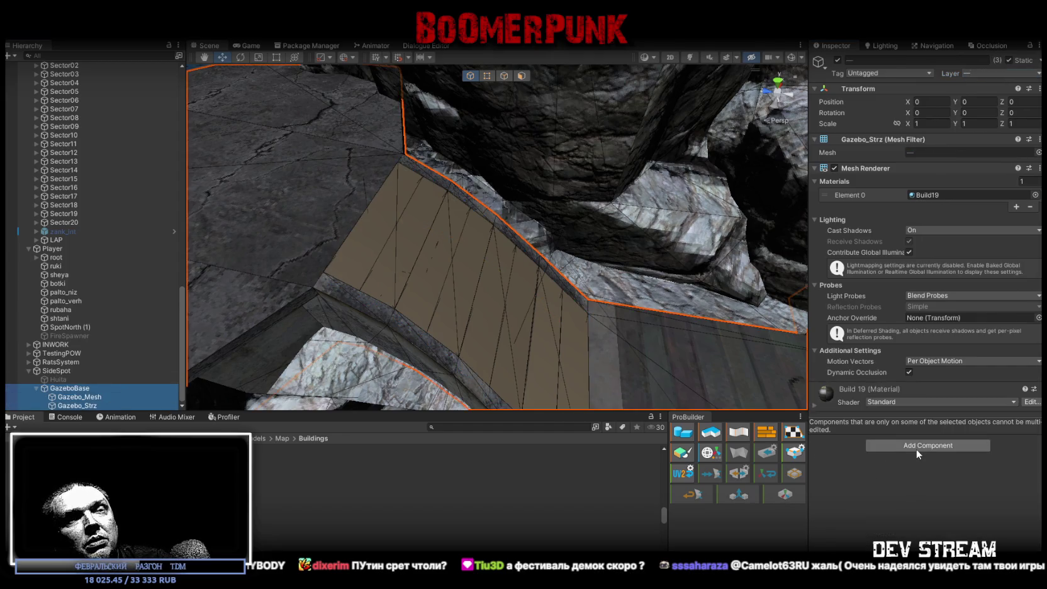
left_click(915, 448)
left_click(913, 443)
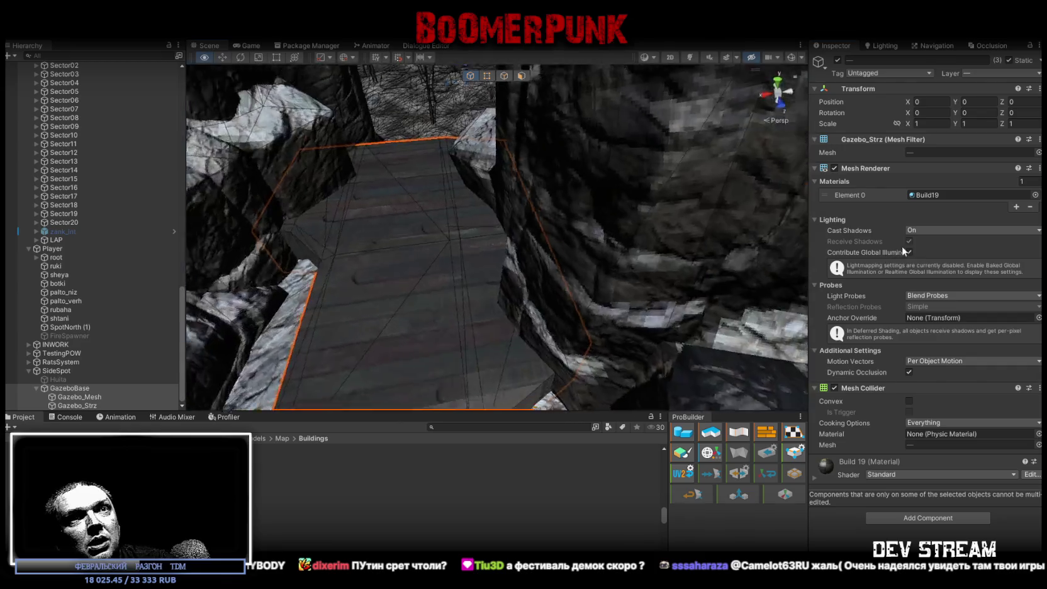
right_click_drag(901, 246, 826, 198)
Copy GazeboBase's Hit Effect (HITbeton bullet) and paste it onto Gazebo_Mesh as a new component
left_click(75, 388)
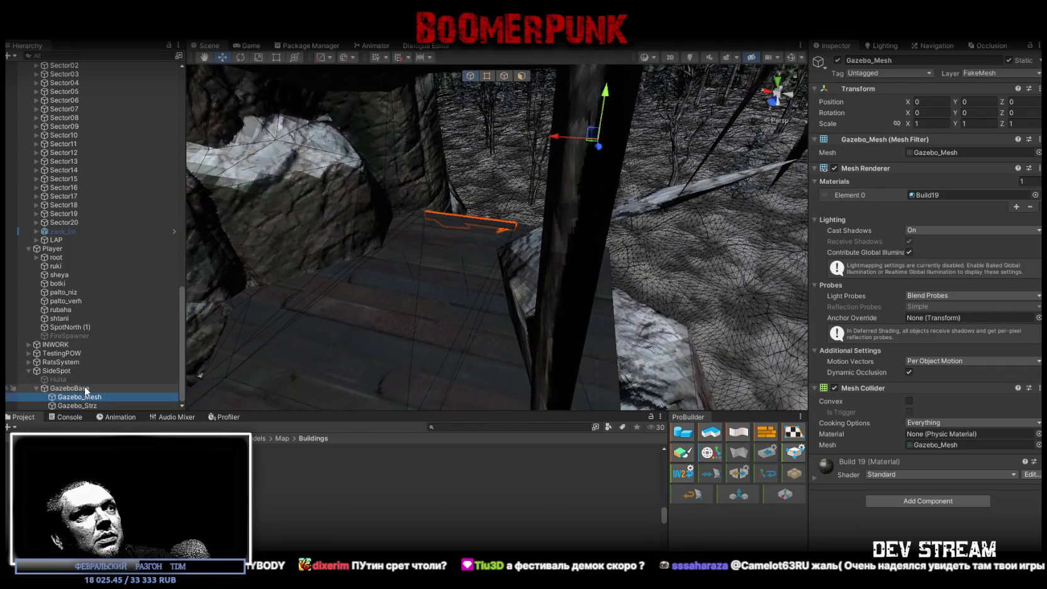
mouse_move(378, 252)
right_mouse_down()
mouse_move(277, 239)
mouse_move(92, 265)
right_mouse_up()
scroll(924, 439, "down", 3)
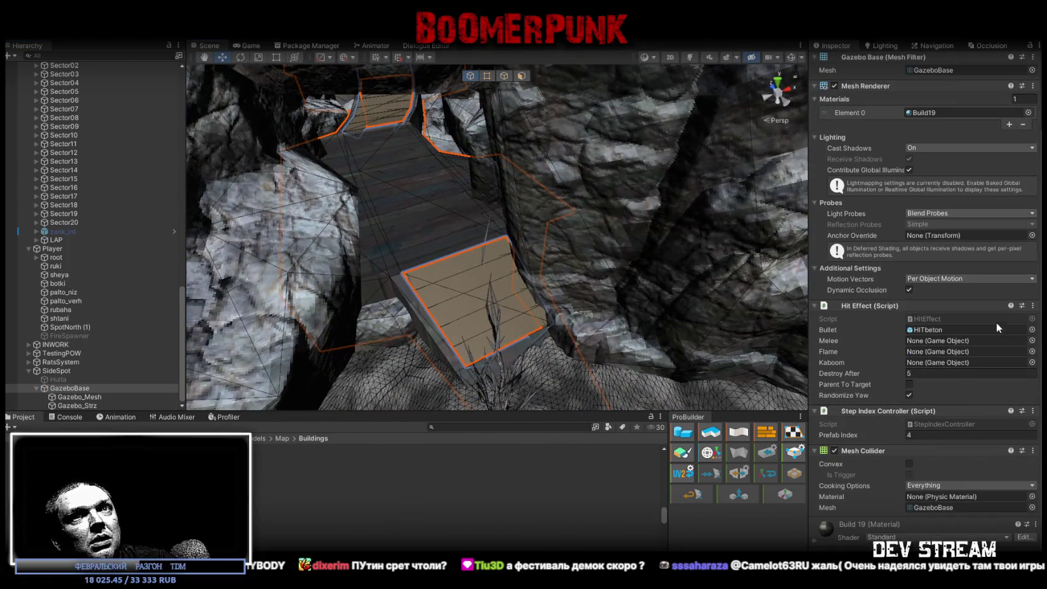
left_click(1034, 309)
left_click(926, 369)
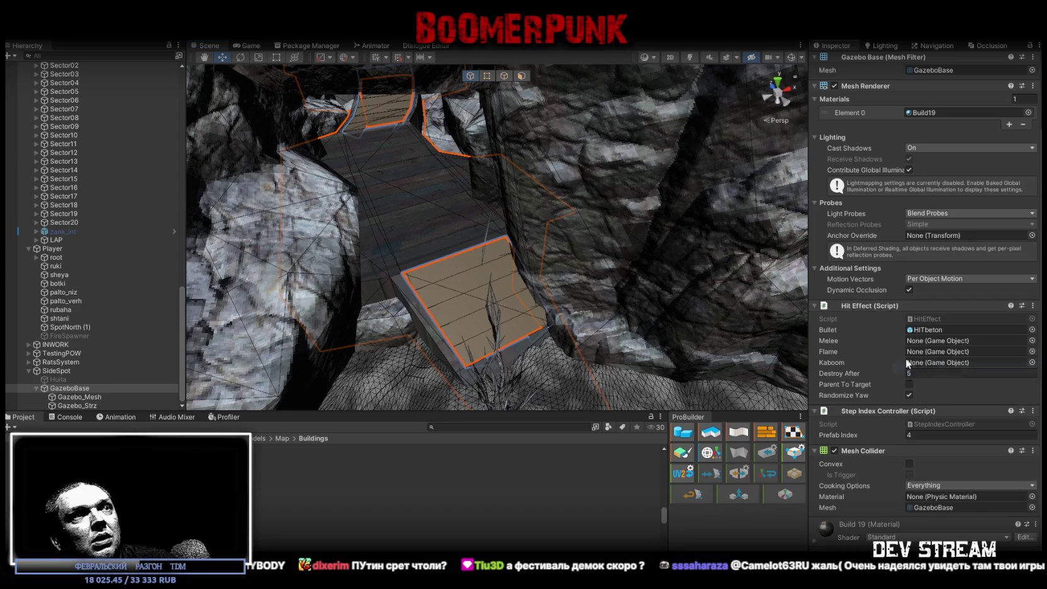
left_click(78, 397)
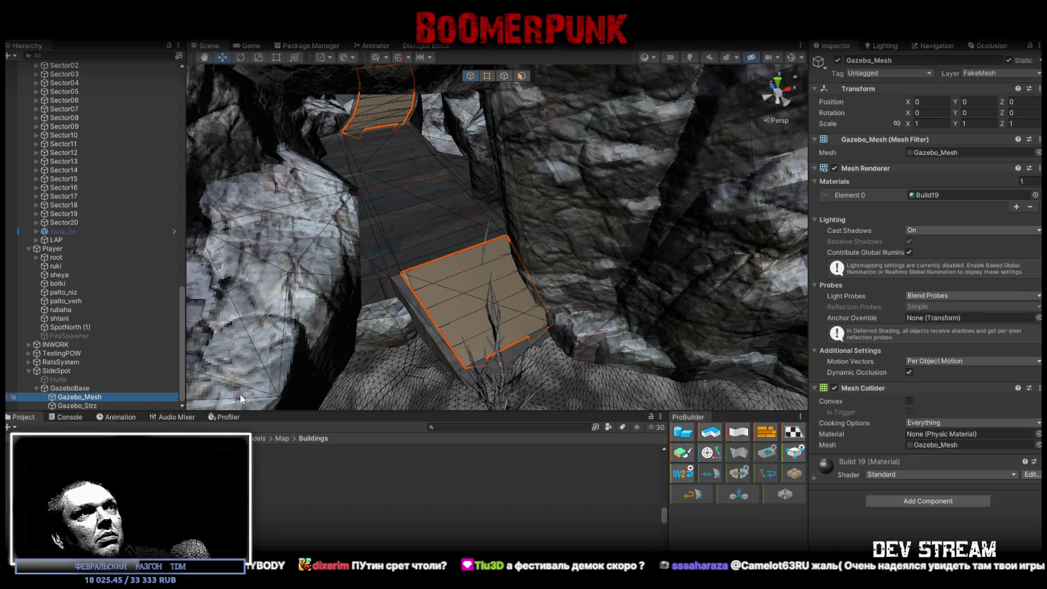
right_click(865, 388)
left_click(975, 466)
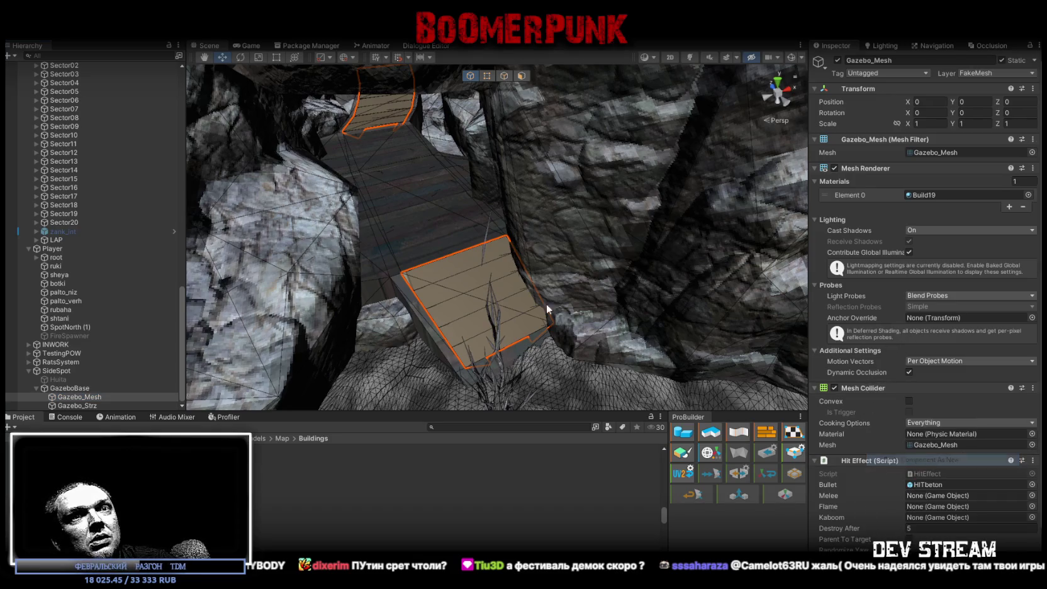
Pull the Scene view back to overview the forest and select the Player
right_click_drag(577, 311, 640, 316)
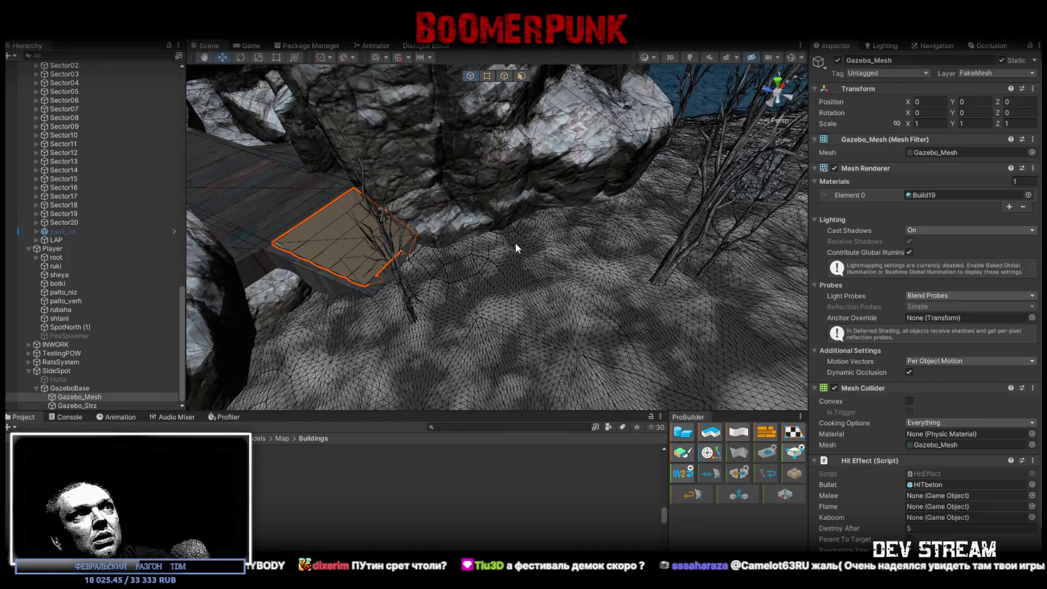
right_click_drag(535, 234, 167, 175)
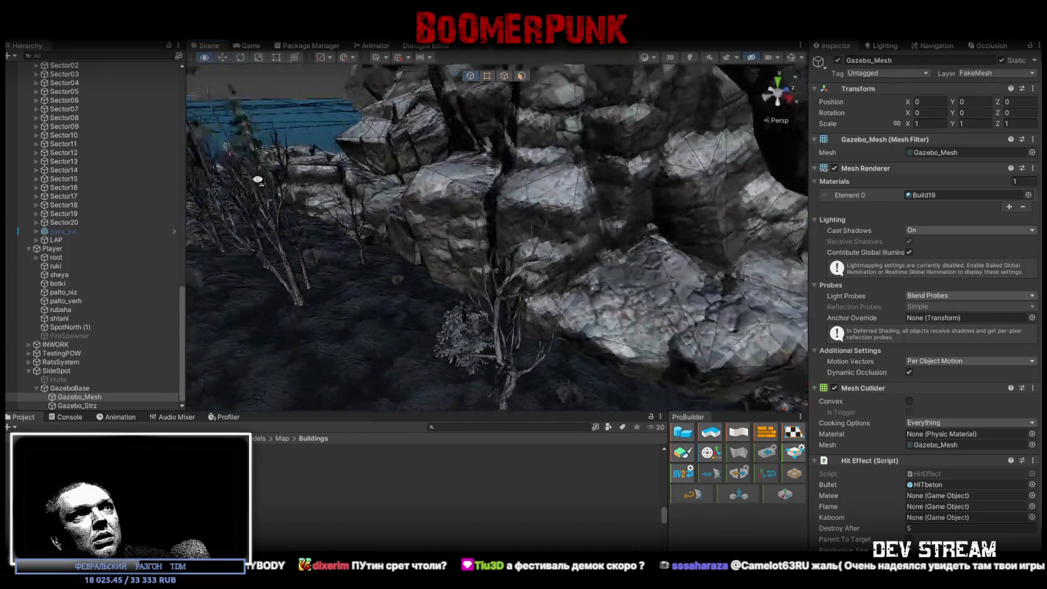
scroll(72, 350, "up", 5)
scroll(84, 338, "up", 5)
scroll(50, 252, "up", 5)
left_click(28, 153)
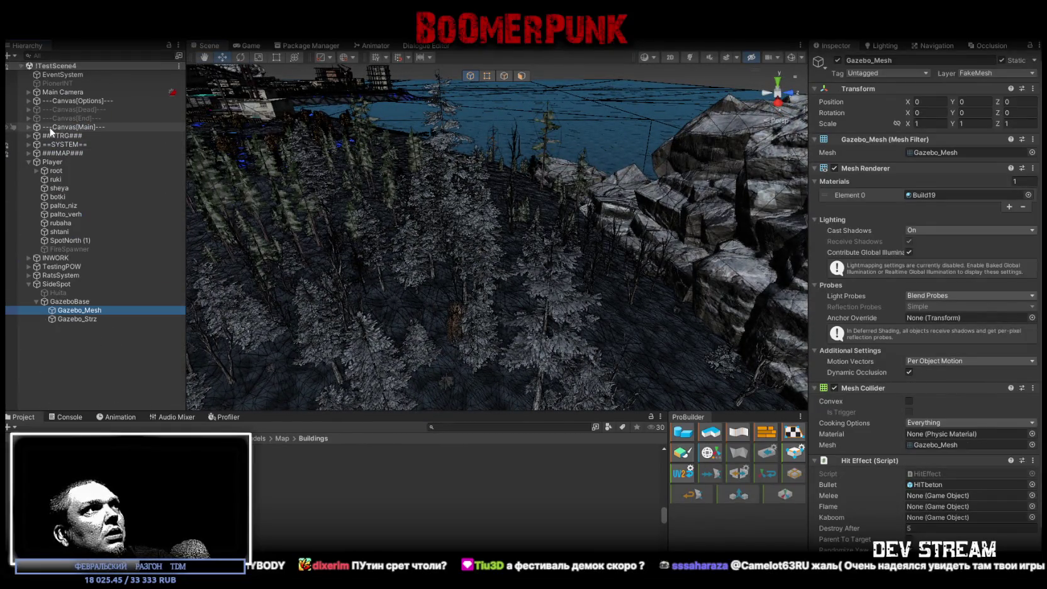
Disable the Player's Falling Damage script
left_click(51, 162)
scroll(889, 429, "down", 10)
scroll(902, 427, "down", 10)
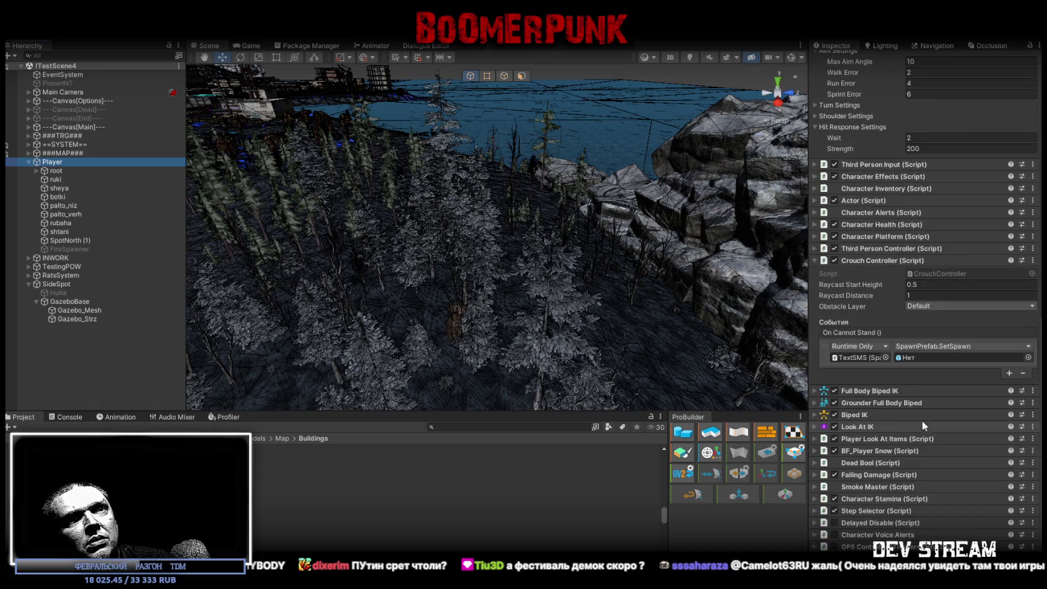
left_click(834, 475)
Fly the Scene view to the gazebo ramp and frame the player character
mouse_move(535, 295)
right_mouse_down()
mouse_move(457, 285)
mouse_move(249, 92)
right_mouse_up()
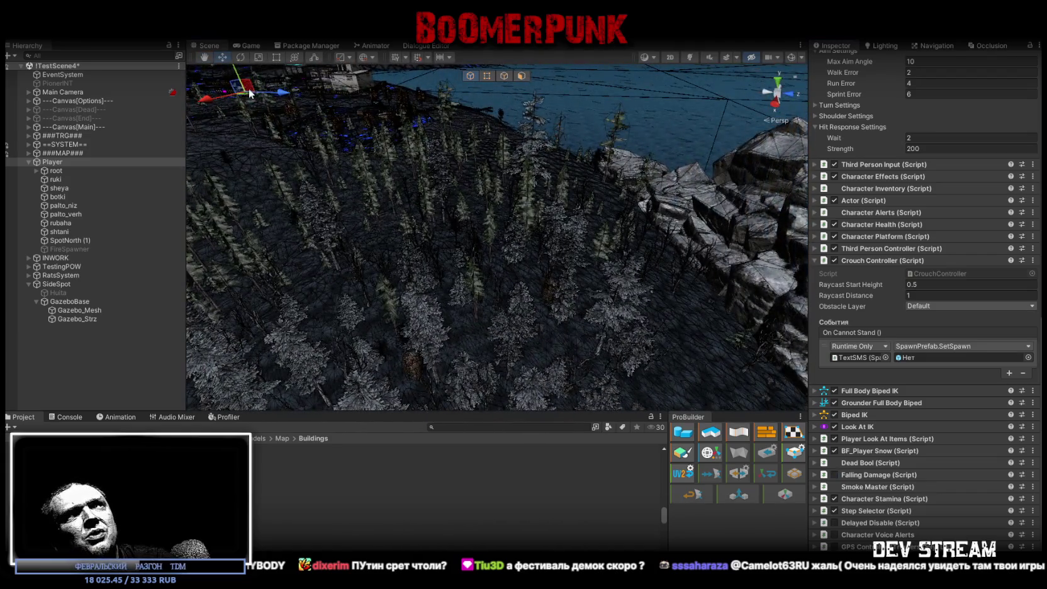
mouse_move(749, 361)
right_mouse_down()
mouse_move(784, 316)
mouse_move(787, 327)
right_mouse_up()
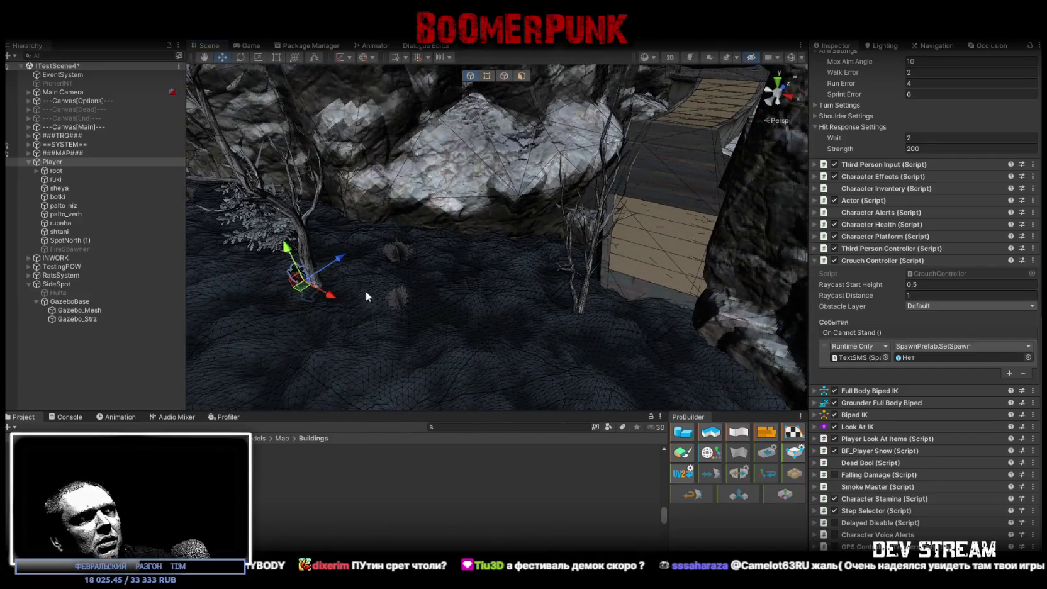
mouse_move(588, 321)
right_mouse_down()
mouse_move(597, 281)
mouse_move(322, 269)
right_mouse_up()
key("f")
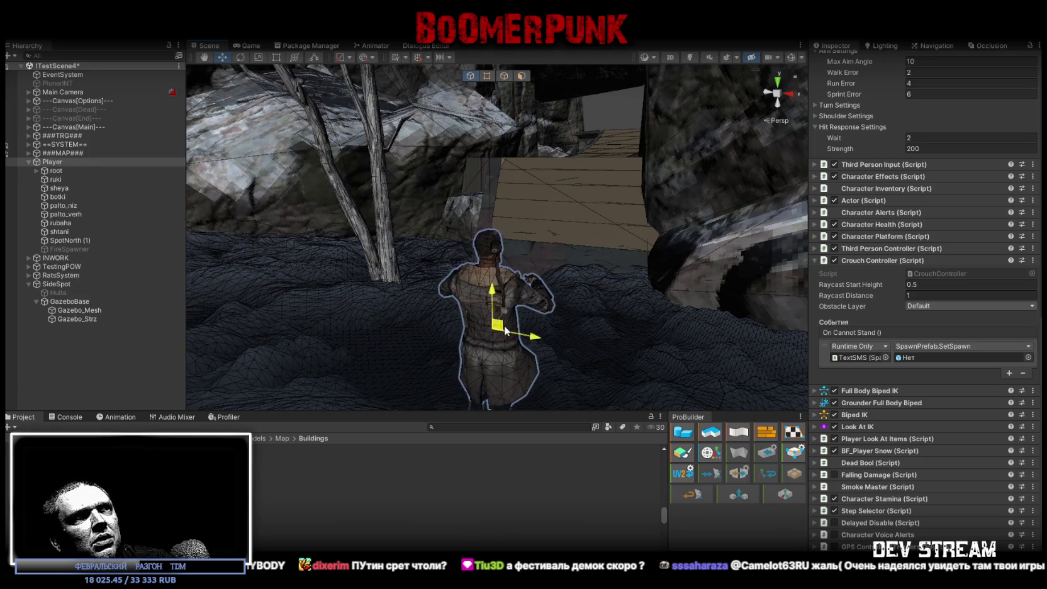
mouse_move(525, 385)
right_mouse_down()
mouse_move(530, 345)
mouse_move(472, 288)
right_mouse_up()
mouse_move(472, 287)
left_mouse_down("alt")
mouse_move(563, 308)
mouse_move(405, 246)
left_mouse_up("alt")
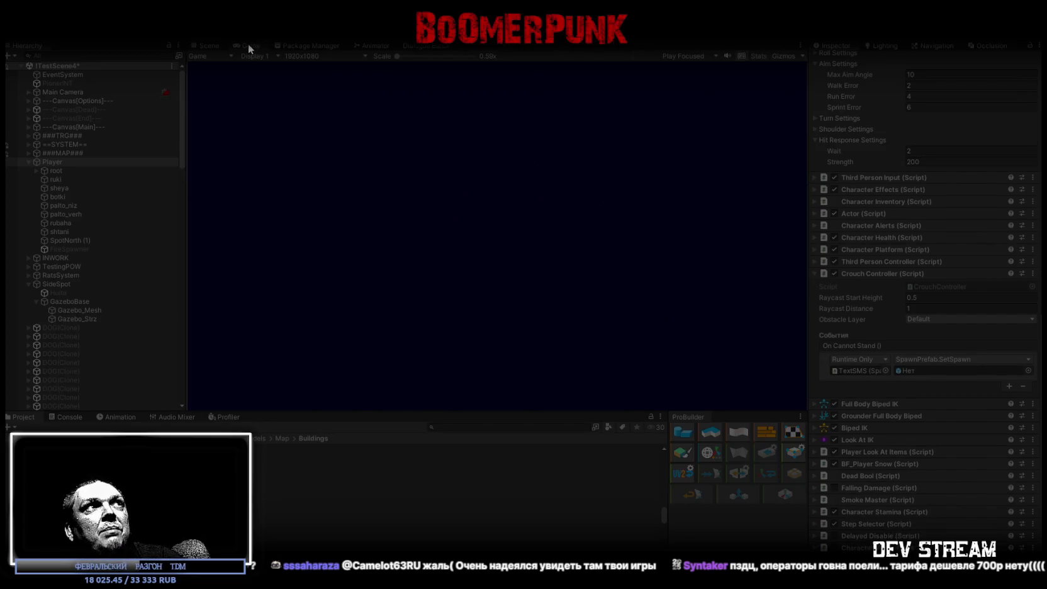
double_click(248, 42)
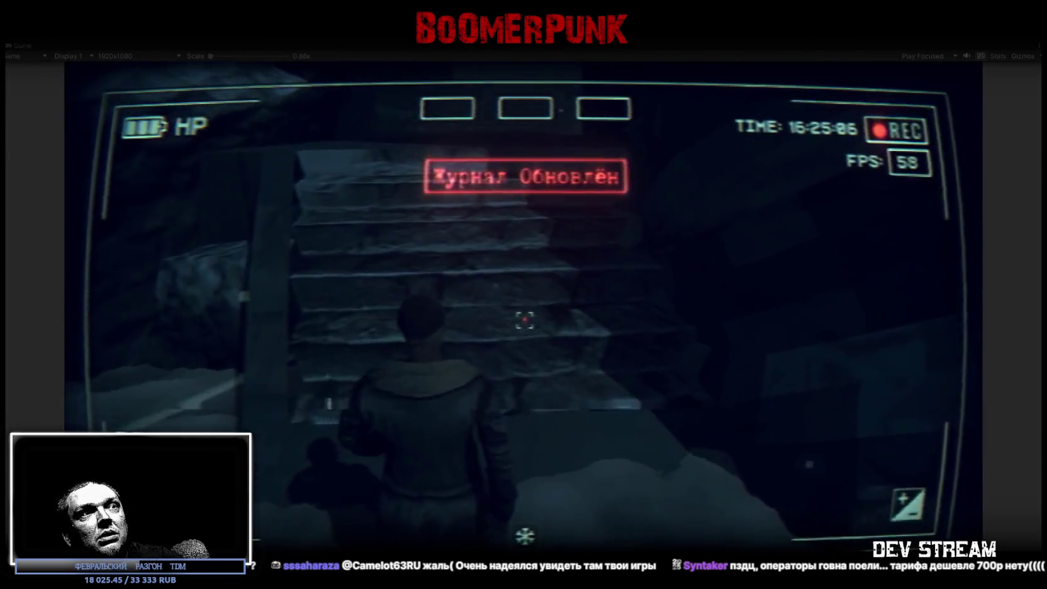
Walk the player up the stairs, through the dark room to the upper room
key("w")
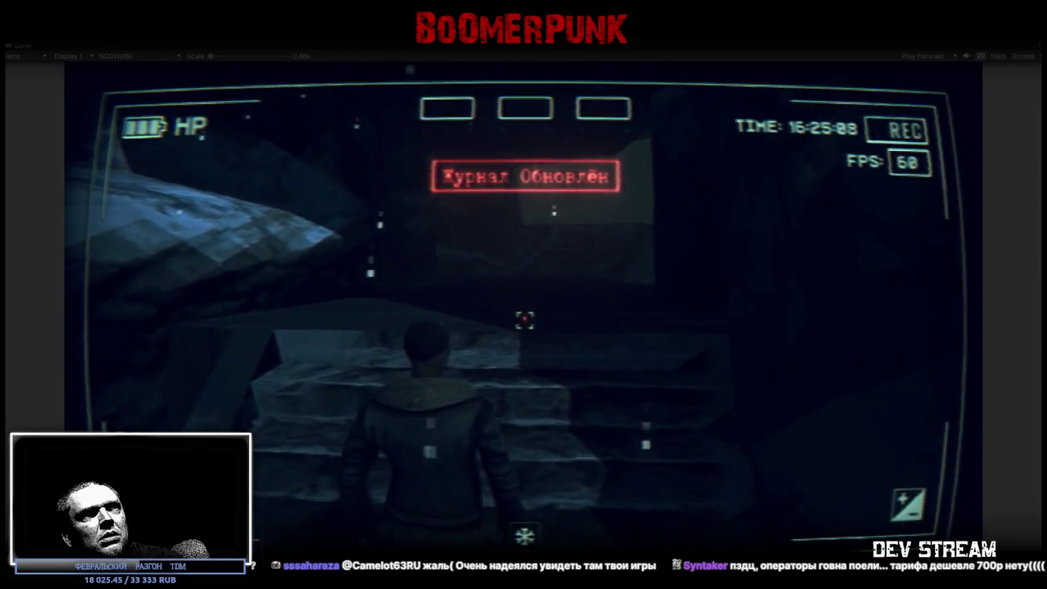
key("w")
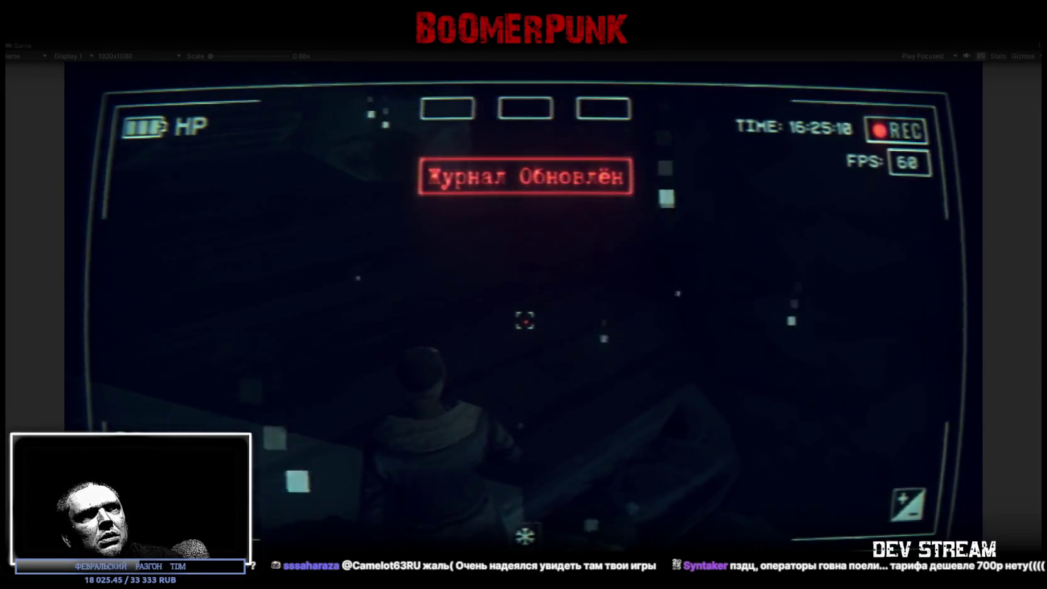
key("w")
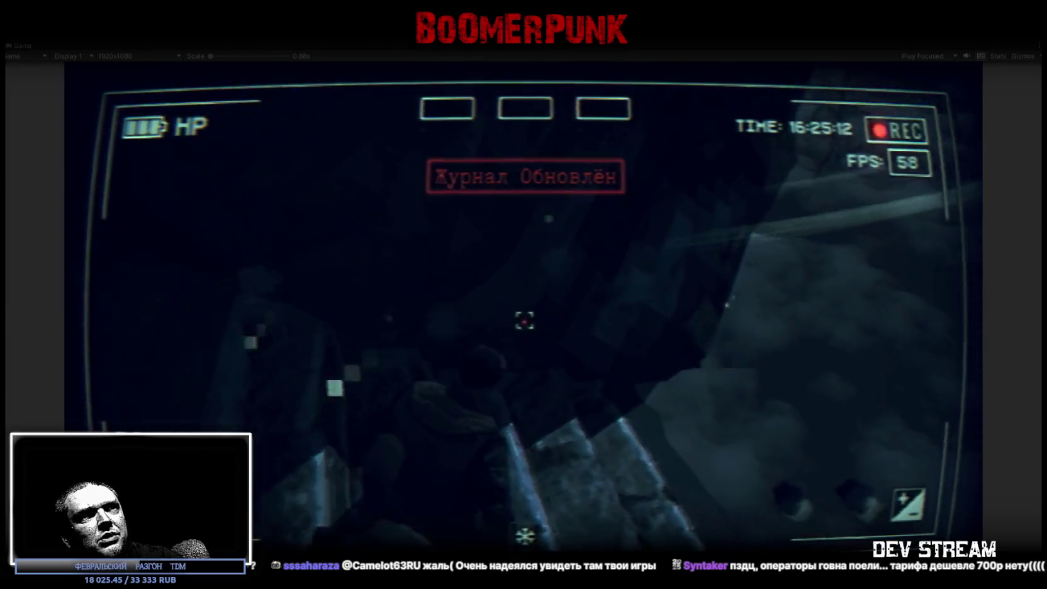
key("w")
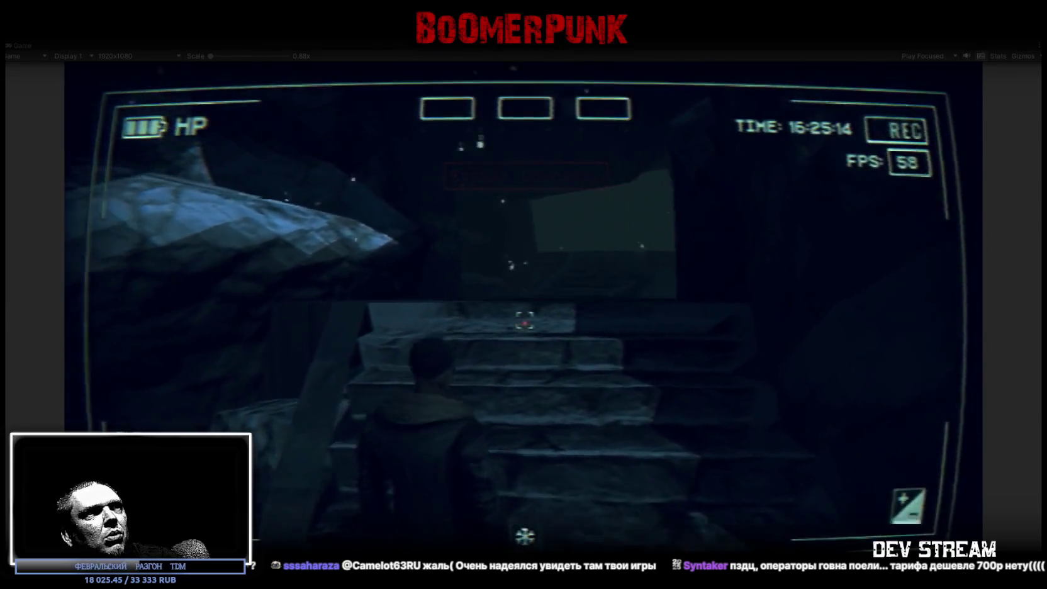
key("w")
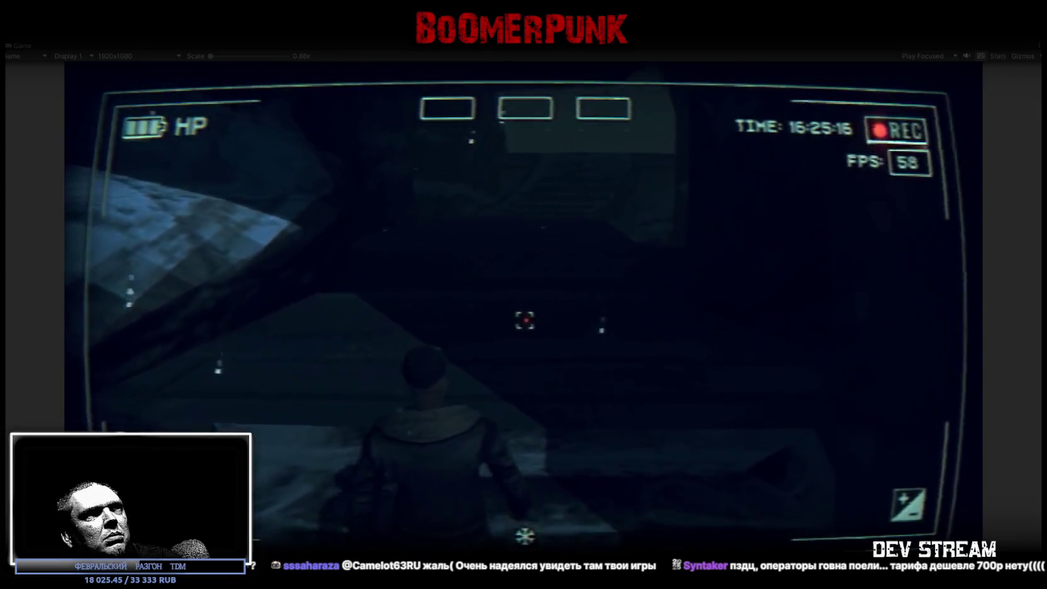
key("w")
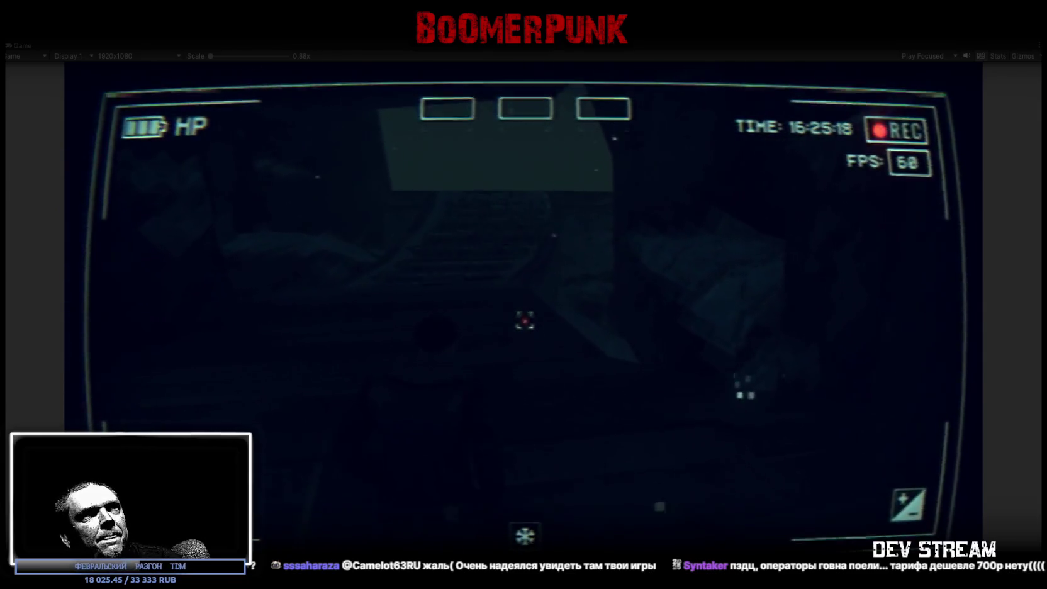
key("w")
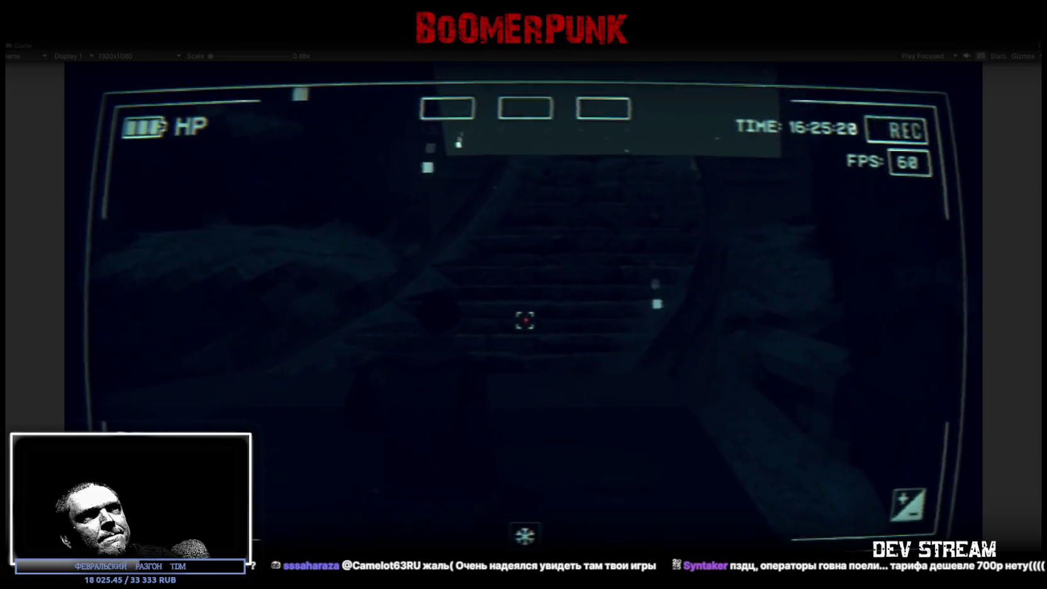
key("w")
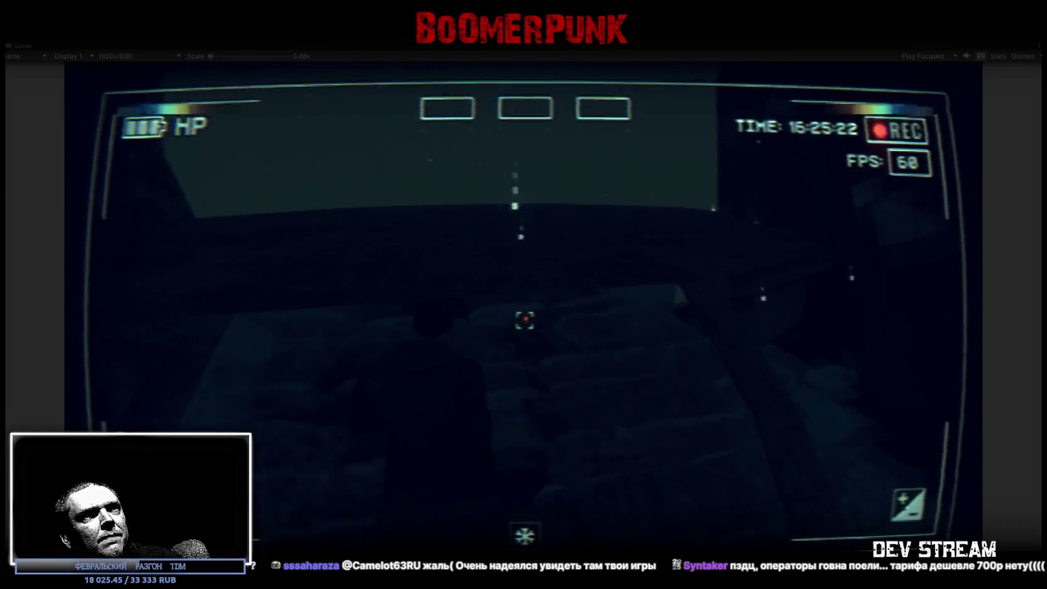
Turn back down the stairs, walk outside to the building edge and look around
key("w")
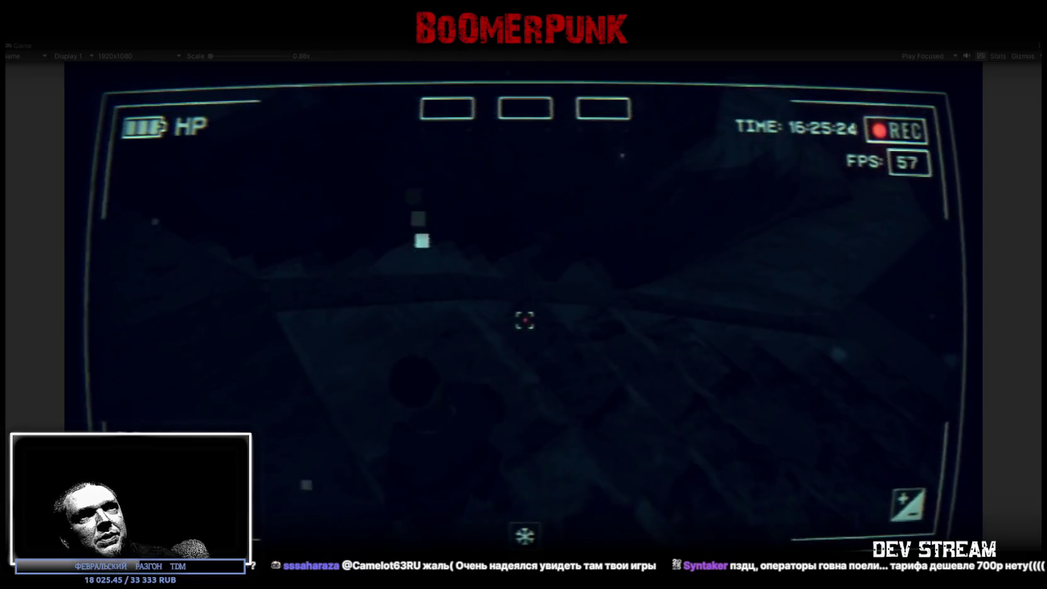
key("w")
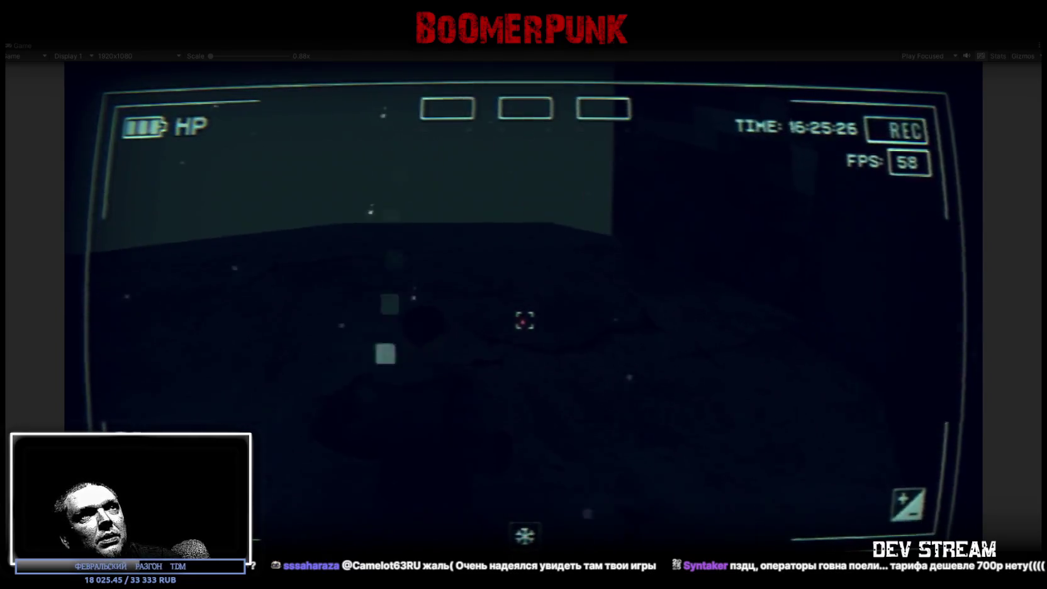
key("w")
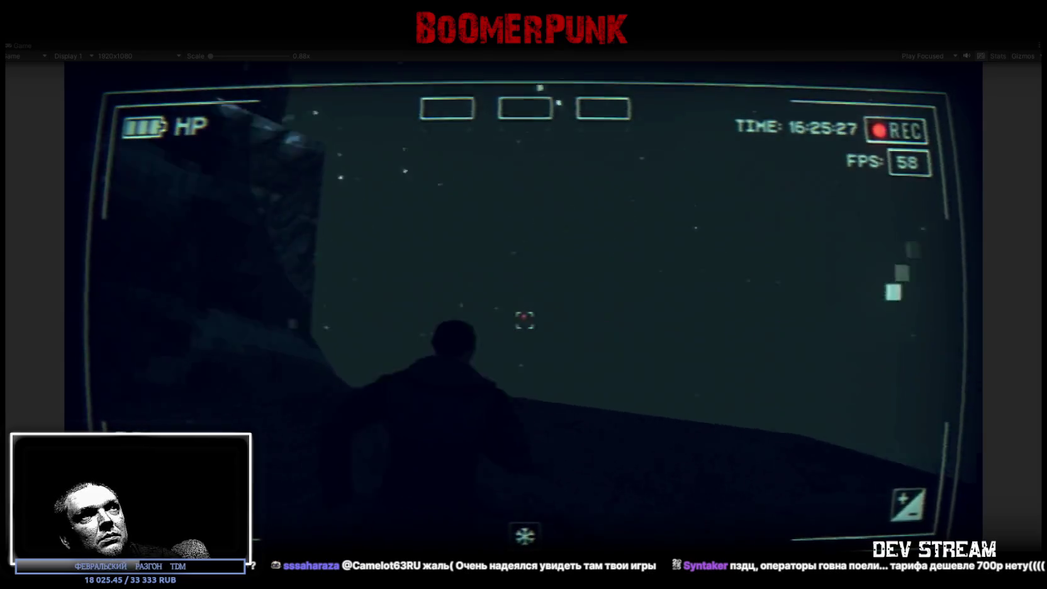
key("w")
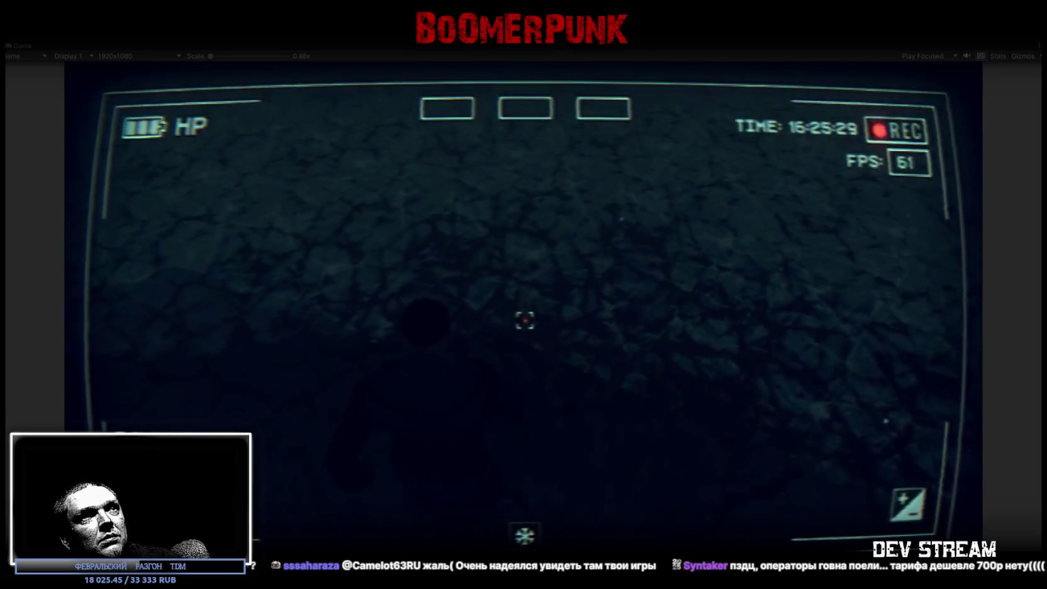
key("w")
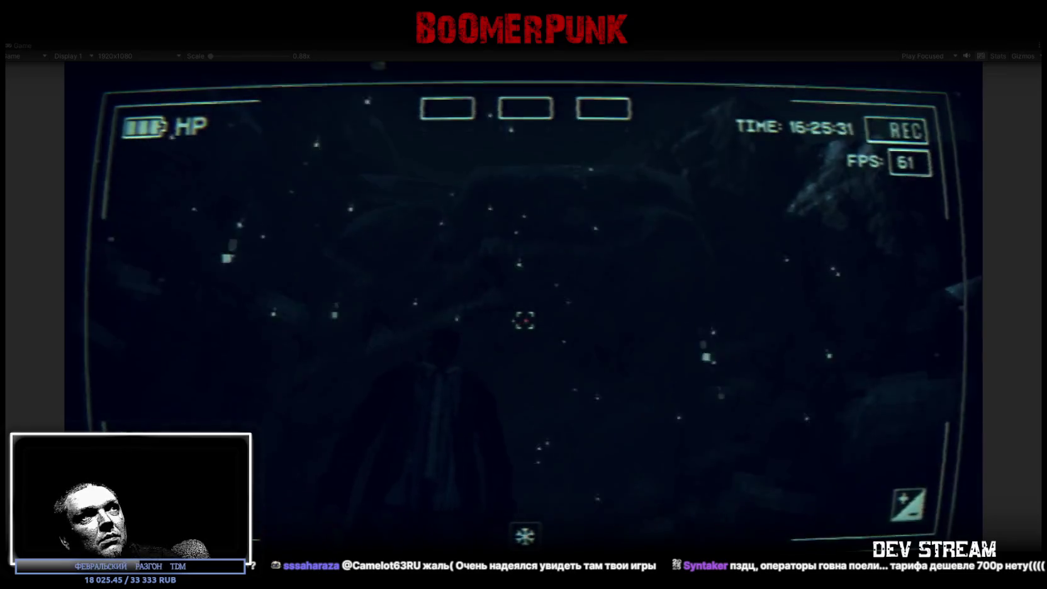
key("w")
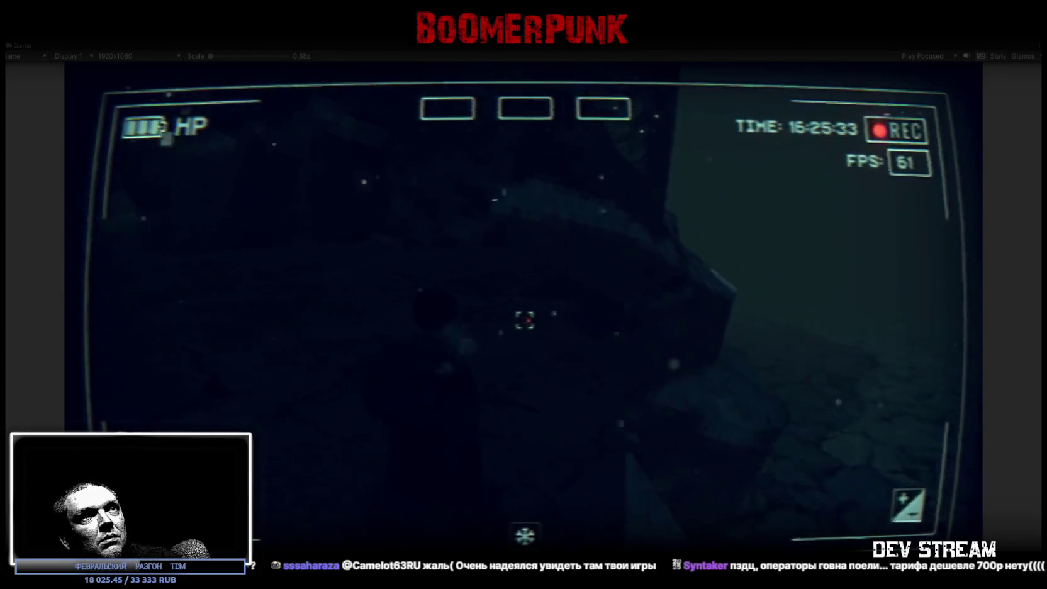